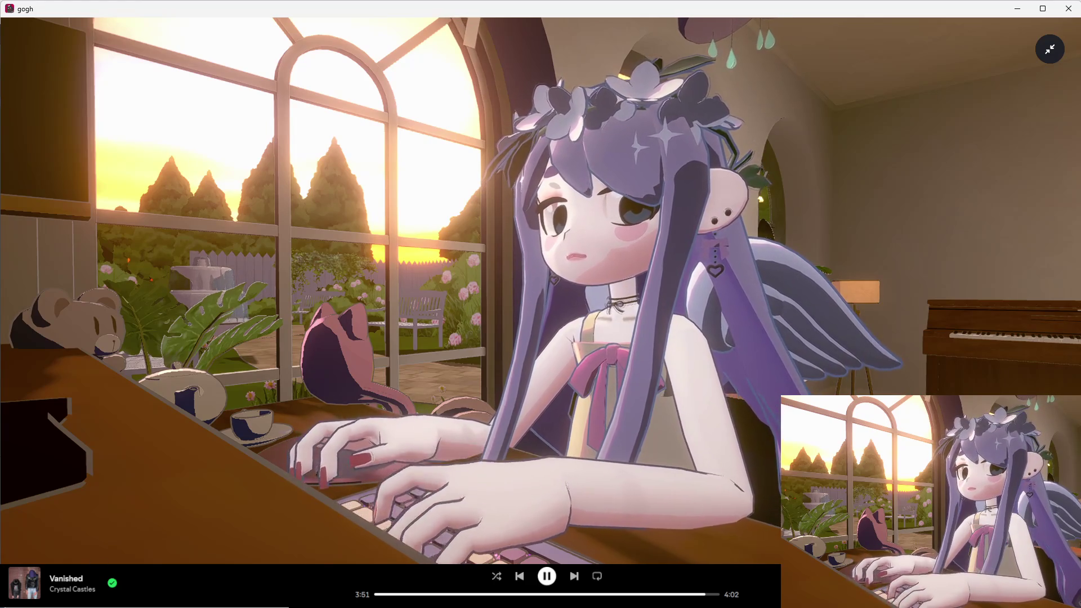
- Bring the RTSGame - GameScene Unity editor to the front from the taskbar
mouse_move(679, 606)
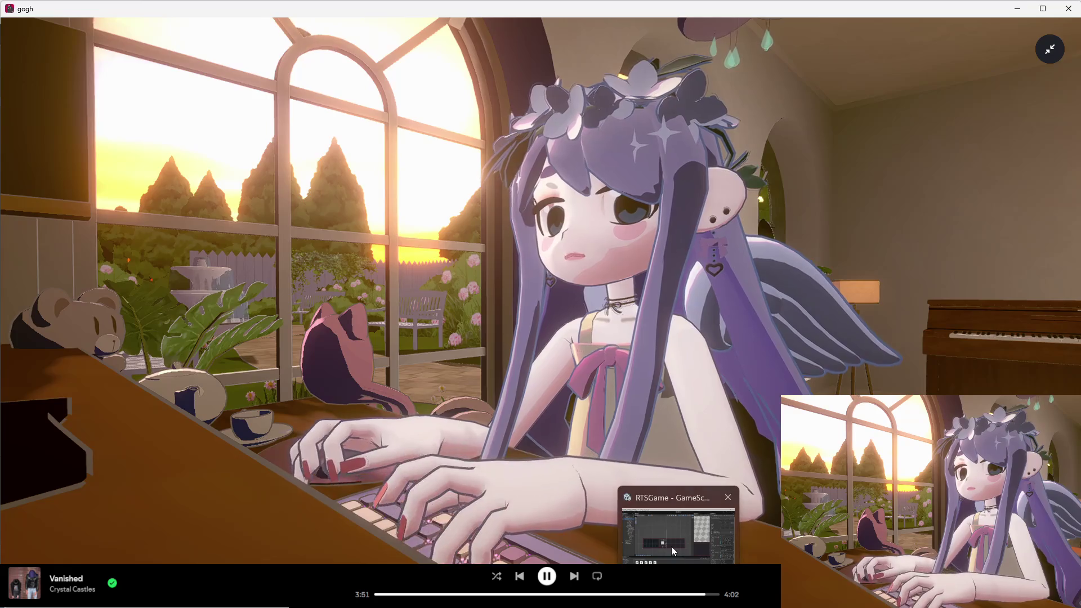
left_click(671, 546)
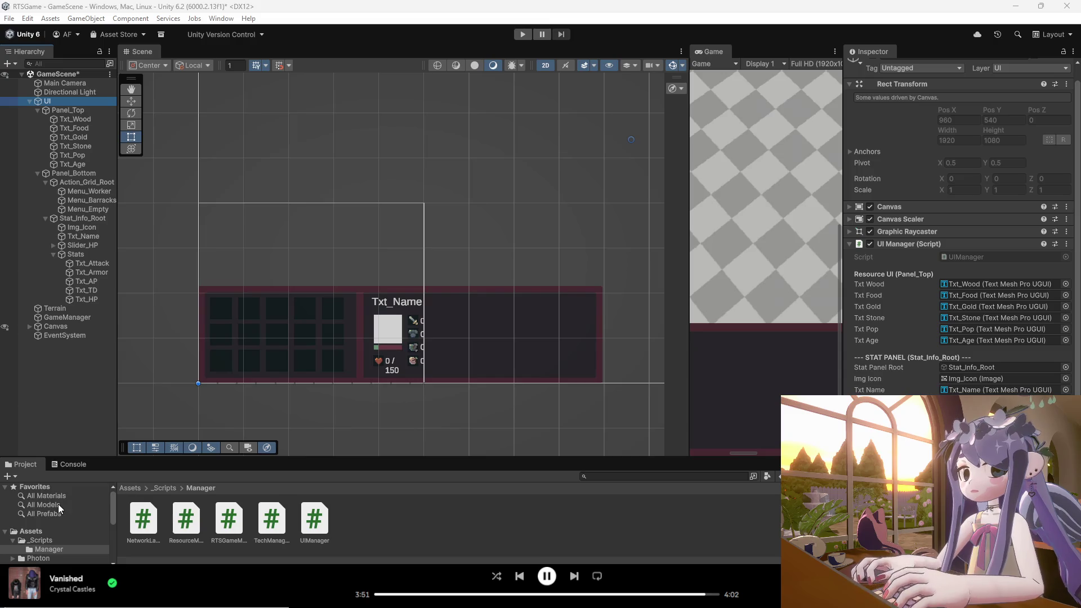
- Open the Barracks prefab from the Resources folder in the Inspector
scroll(50, 528, "down", 3)
left_click(56, 531)
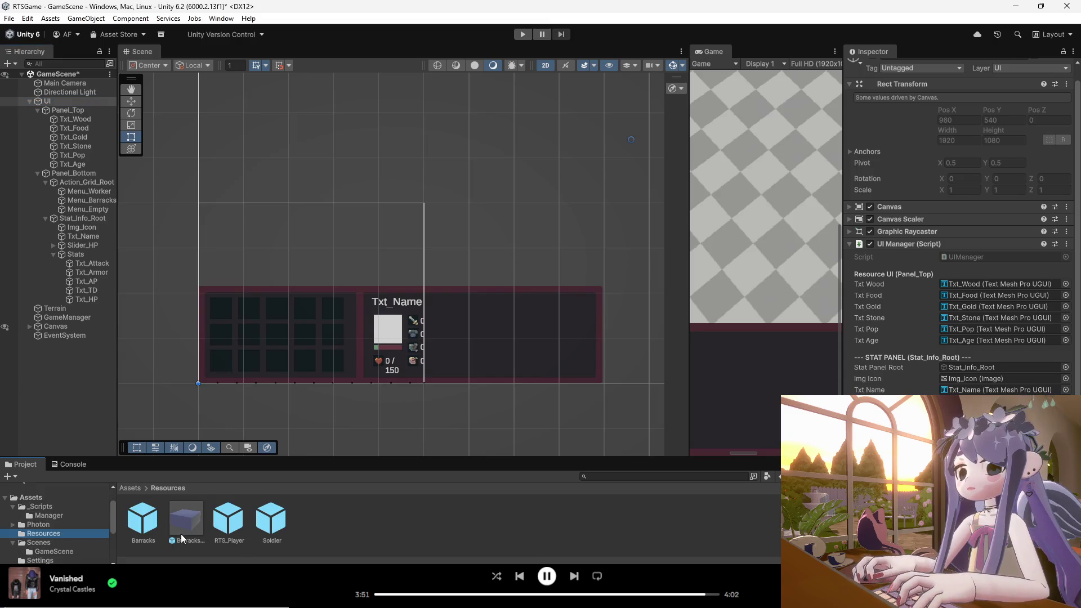
left_click(151, 522)
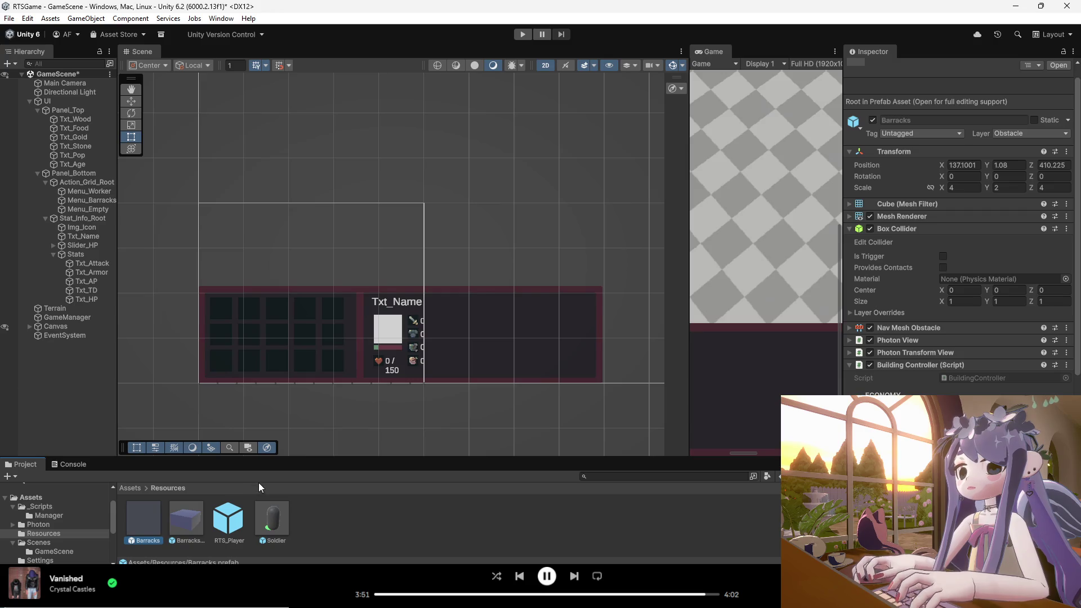
scroll(957, 253, "down", 3)
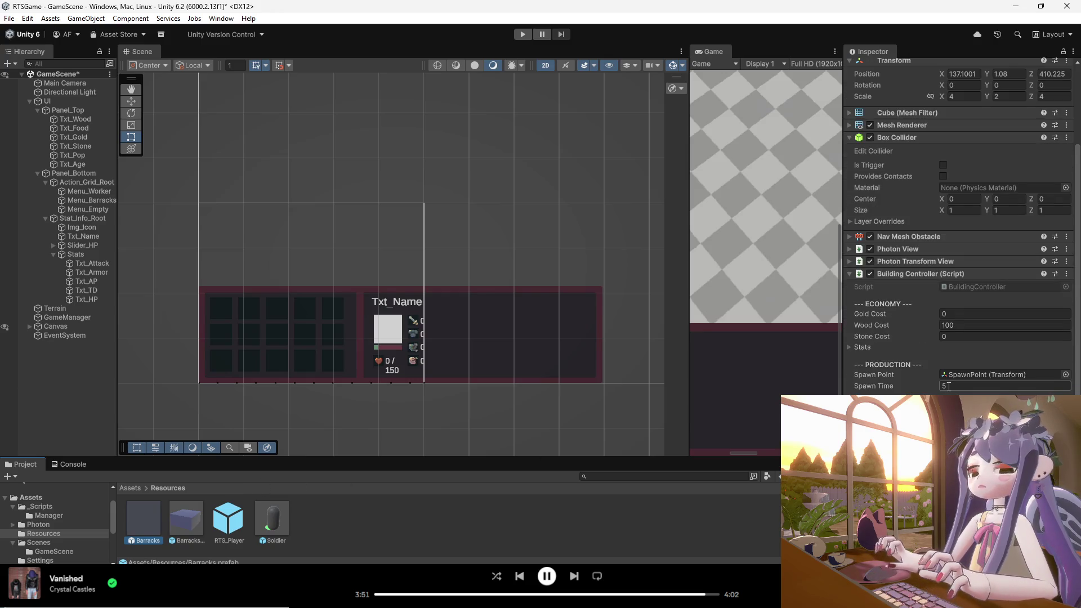
- Check the Building Controller's Wood Cost of 100 and Spawn Time of 5, then switch to Visual Studio
left_click(952, 324)
left_click(960, 355)
scroll(961, 355, "down", 1)
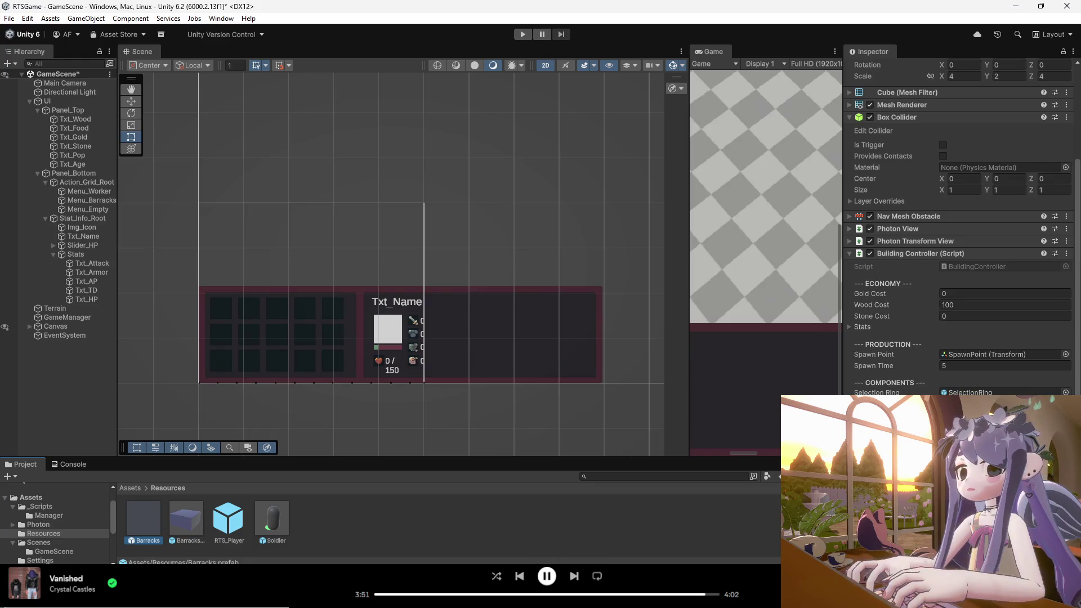
mouse_move(629, 607)
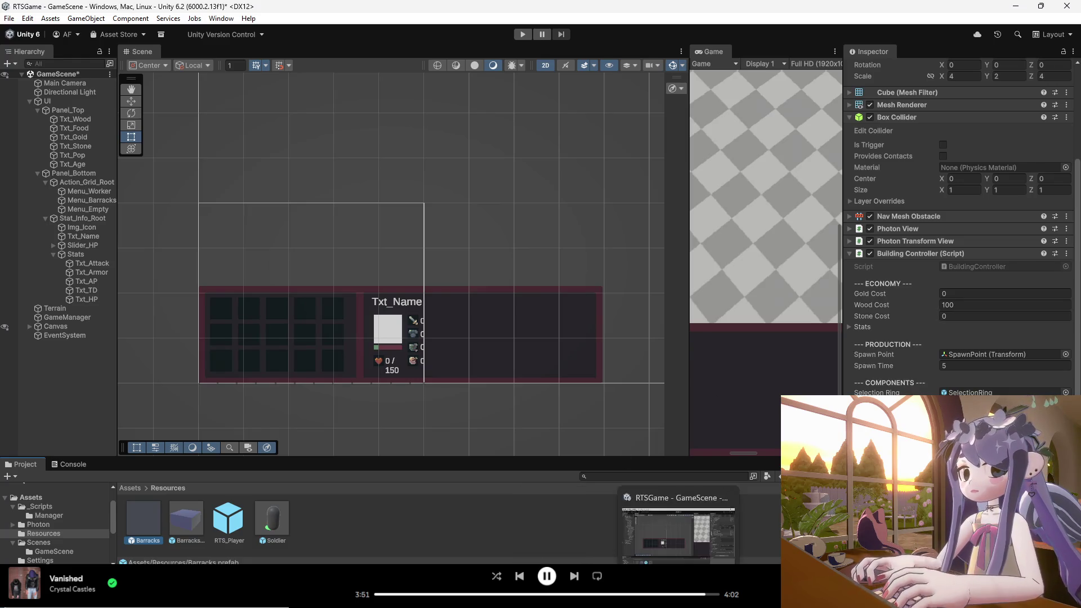
left_click(682, 605)
- Review BuildingController.cs from the top of the file
left_click(610, 46)
scroll(386, 278, "up", 8)
scroll(386, 279, "up", 13)
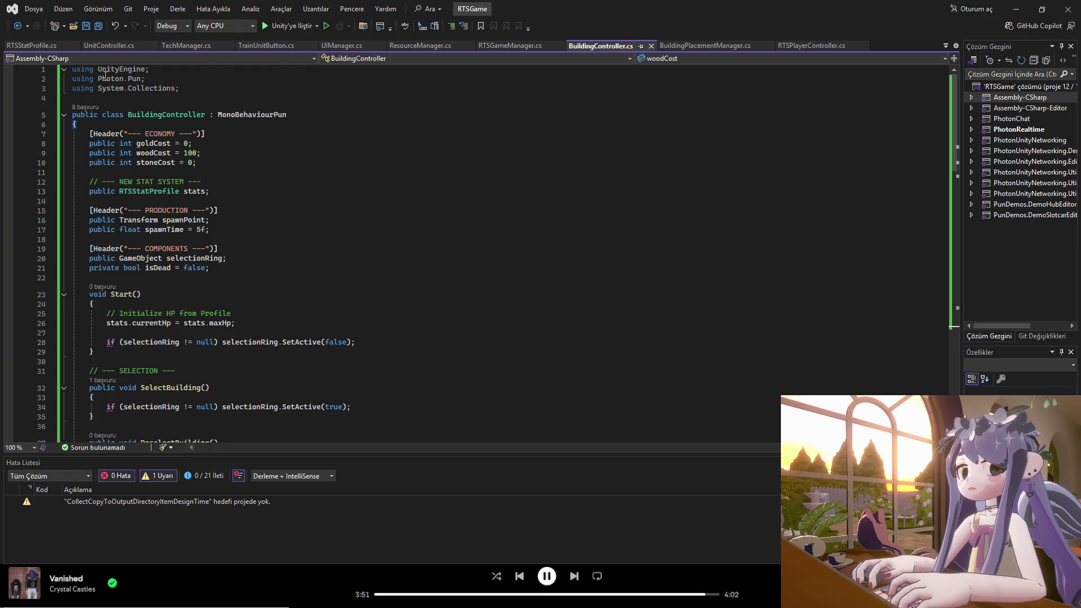
- Move the RTSStatProfile.cs tab between ResourceManager.cs and RTSGameManager.cs, then return to Unity
left_click(36, 48)
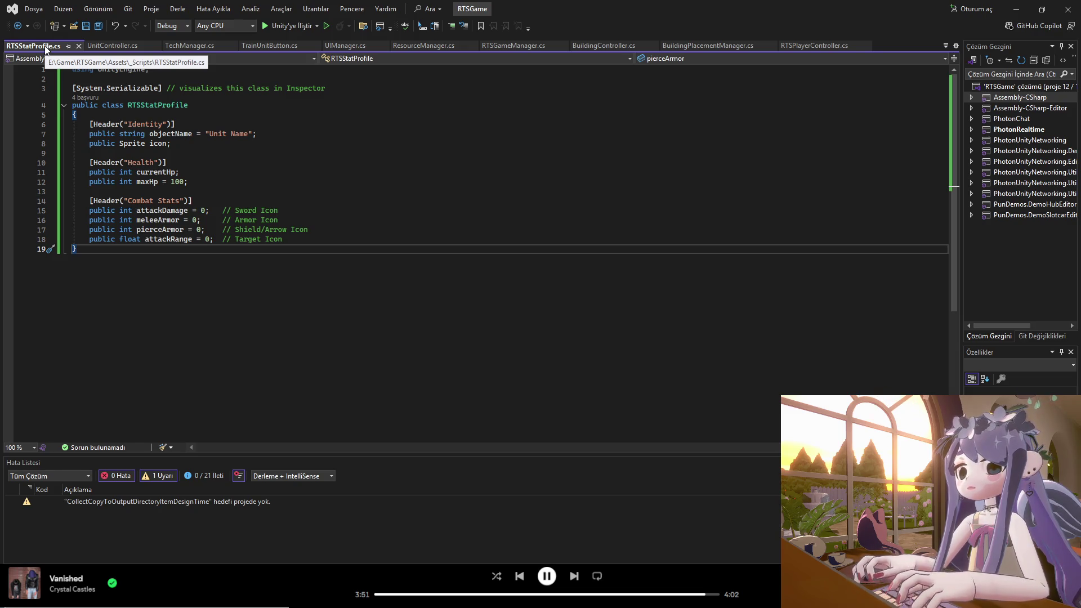
left_click_drag(97, 45, 255, 38)
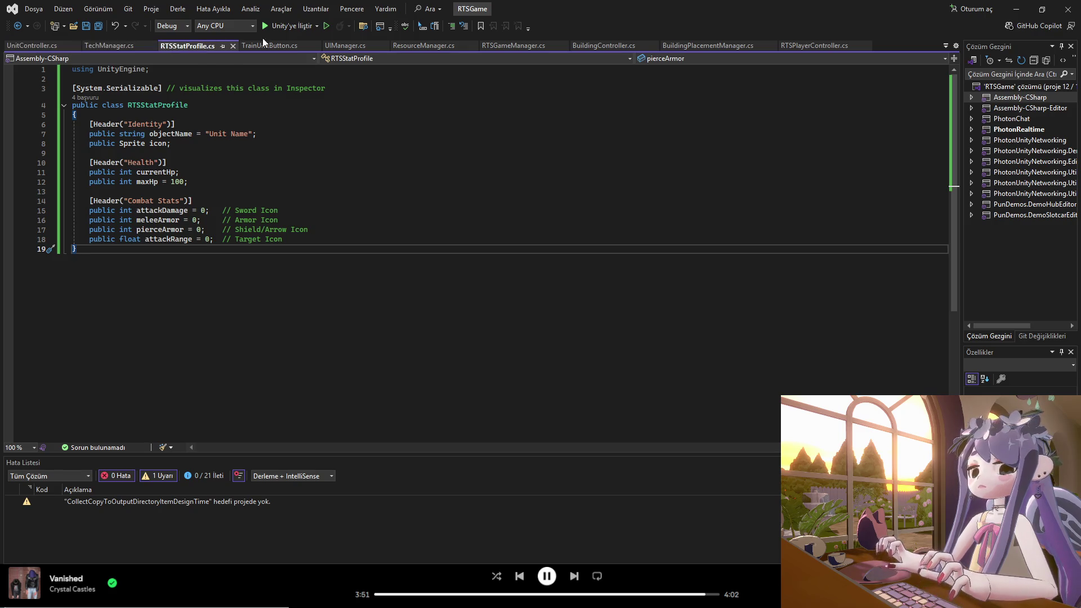
left_click_drag(411, 38, 548, 43)
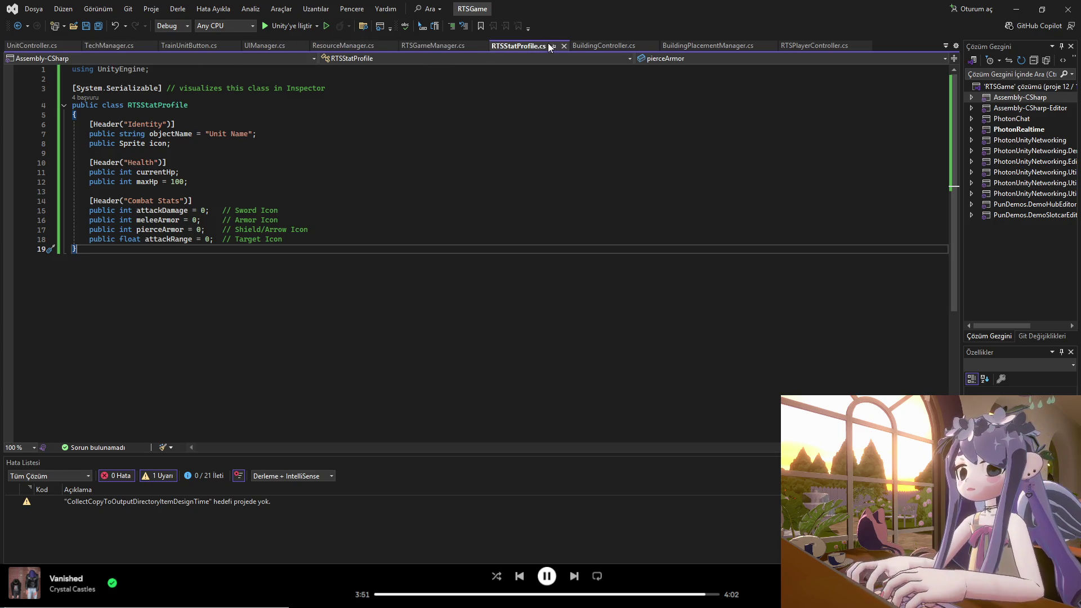
left_click(599, 46)
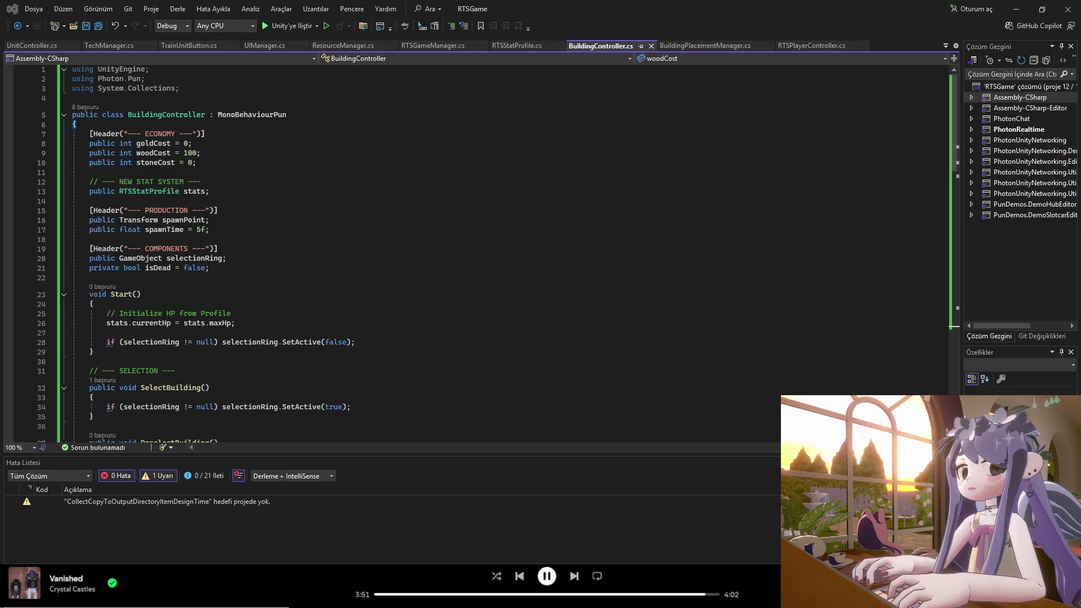
key("alt+Tab")
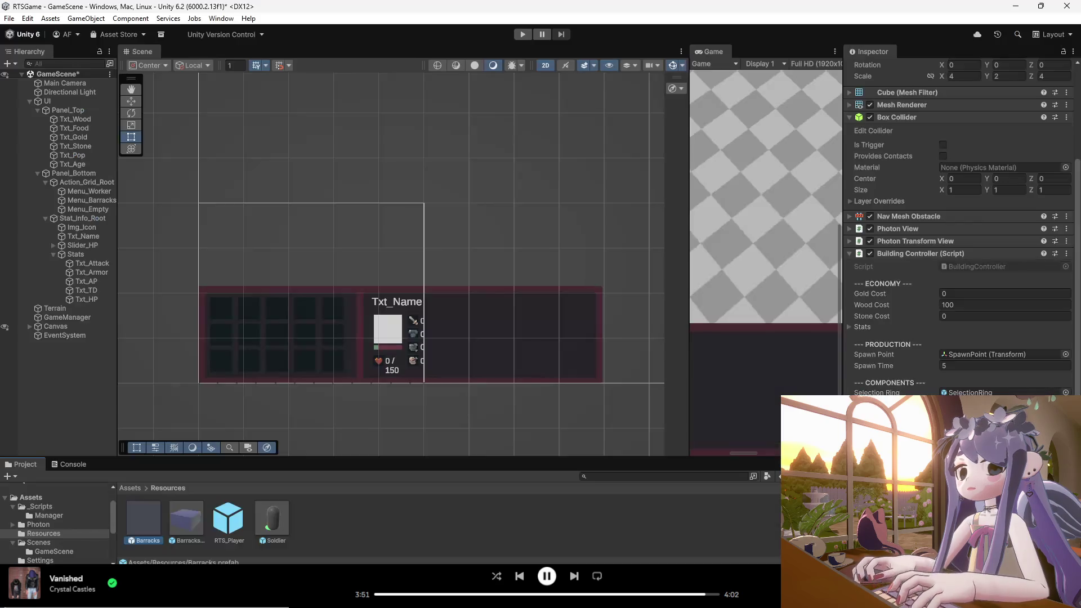
- Preview the BuildingPlacementManager, BuildingController and RTSStatProfile scripts from the _Scripts folder
left_click(45, 506)
left_click(148, 532)
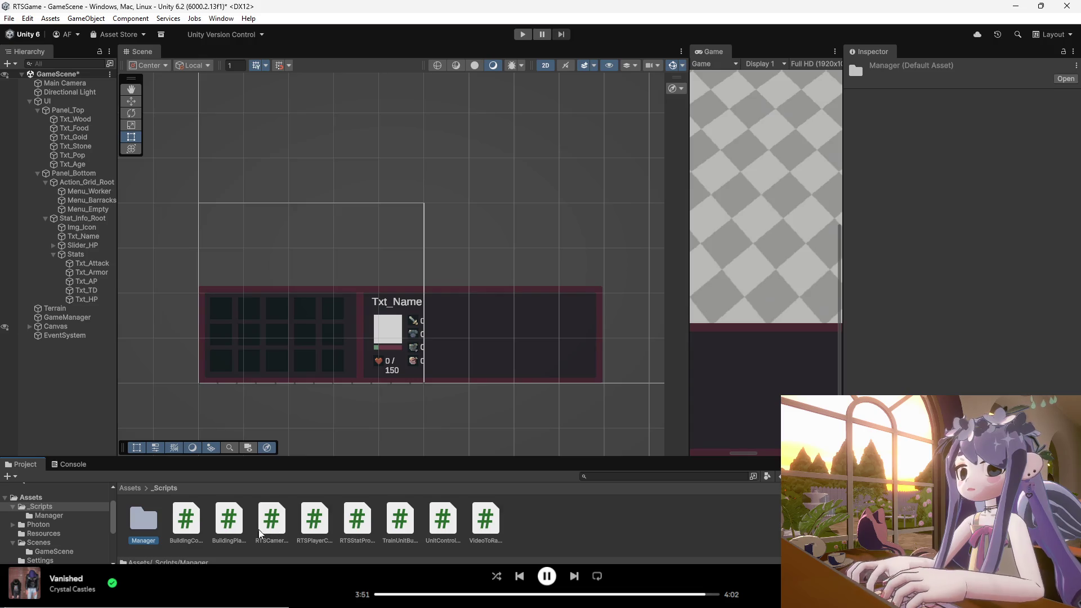
left_click(226, 529)
left_click(186, 525)
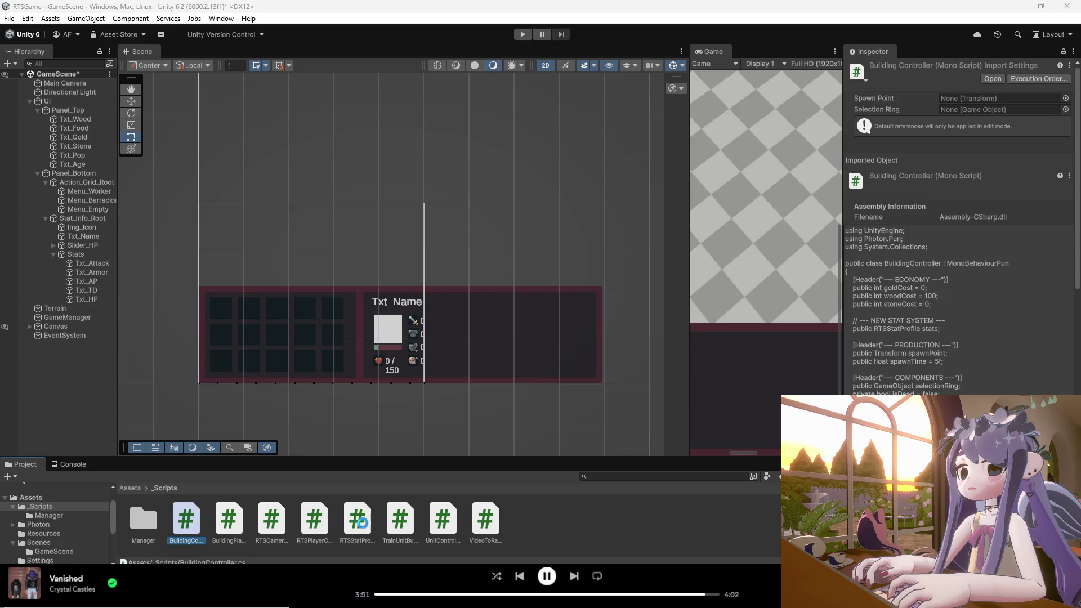
left_click(365, 528)
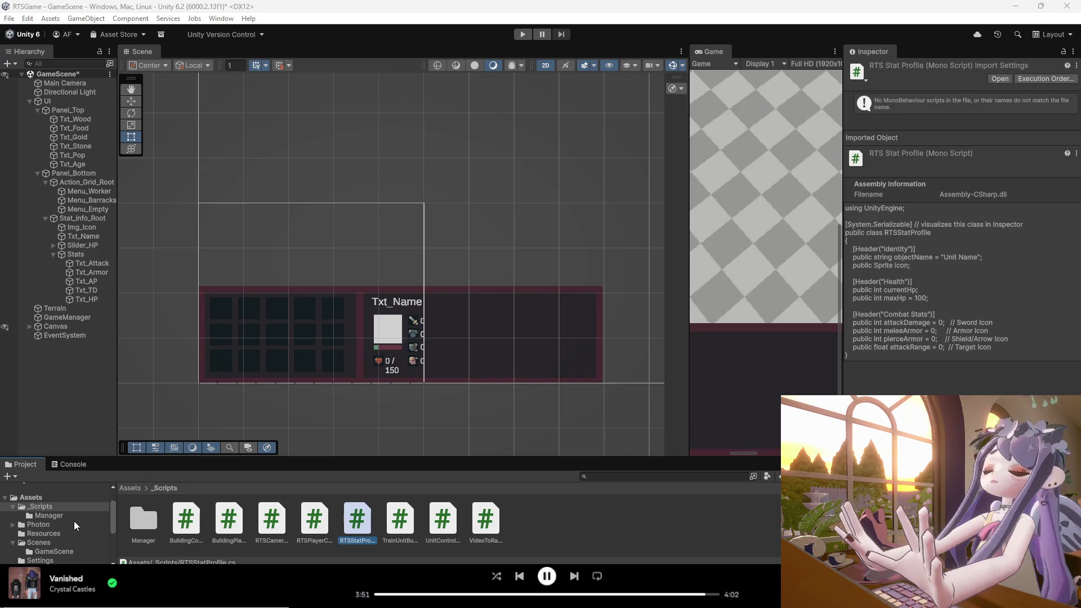
scroll(49, 523, "down", 3)
scroll(53, 526, "up", 3)
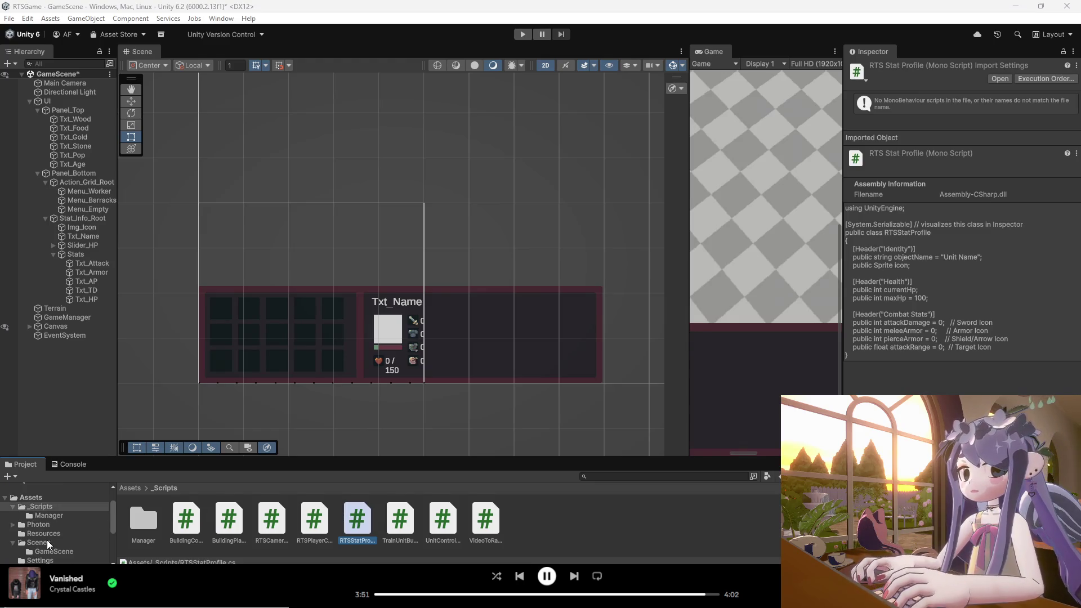
- Show the Barracks prefab's Building Controller Economy values, then switch to Visual Studio
left_click(45, 533)
left_click(139, 519)
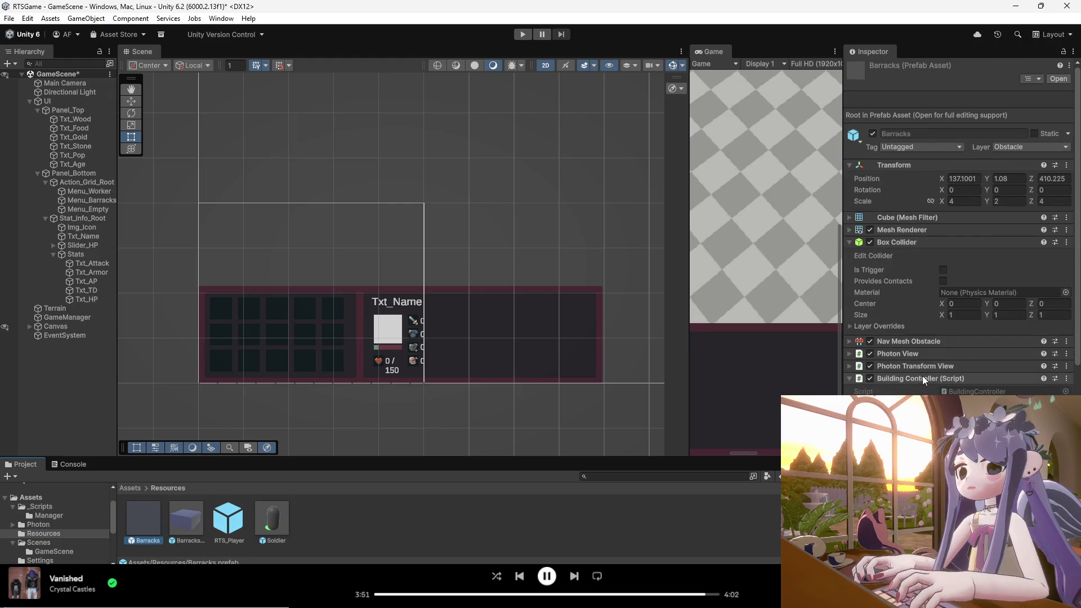
scroll(910, 349, "down", 2)
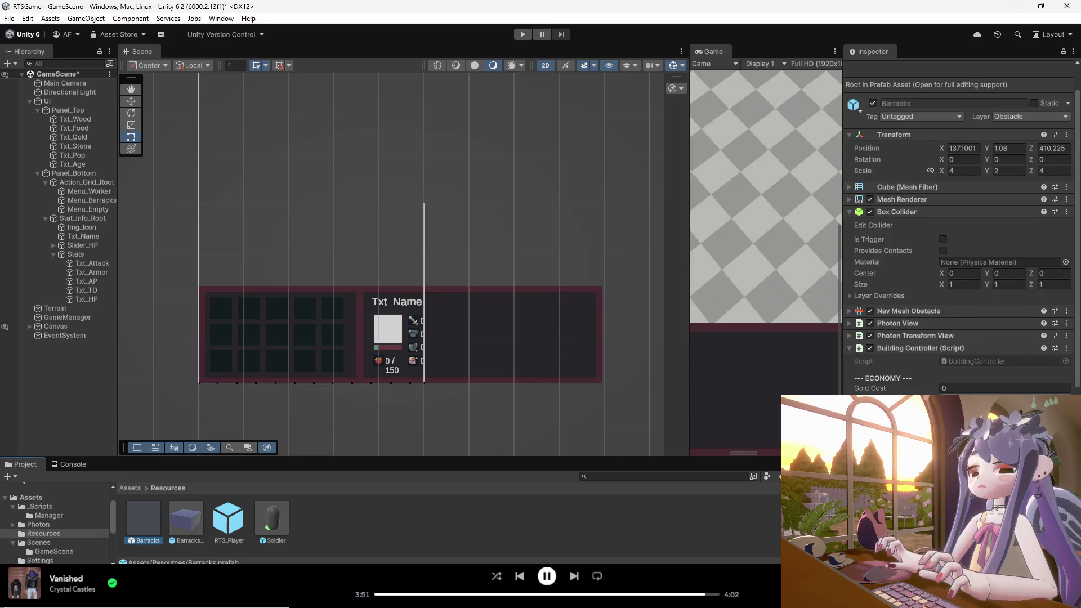
scroll(957, 253, "down", 4)
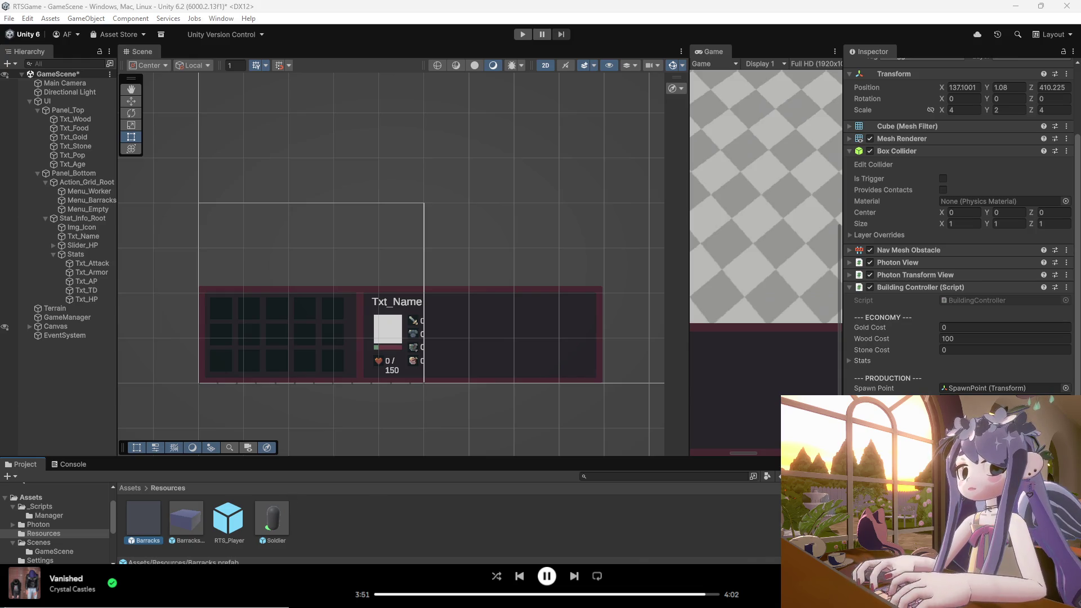
key("alt+Tab")
- Paste the new BuildingController class over everything from line 4 to the end of the file
scroll(172, 370, "down", 15)
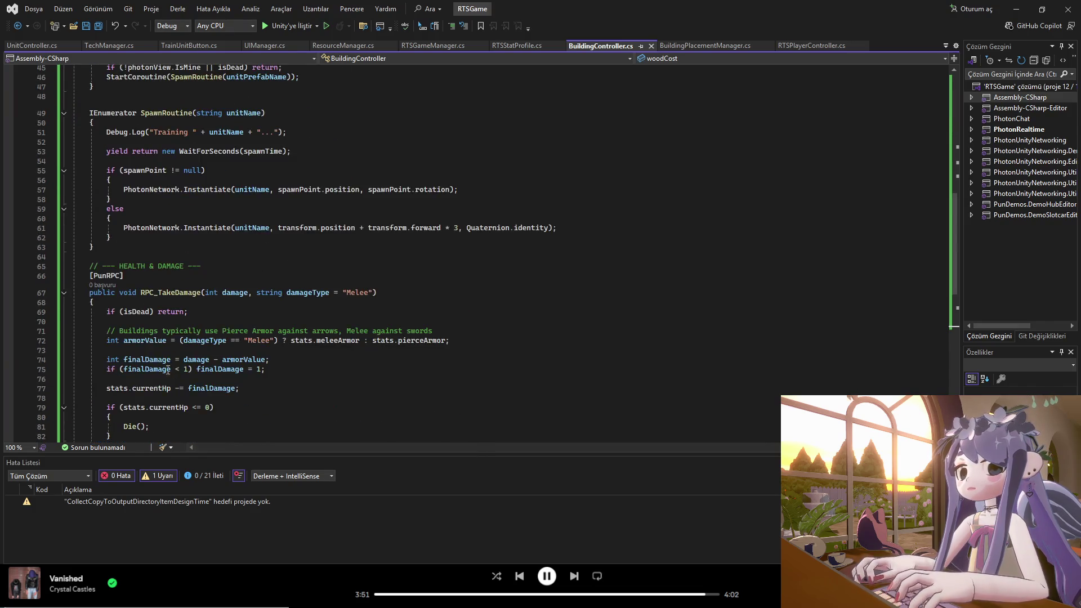
scroll(172, 370, "down", 7)
mouse_move(113, 363)
left_mouse_down()
mouse_move(107, 141)
mouse_move(88, 2)
mouse_move(71, 99)
left_mouse_up()
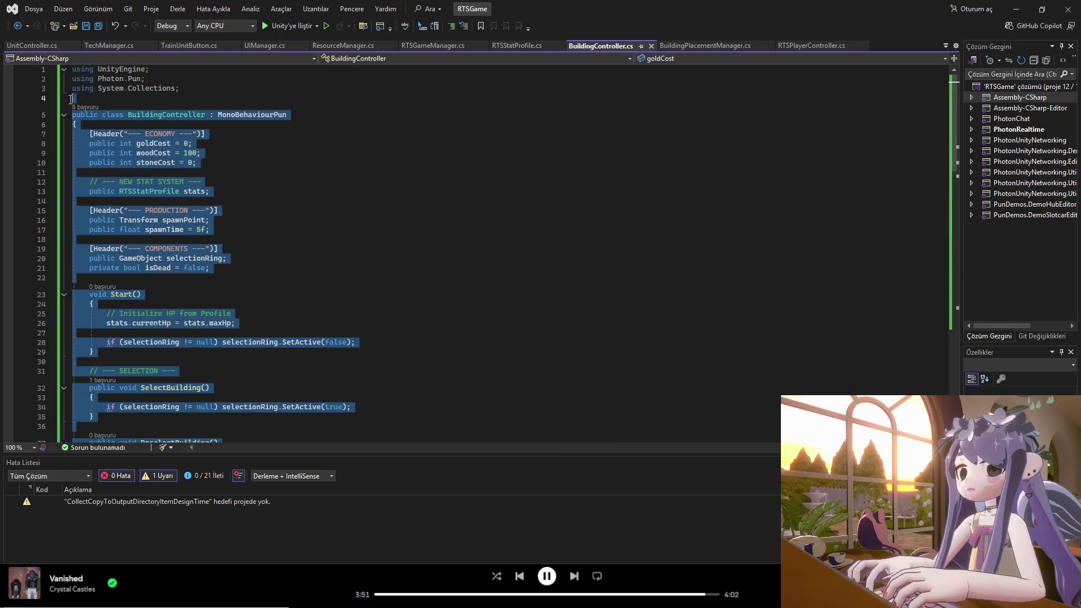
key("ctrl+v")
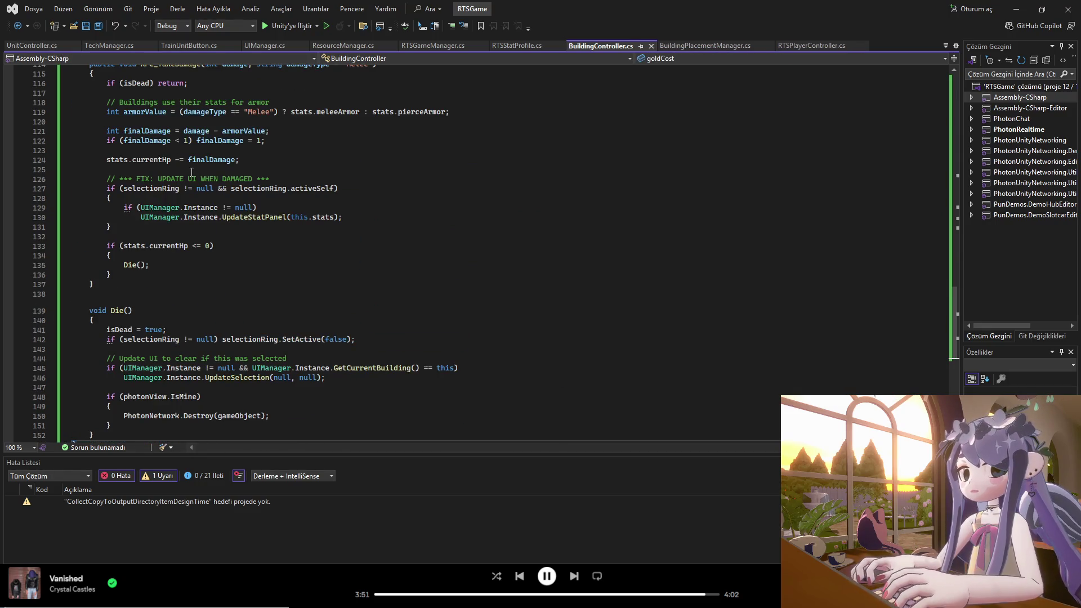
scroll(191, 171, "down", 5)
scroll(274, 269, "up", 18)
scroll(274, 269, "up", 20)
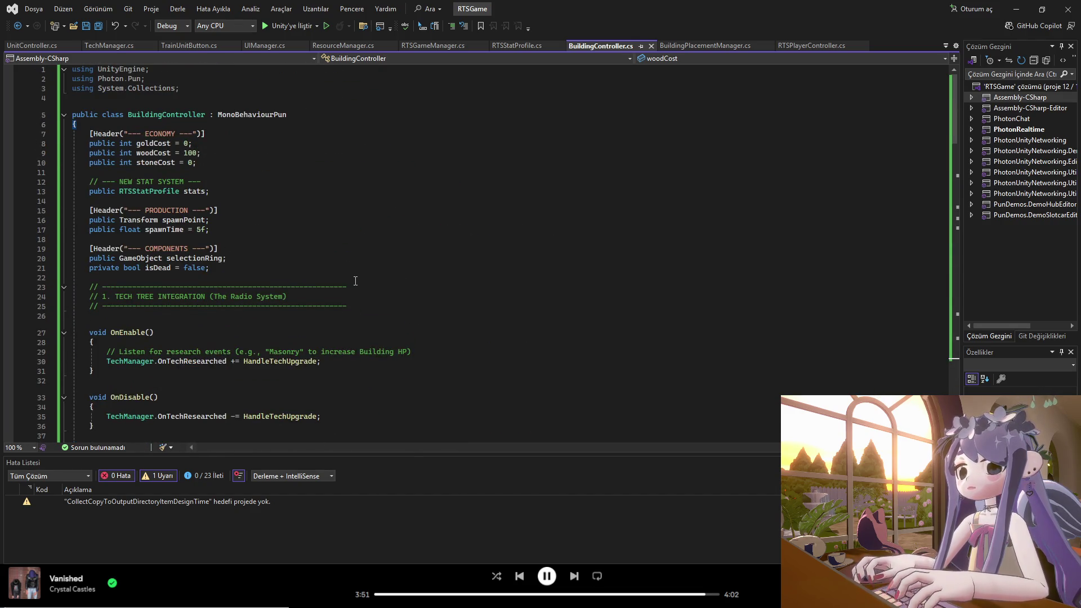
mouse_move(670, 602)
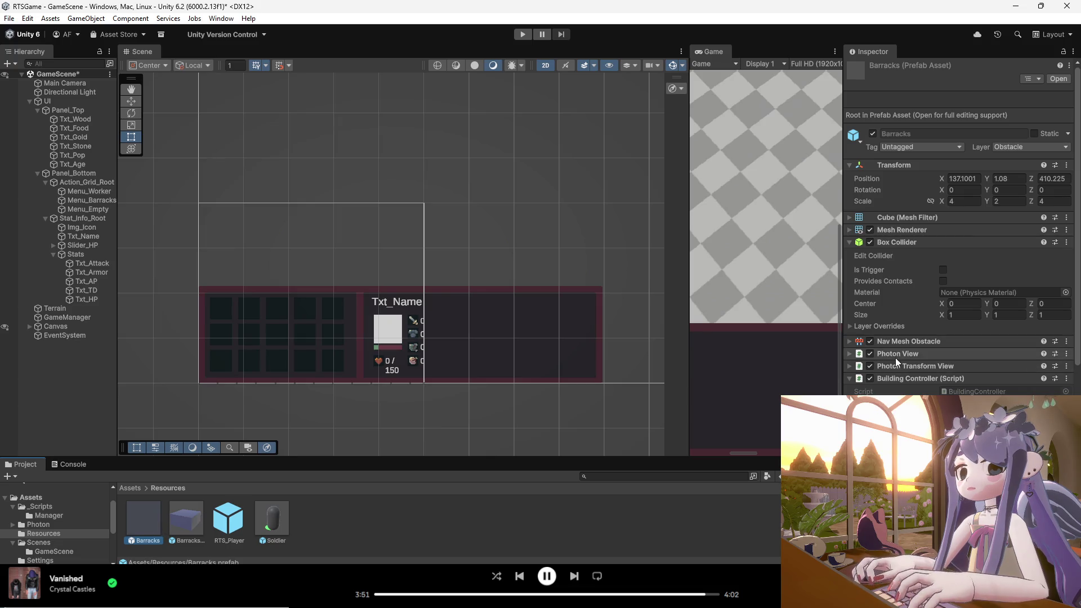
- Expand the Barracks Stats section and set Max Hp to 1000
scroll(892, 349, "down", 4)
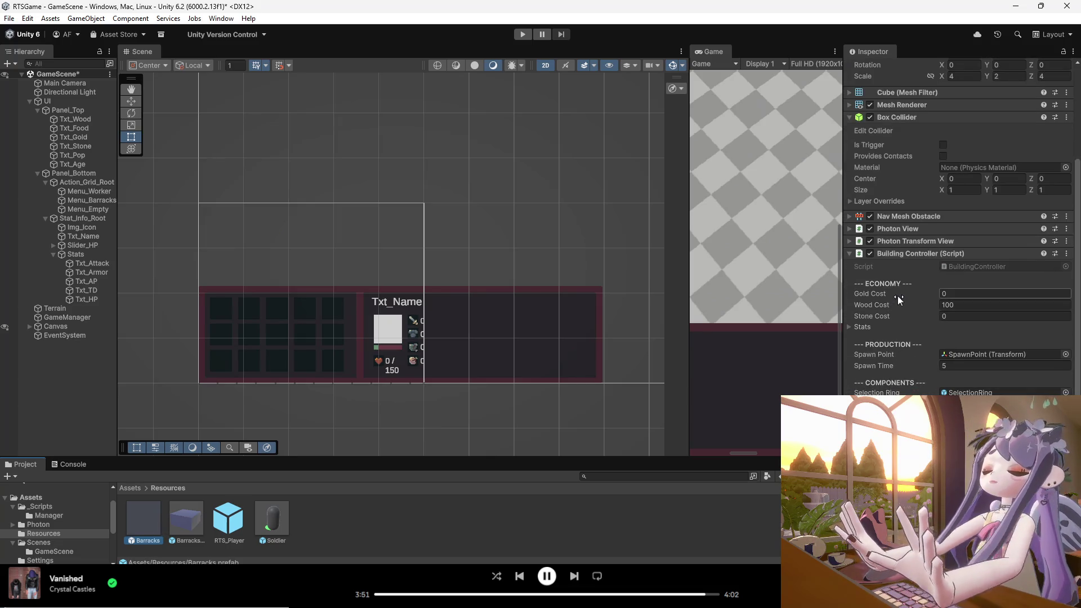
left_click(849, 253)
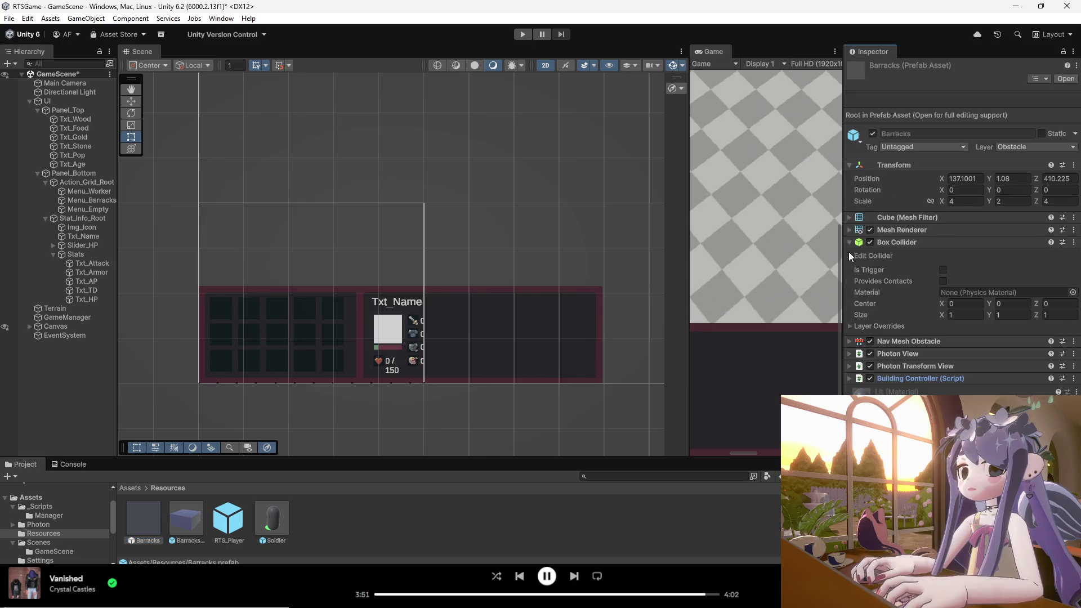
left_click(856, 376)
scroll(912, 377, "down", 4)
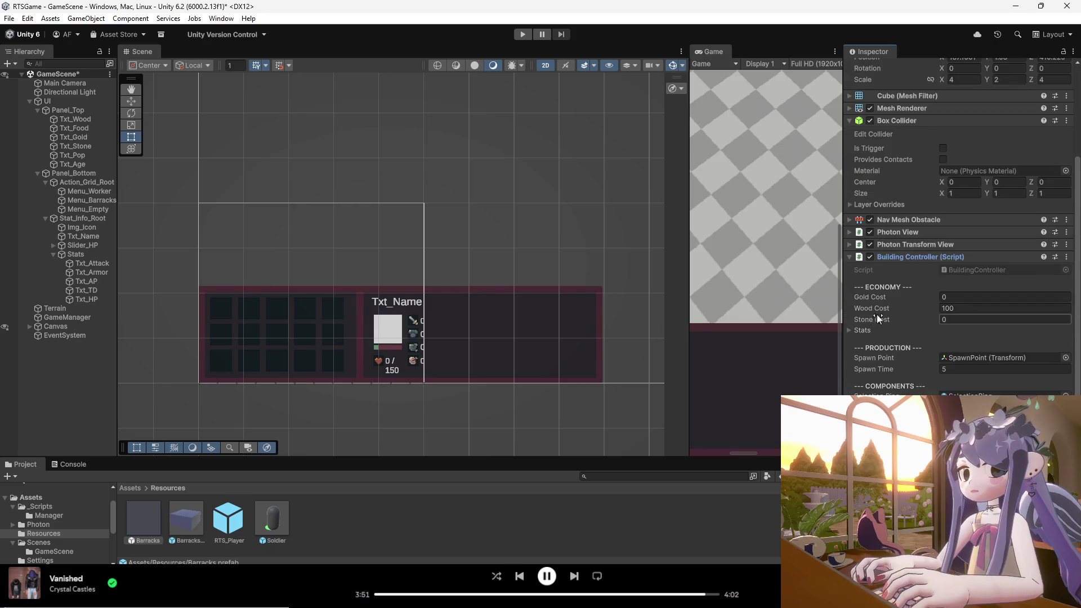
left_click(849, 330)
scroll(904, 337, "down", 3)
left_click(963, 320)
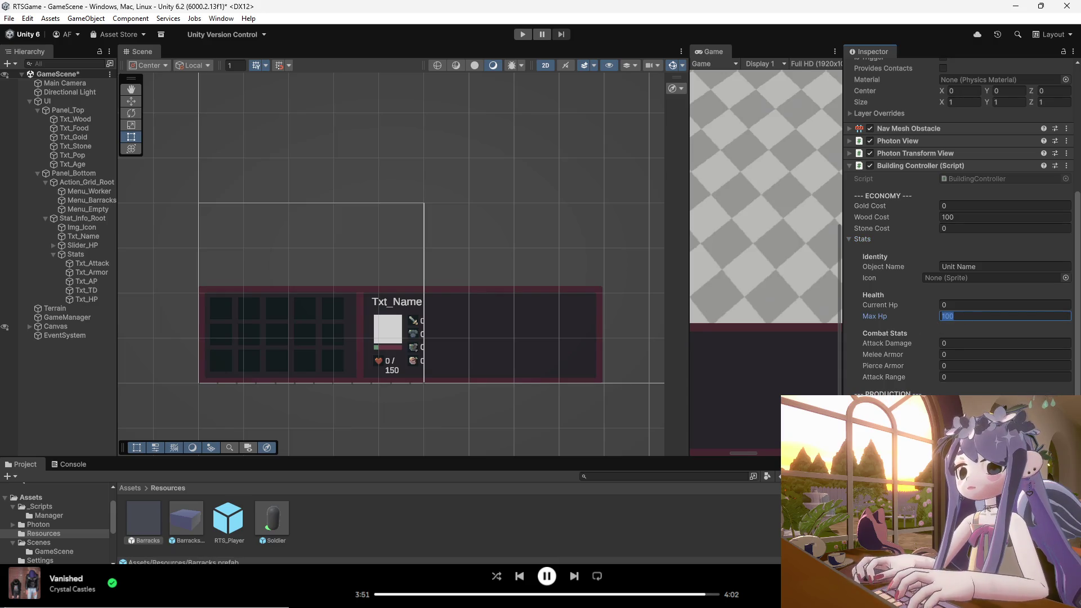
key("Return")
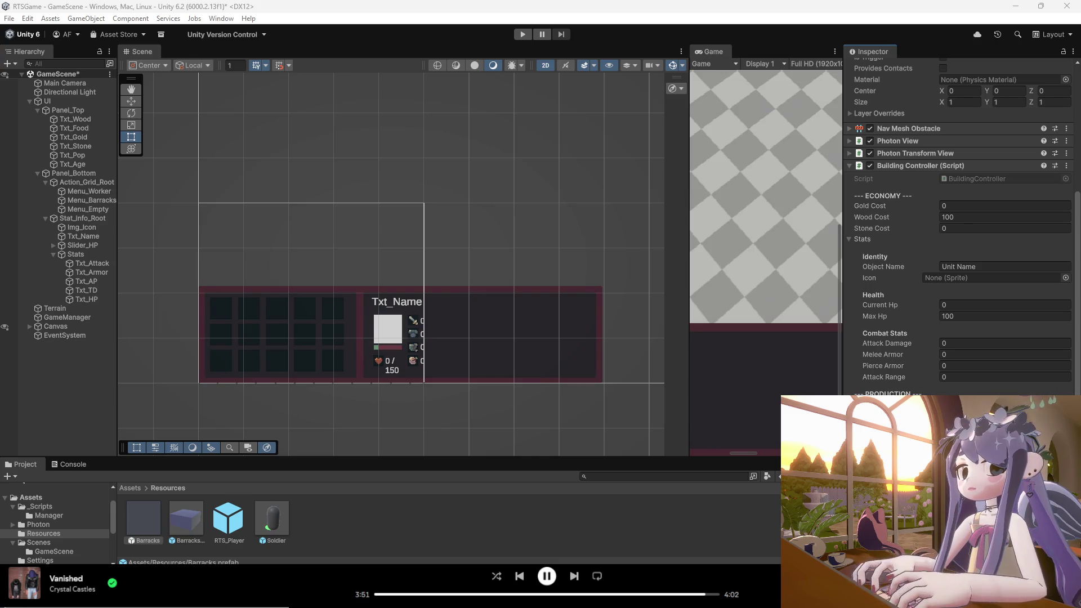
left_click(952, 316)
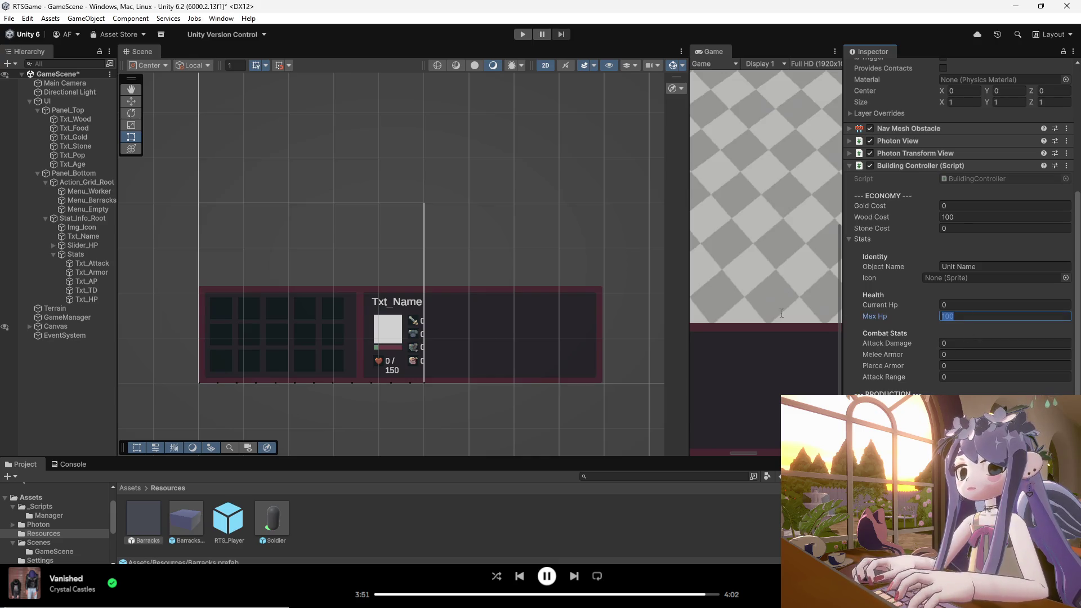
type("1000")
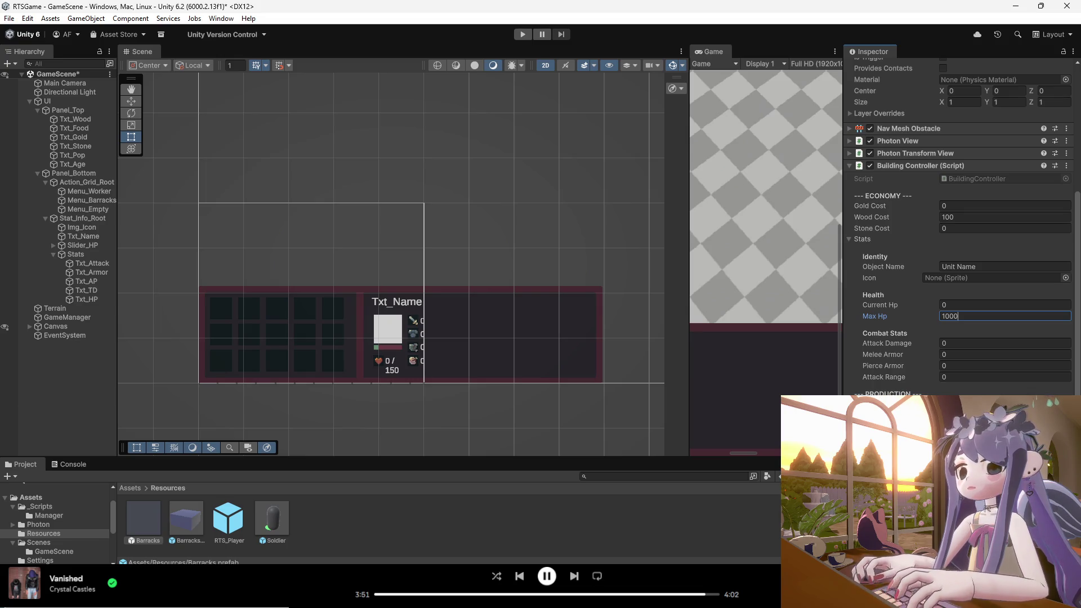
- Set Melee Armor to 1
scroll(968, 386, "down", 2)
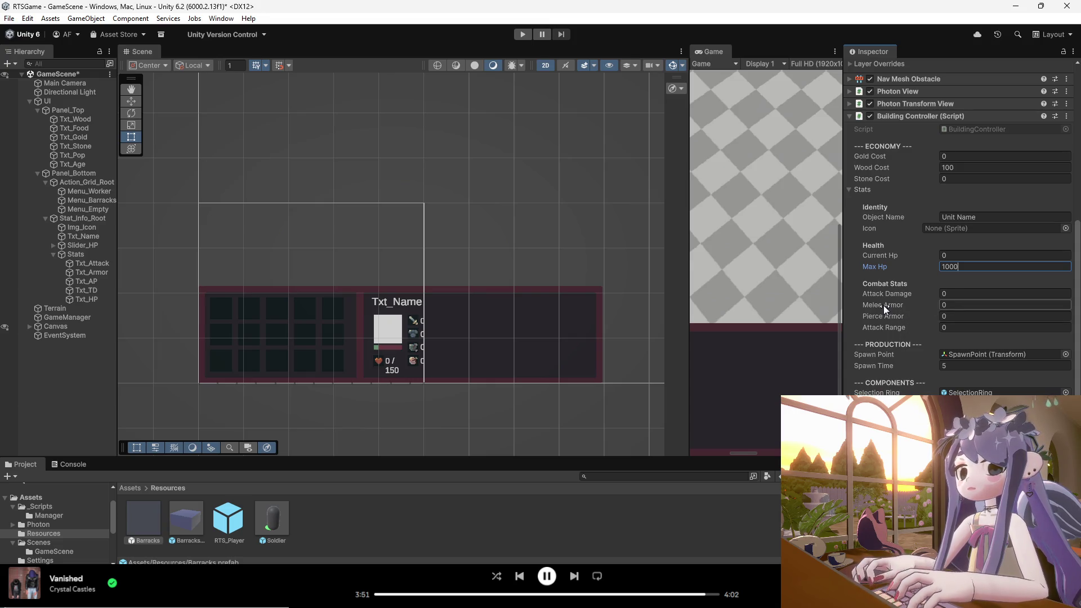
left_click(978, 305)
type("2")
key("BackSpace")
type("1")
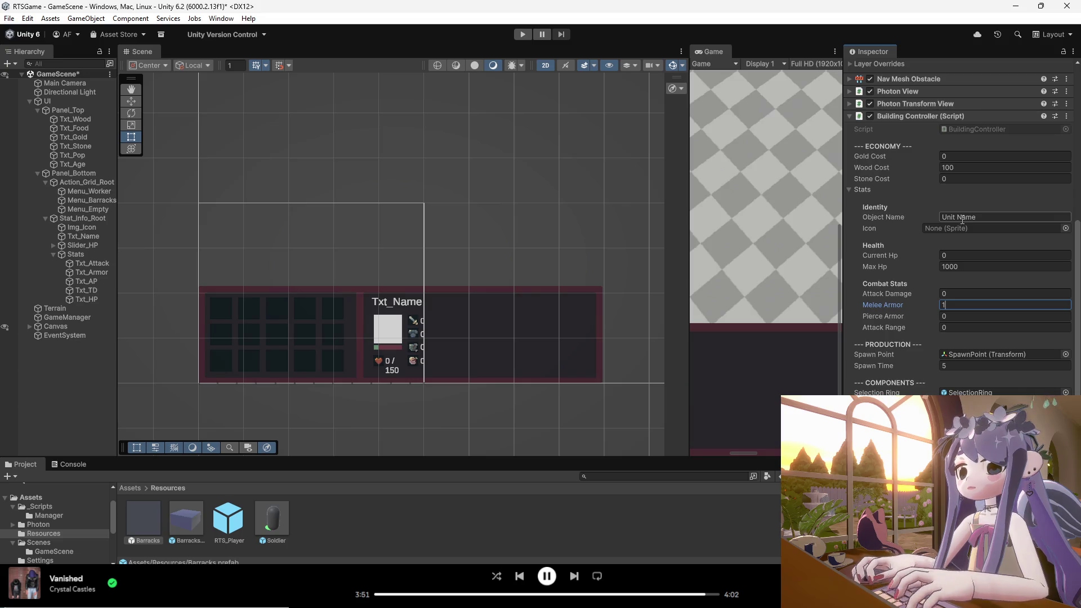
left_click(934, 216)
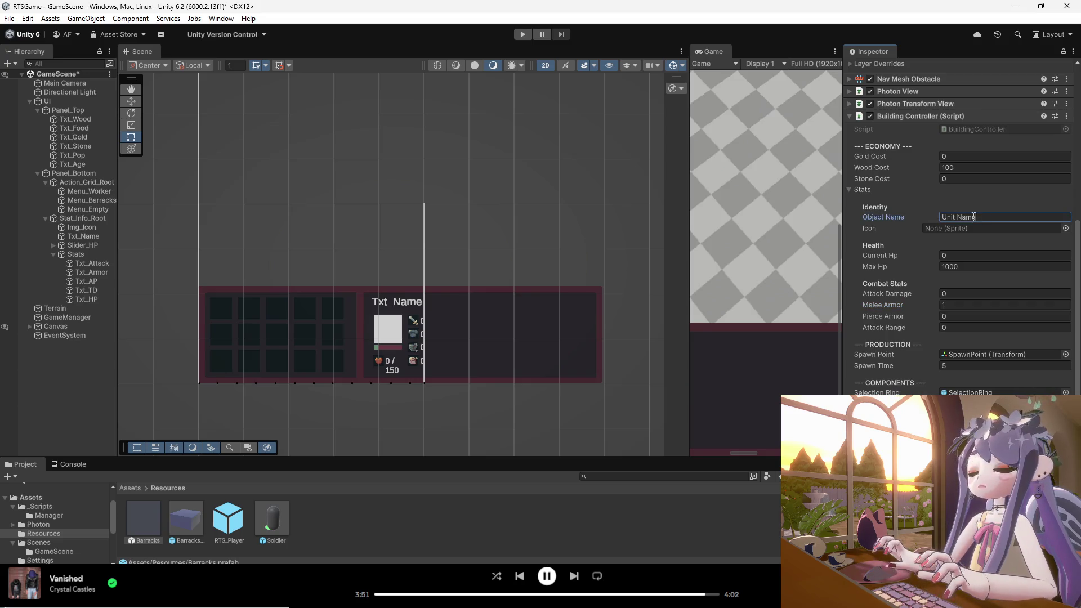
- Enter Barracks as the Object Name, then select the Barracks_Ghost prefab
type("Barr")
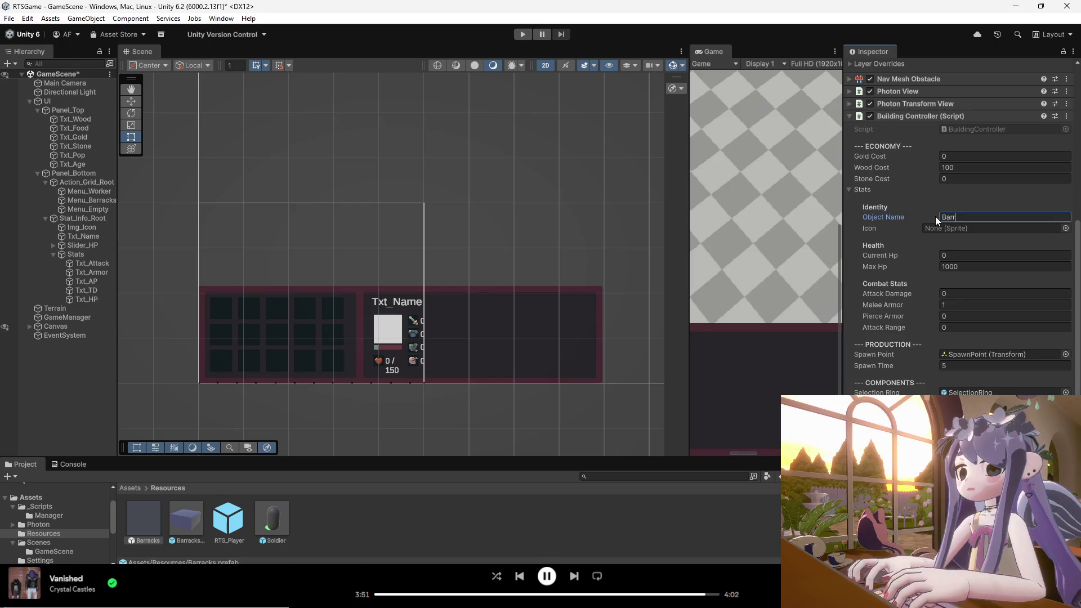
type("acks")
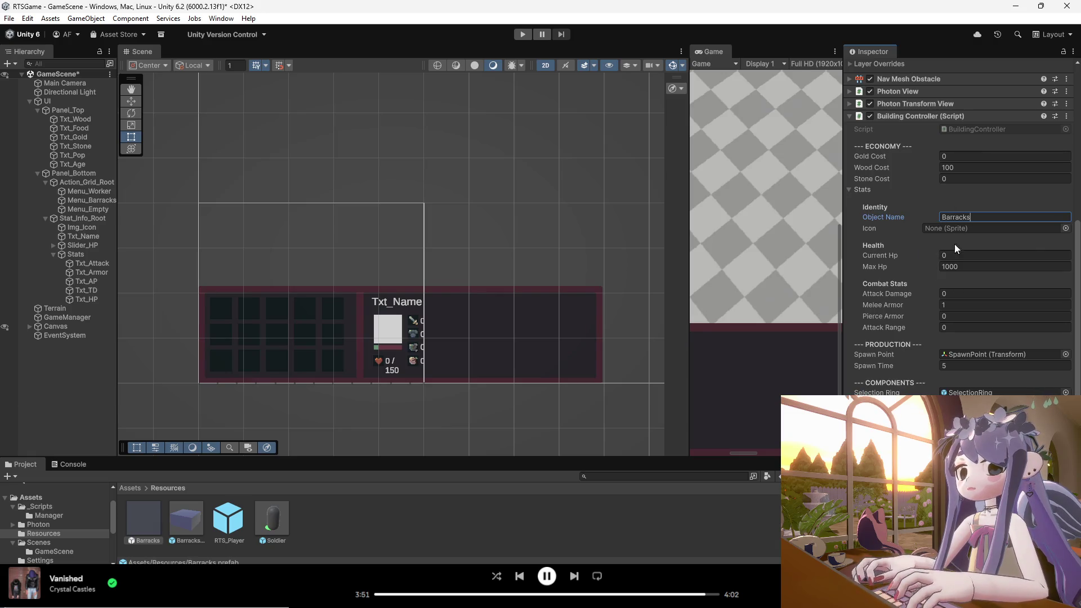
left_click(1028, 288)
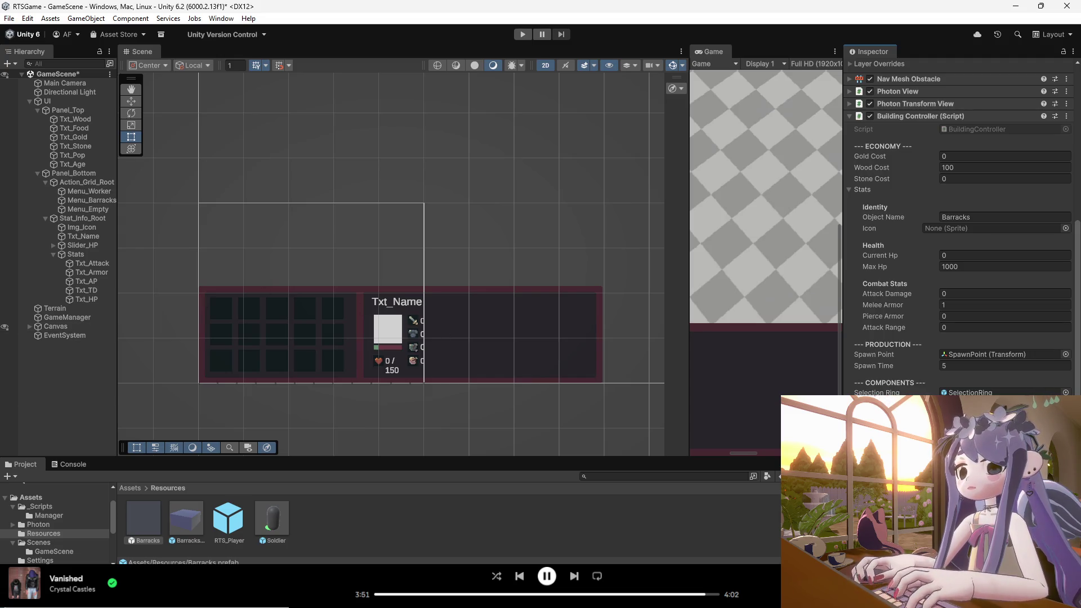
left_click(187, 514)
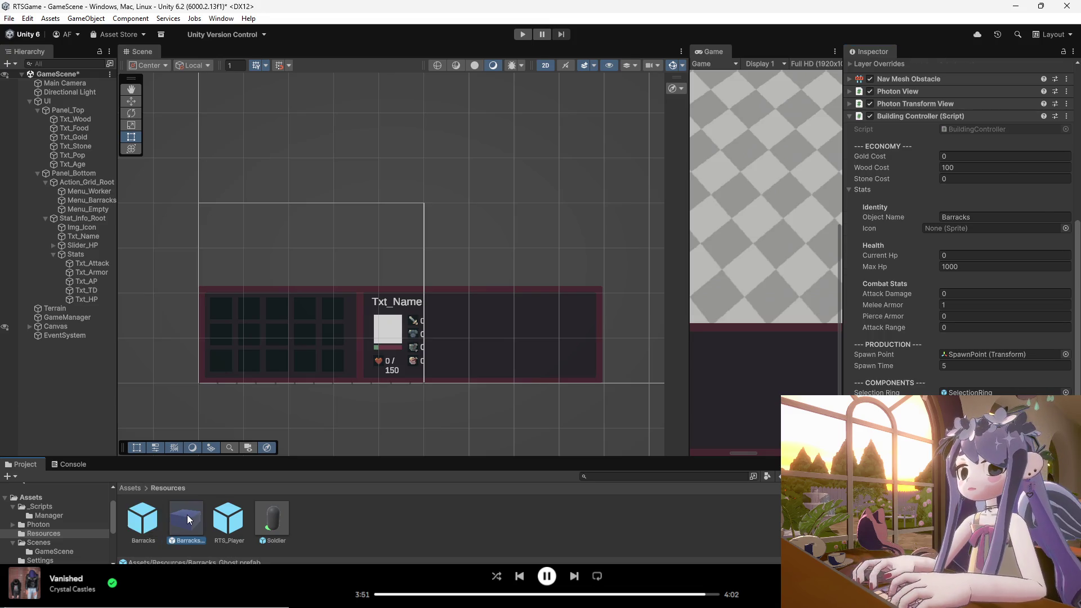
- Duplicate the Barracks and Barracks_Ghost prefabs and start renaming the Barracks 1 copy
left_click(136, 515)
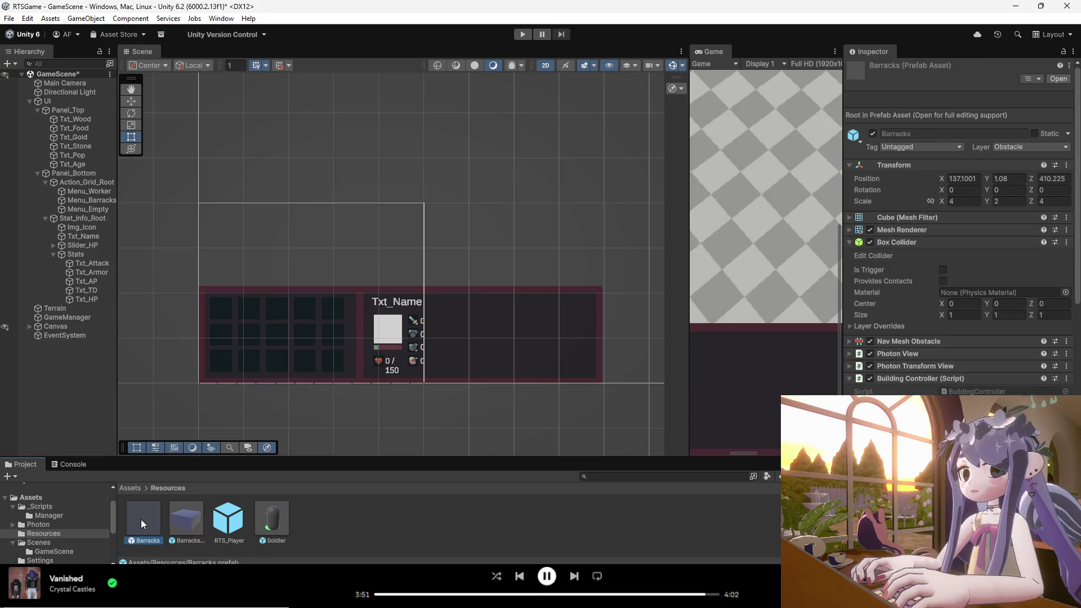
key("ctrl+d")
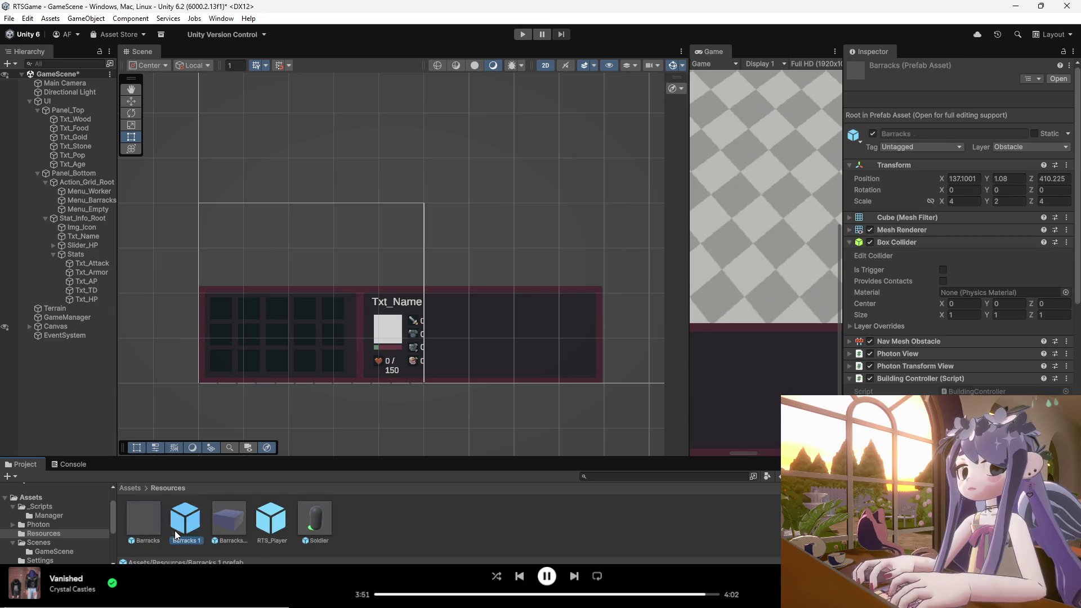
left_click(232, 523)
key("ctrl+d")
left_click(191, 523)
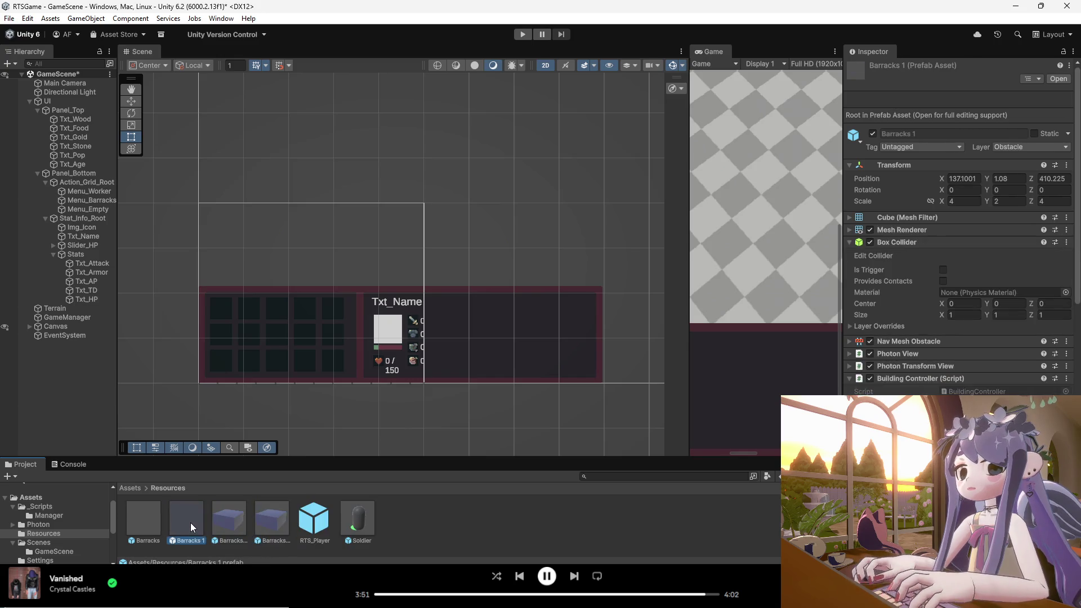
right_click(191, 523)
left_click(224, 303)
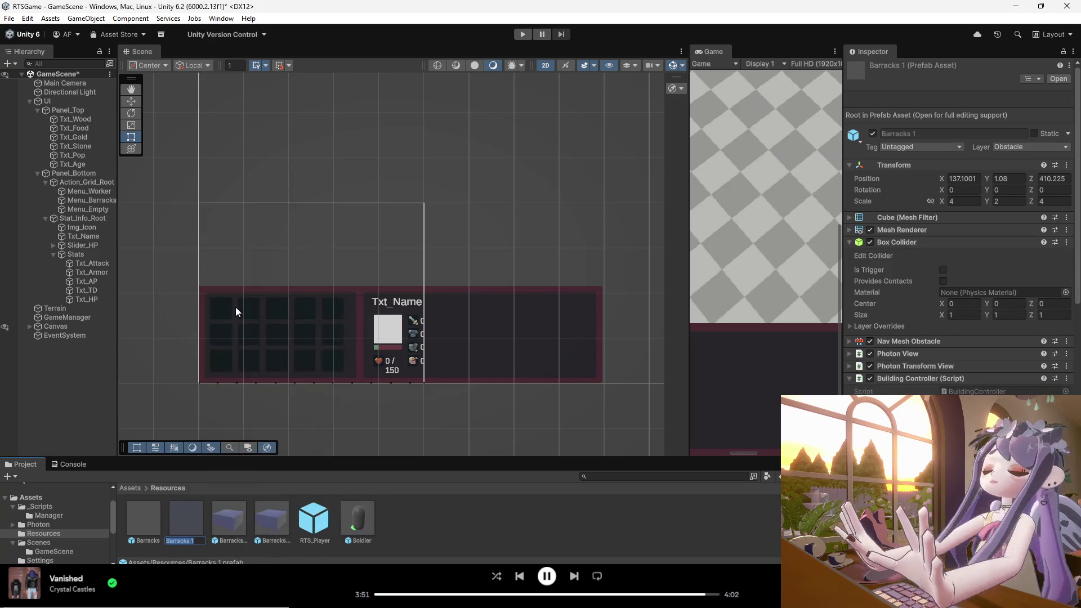
- Name the copies House and House_Ghost, then select House and switch the Scene view to 3D
type("House")
key("Return")
right_click(235, 523)
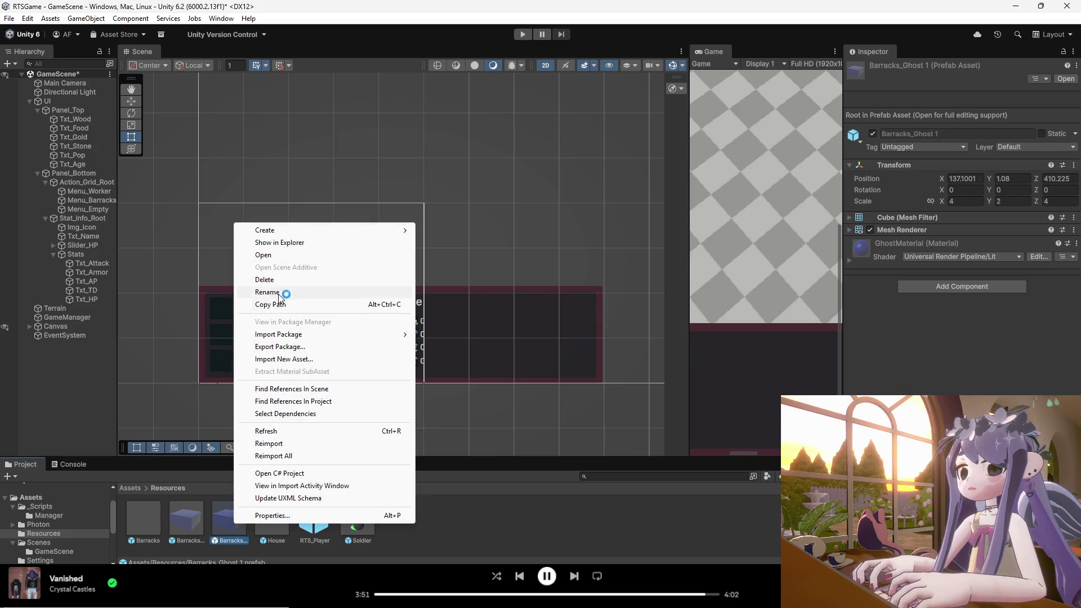
left_click(277, 291)
type("House_Ghost")
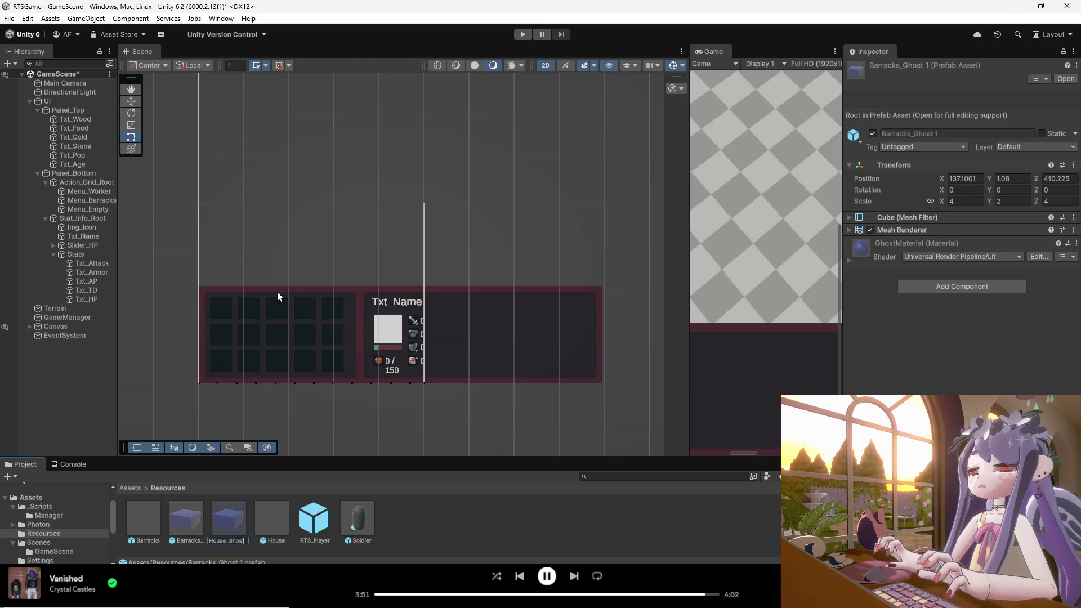
key("Return")
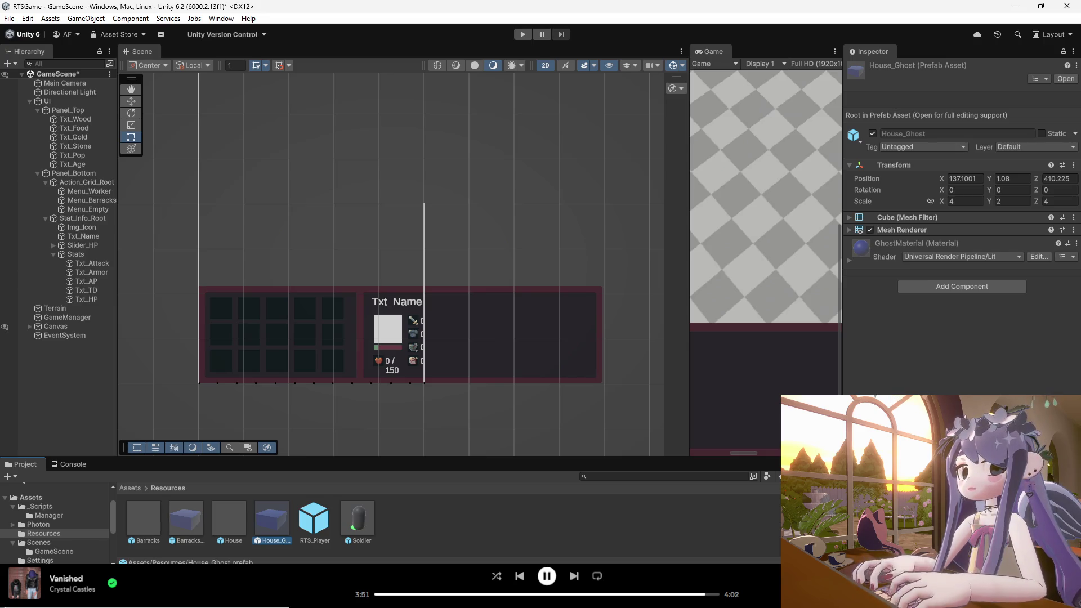
left_click(232, 526)
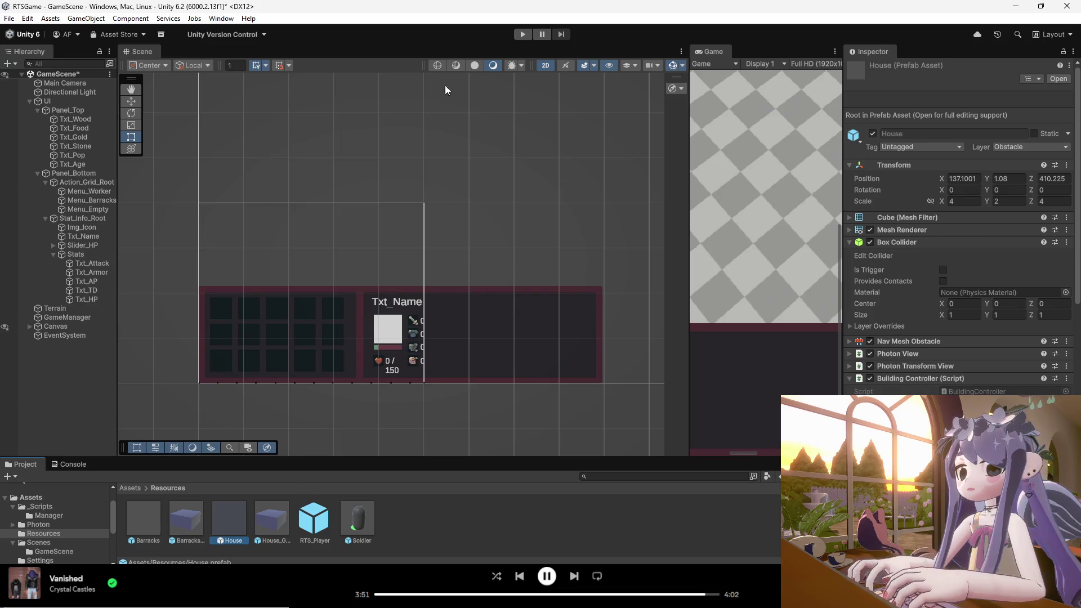
left_click(551, 67)
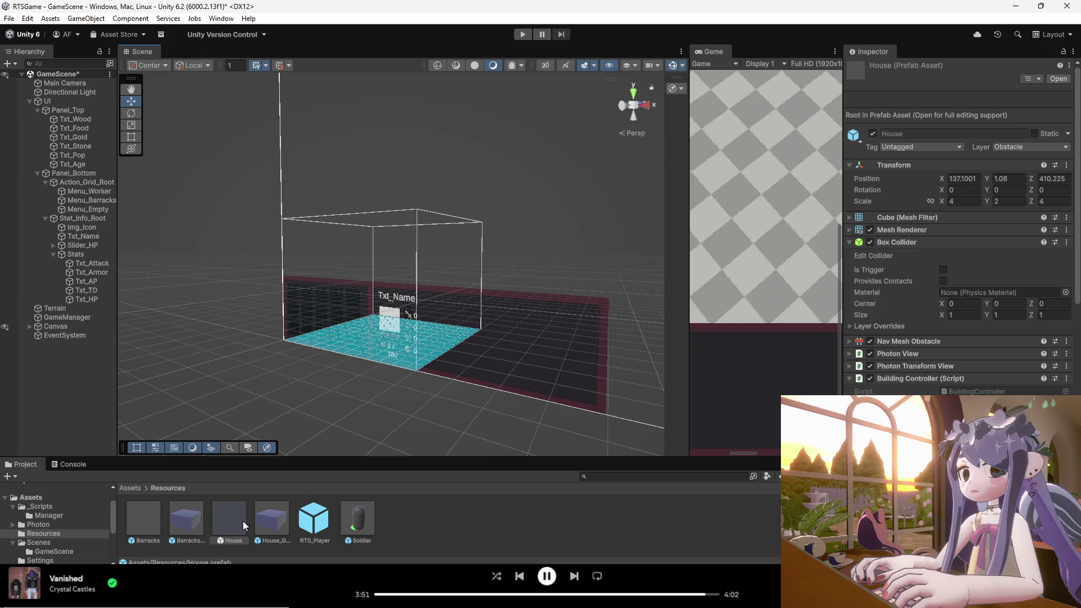
- Open the House prefab in Prefab Mode, briefly checking Barracks_Ghost, Barracks and House_Ghost
double_click(228, 520)
scroll(366, 406, "down", 3)
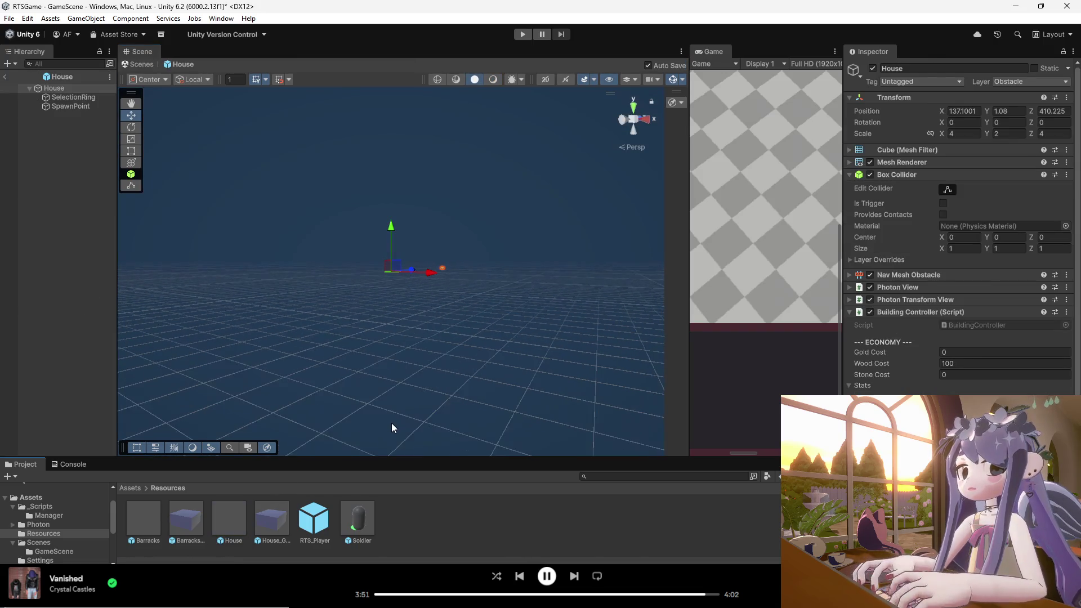
mouse_move(378, 375)
left_mouse_down()
mouse_move(540, 244)
mouse_move(636, 213)
mouse_move(321, 410)
left_mouse_up()
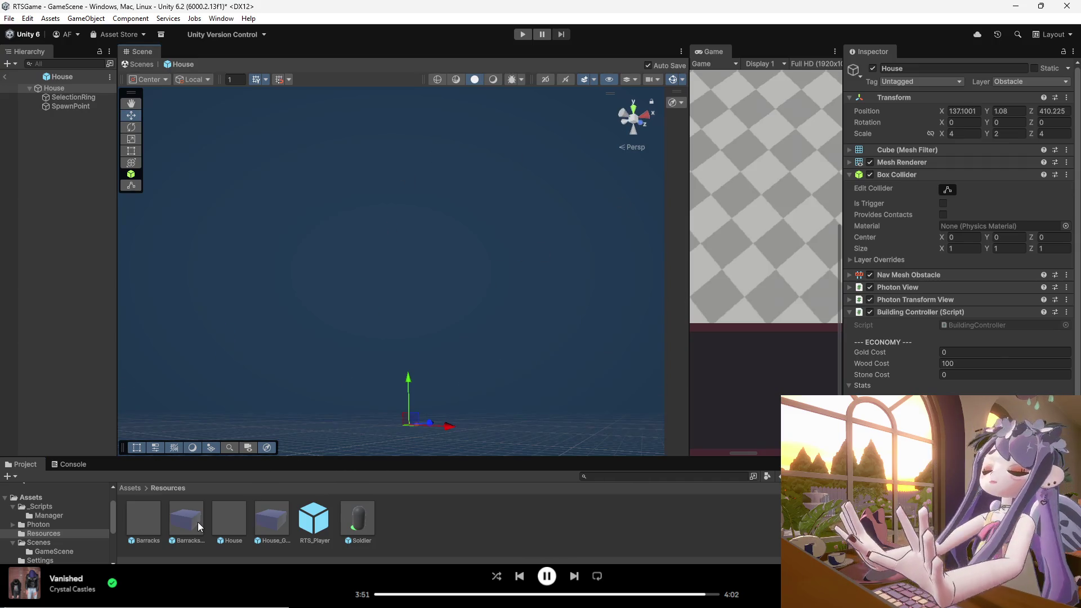
left_click(197, 522)
left_click(239, 520)
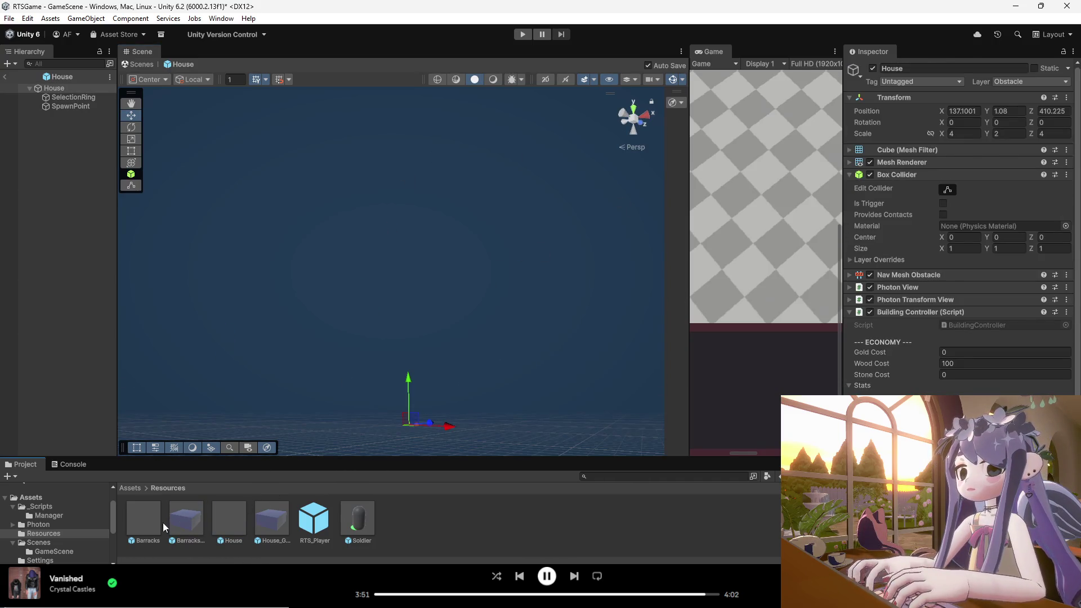
double_click(147, 521)
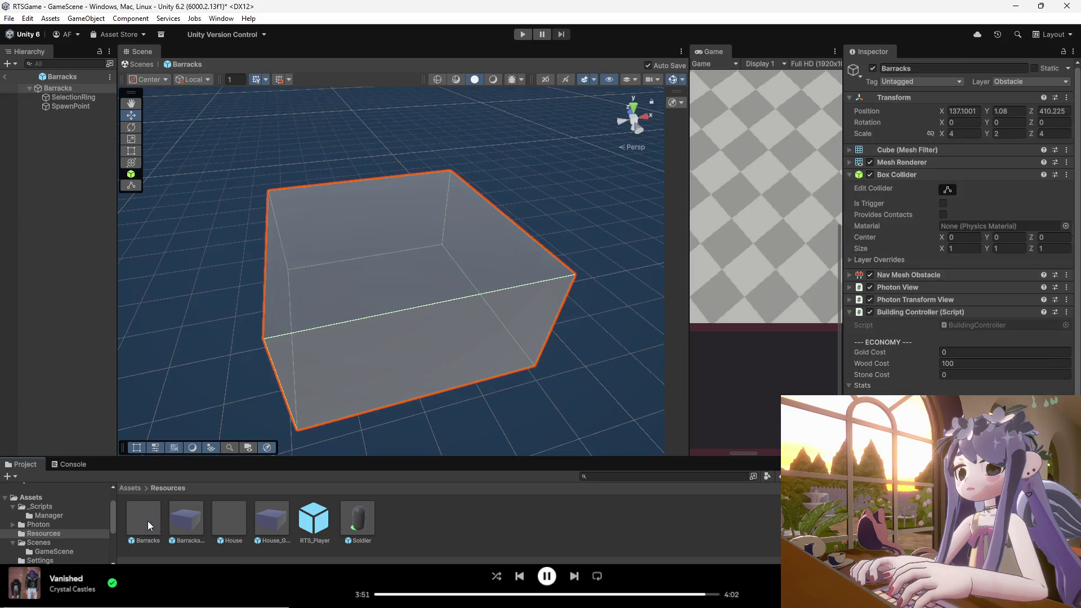
double_click(272, 522)
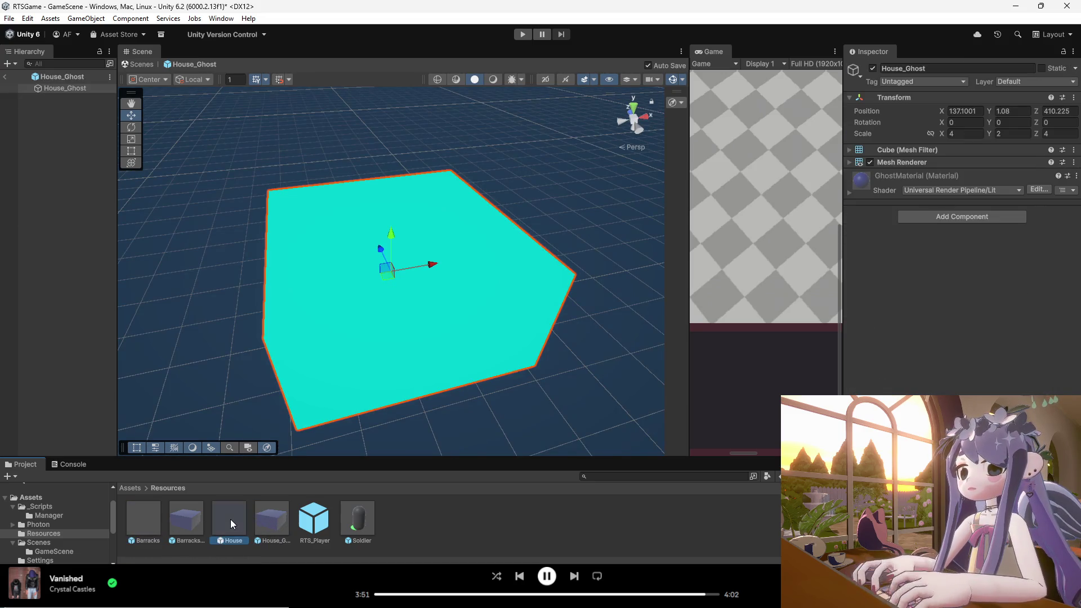
double_click(231, 519)
scroll(394, 383, "down", 5)
scroll(374, 387, "up", 10)
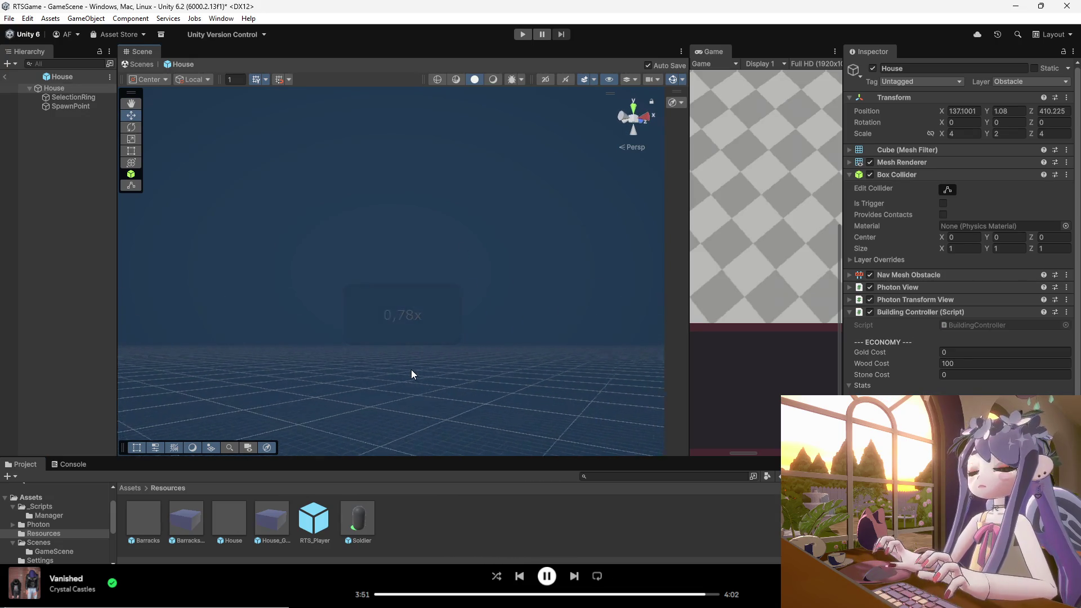
mouse_move(410, 309)
left_mouse_down()
mouse_move(445, 414)
mouse_move(416, 394)
mouse_move(387, 442)
mouse_move(366, 393)
mouse_move(415, 294)
mouse_move(417, 369)
mouse_move(400, 360)
mouse_move(413, 357)
mouse_move(394, 388)
left_mouse_up()
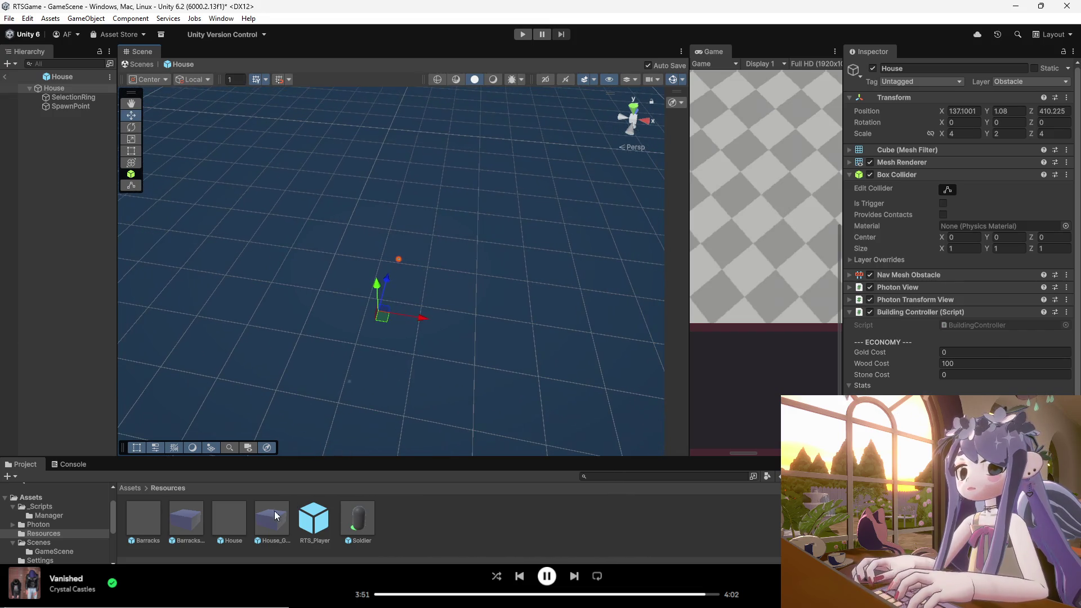
mouse_move(383, 265)
left_mouse_down()
mouse_move(398, 294)
mouse_move(388, 338)
left_mouse_up()
- Compare against the Barracks prefab, then raise the House to Position Y 88.6
double_click(148, 521)
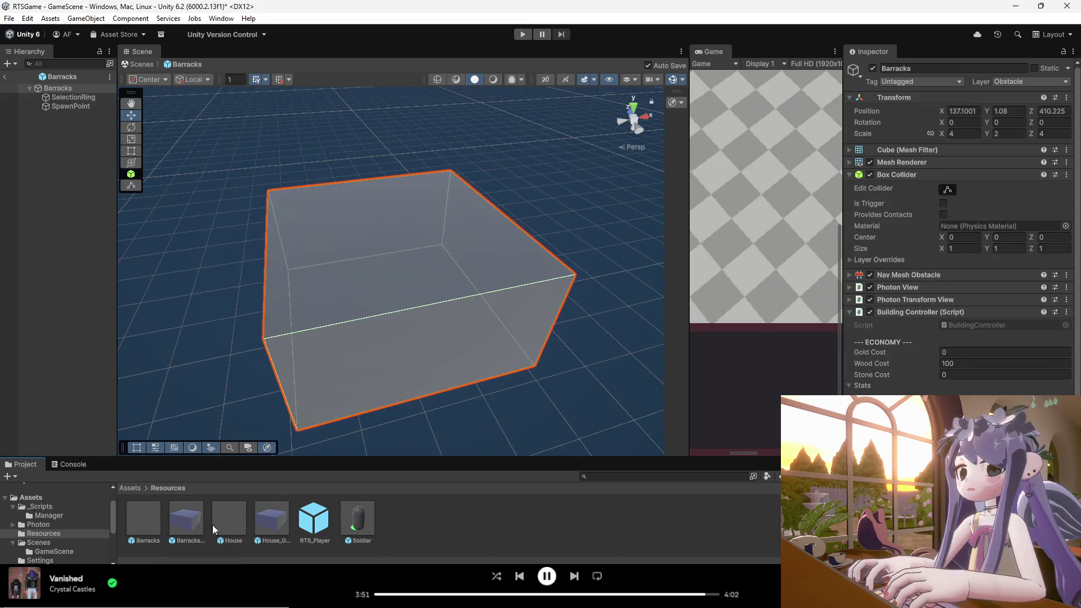
mouse_move(287, 360)
left_mouse_down()
mouse_move(268, 241)
mouse_move(101, 229)
mouse_move(474, 420)
left_mouse_up()
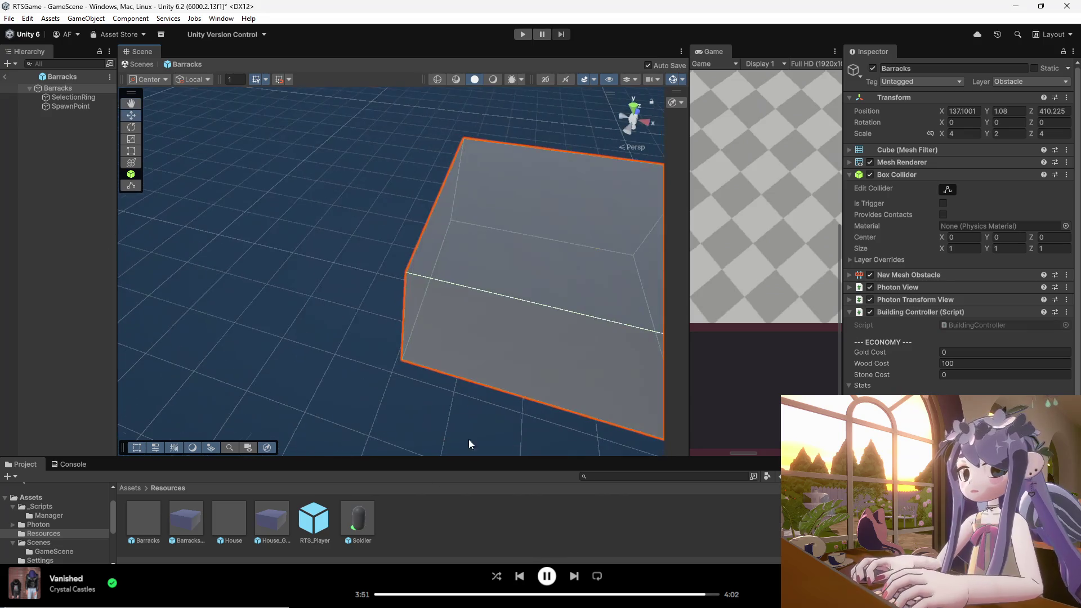
left_click_drag(335, 309, 279, 225)
double_click(235, 520)
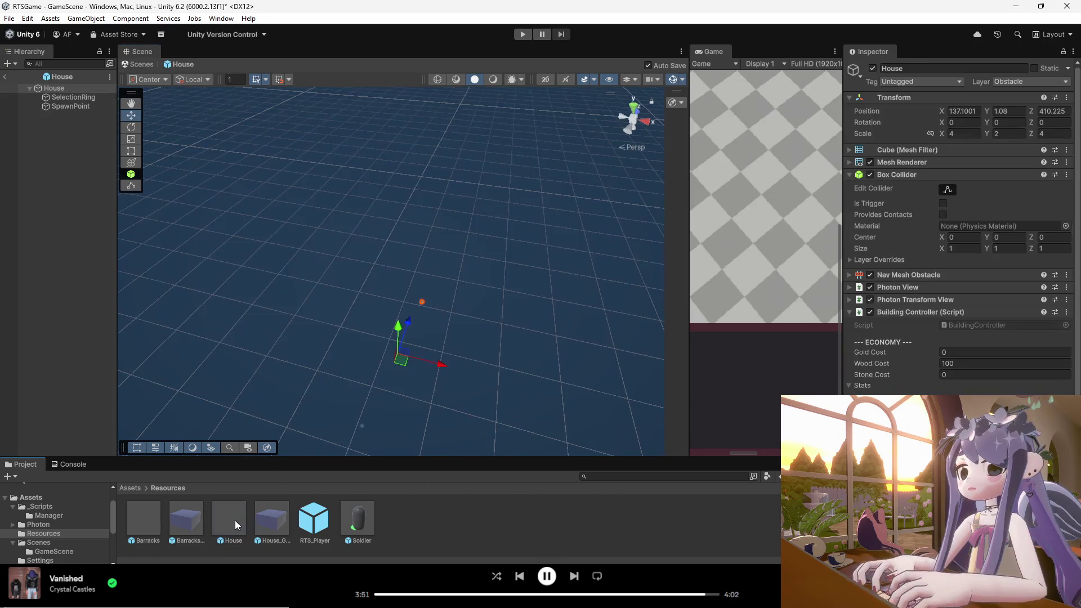
left_click_drag(414, 376, 414, 380)
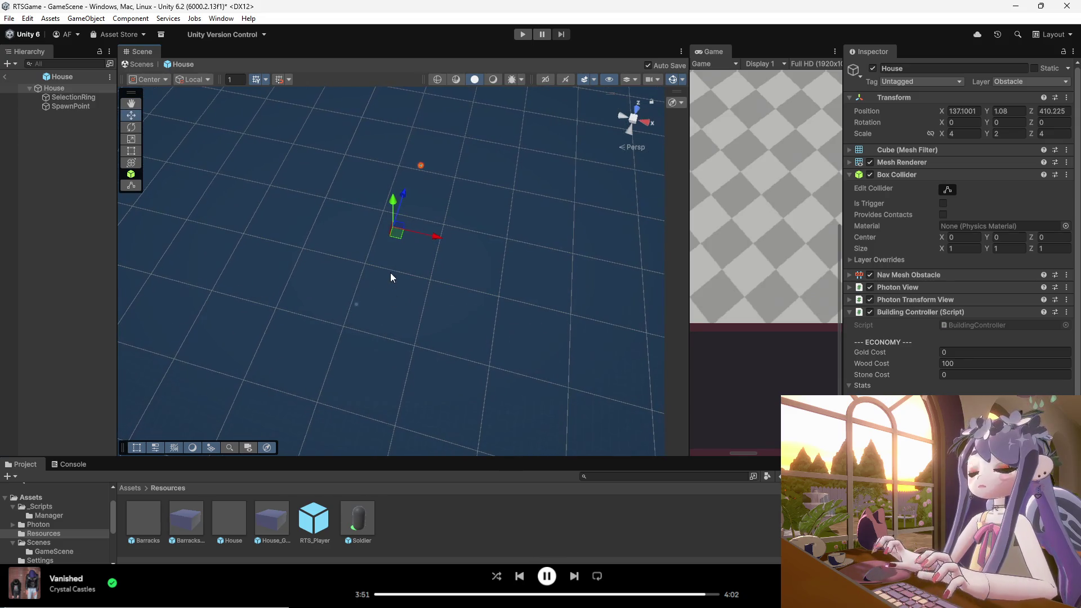
mouse_move(392, 172)
left_mouse_down()
mouse_move(377, 126)
mouse_move(384, 160)
left_mouse_up()
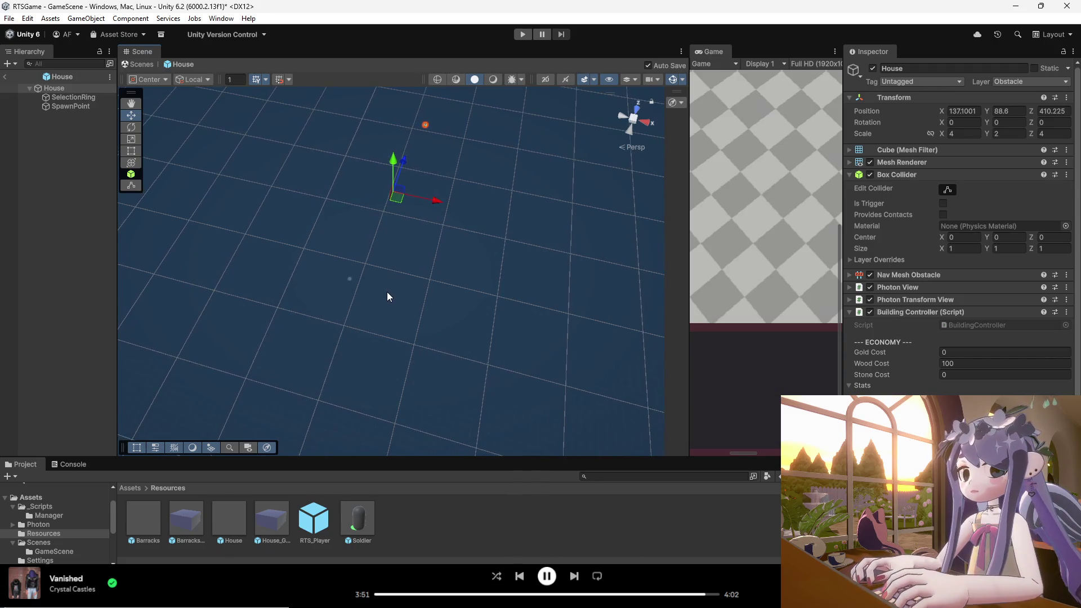
- Zoom and orbit around the House prefab, then bring up the House asset's context menu in Resources
scroll(388, 292, "down", 1)
scroll(389, 292, "down", 3)
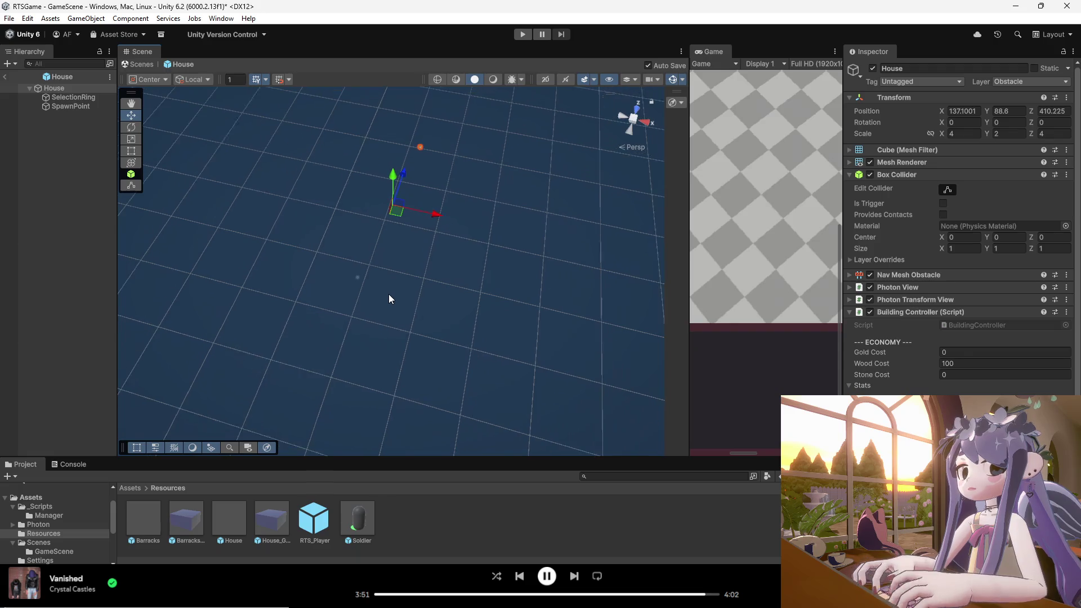
scroll(388, 294, "down", 3)
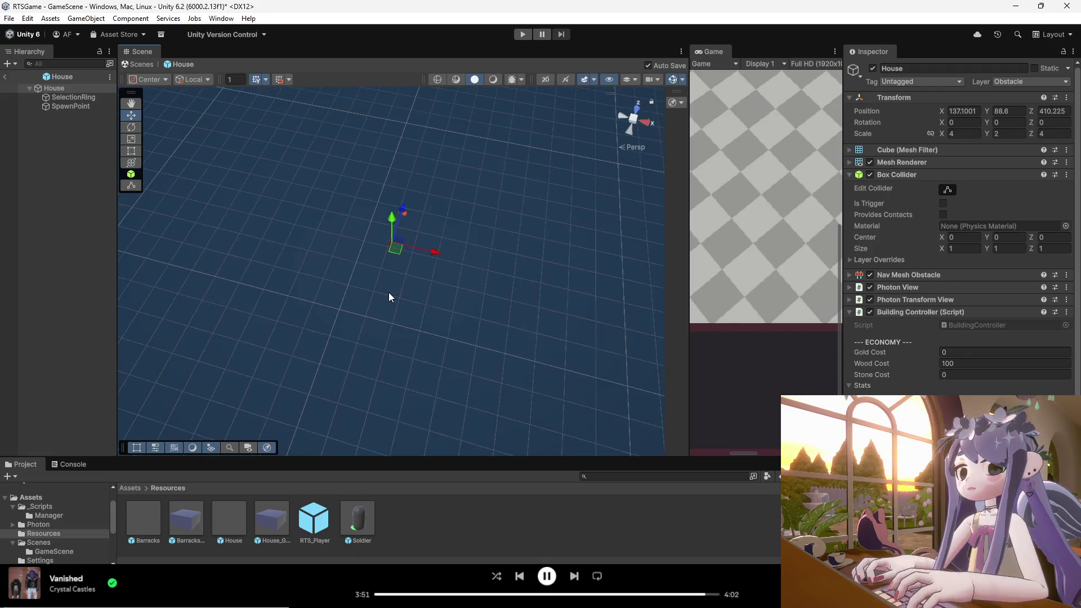
scroll(385, 294, "down", 4)
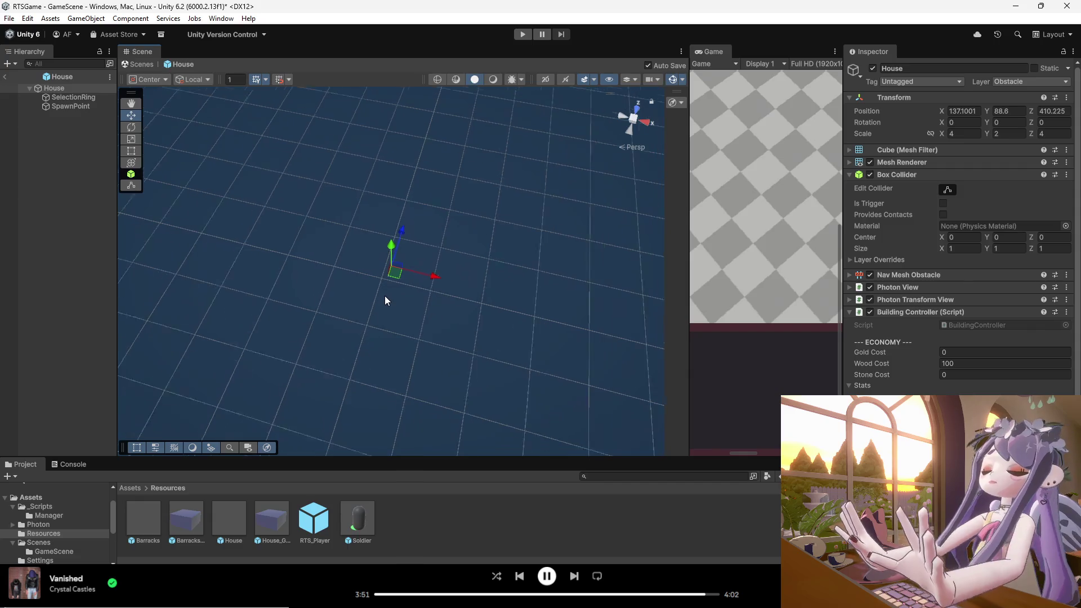
scroll(384, 296, "down", 4)
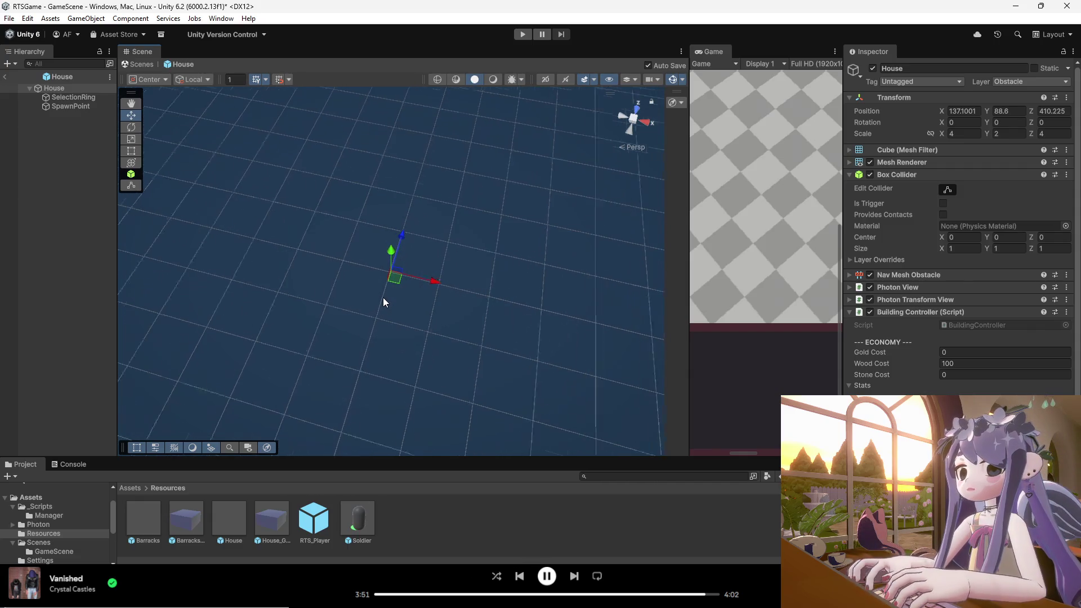
scroll(382, 297, "down", 3)
scroll(383, 302, "down", 3)
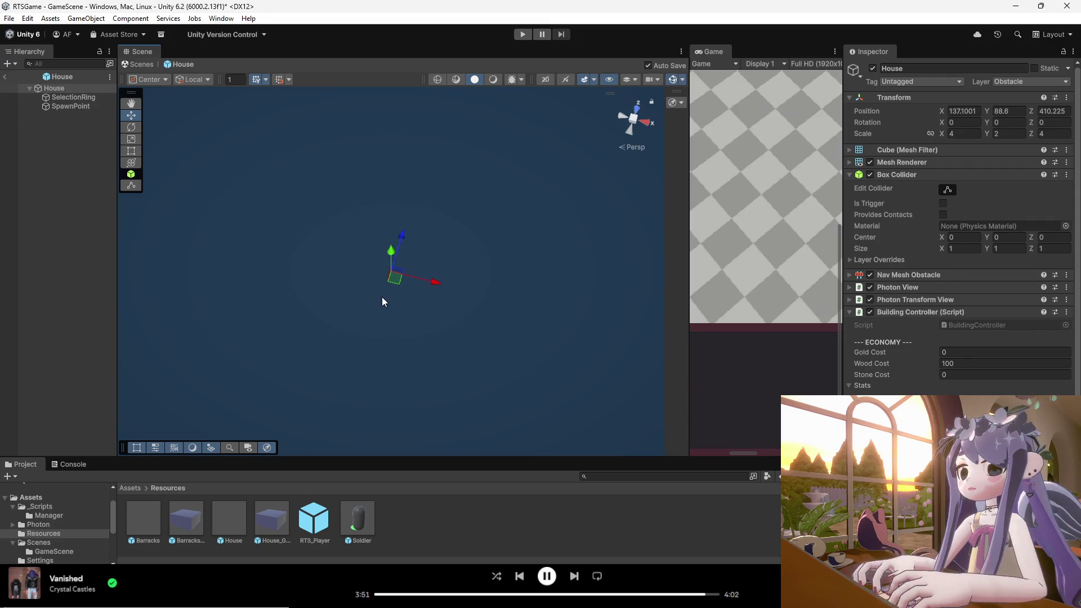
left_click_drag(379, 235, 304, 213)
scroll(497, 366, "up", 5)
scroll(492, 372, "up", 2)
mouse_move(480, 364)
left_mouse_down()
mouse_move(350, 301)
mouse_move(461, 316)
mouse_move(355, 402)
mouse_move(420, 243)
mouse_move(383, 178)
mouse_move(413, 261)
mouse_move(421, 252)
mouse_move(393, 314)
mouse_move(413, 299)
mouse_move(420, 317)
left_mouse_up()
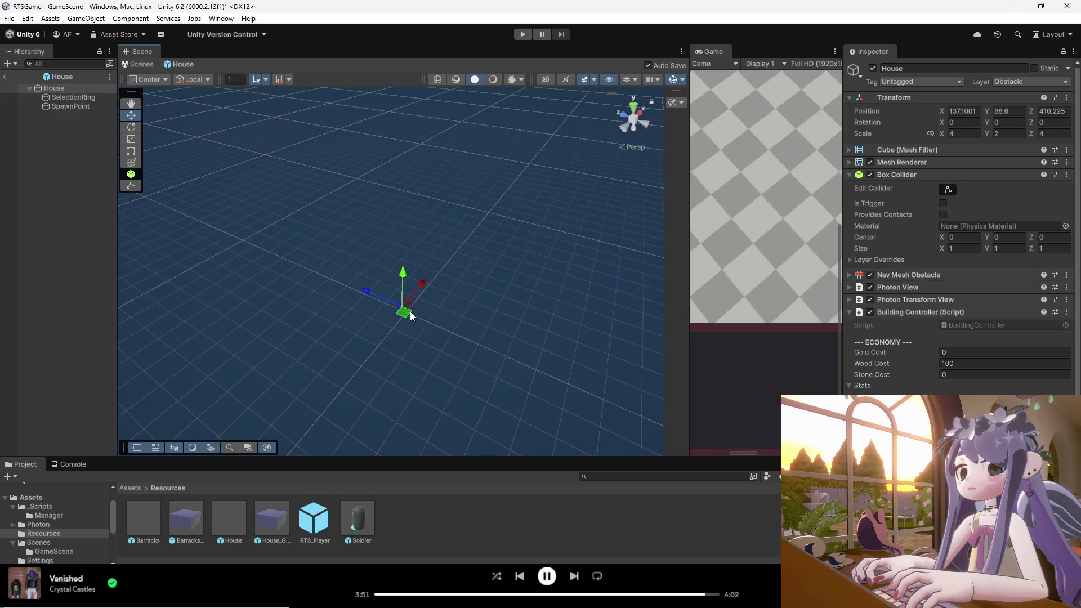
scroll(411, 321, "up", 10)
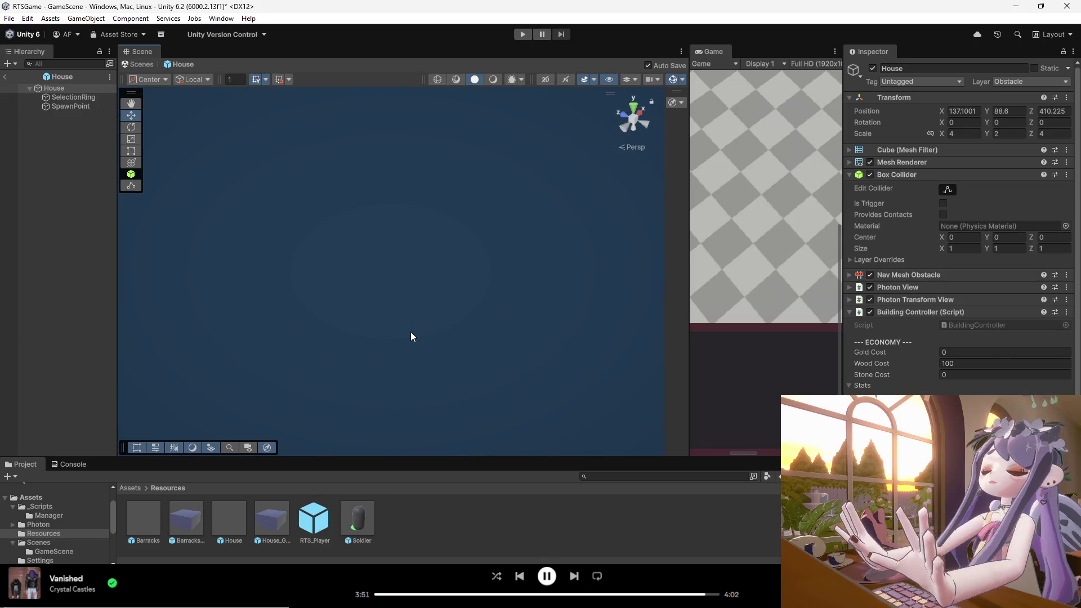
scroll(380, 417, "down", 3)
right_click(235, 521)
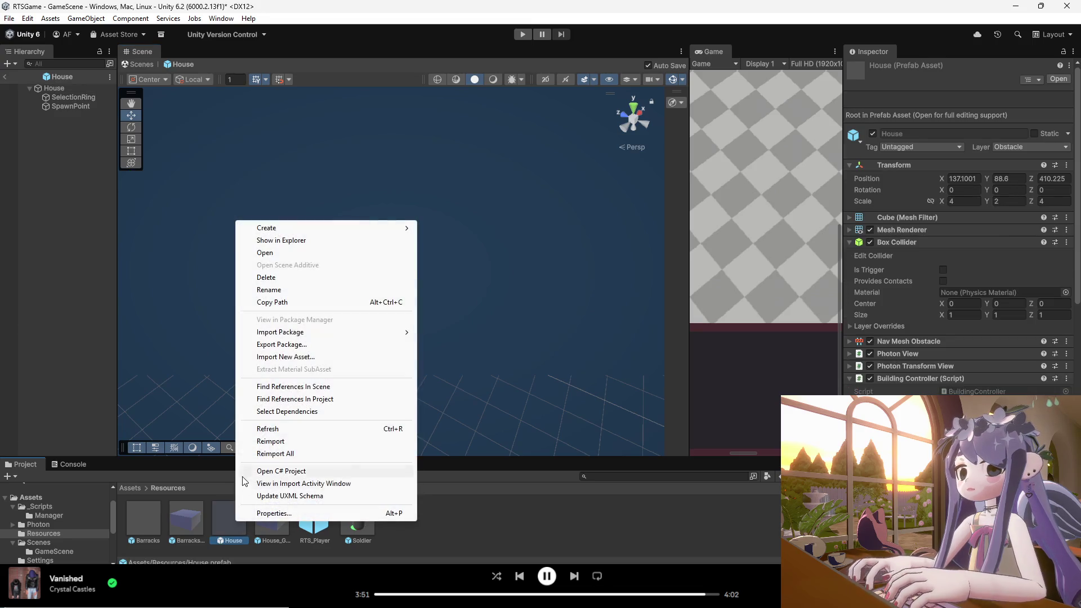
- Delete the House prefab from Resources and open the Barracks prefab for editing
left_click(286, 278)
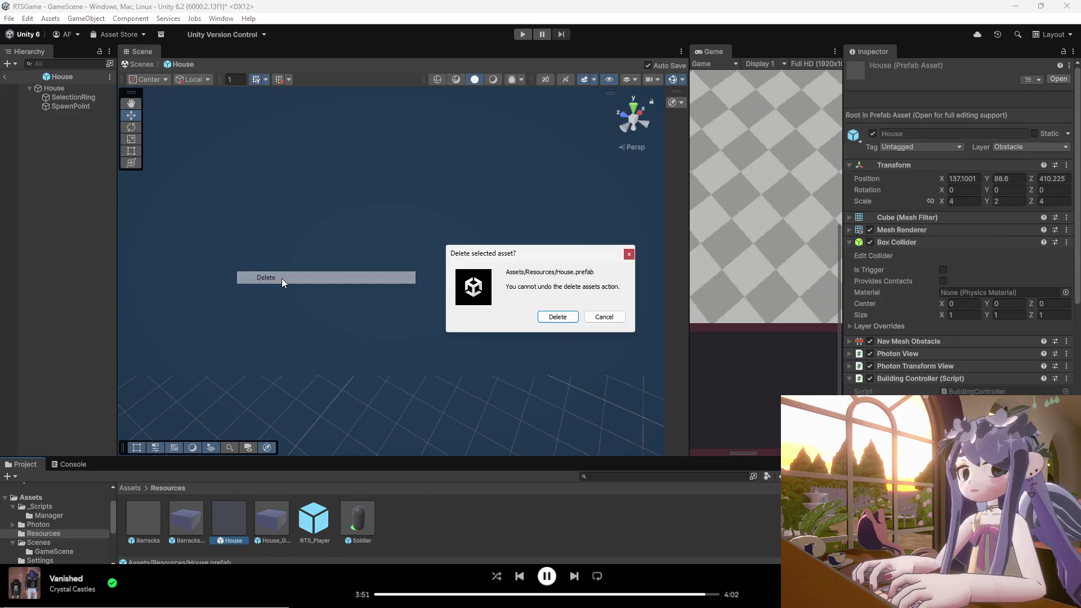
left_click(555, 315)
double_click(144, 517)
scroll(394, 290, "down", 5)
scroll(402, 301, "down", 5)
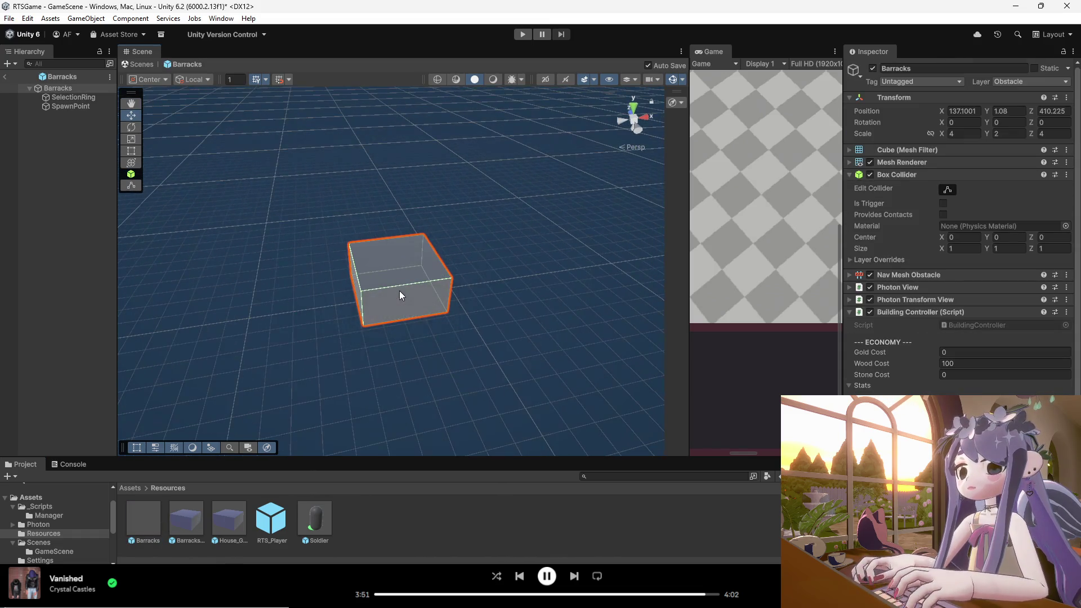
- Undo a stray change and duplicate the Barracks prefab asset with Ctrl+D
left_click(147, 525)
key("ctrl+z")
key("ctrl+z")
key("ctrl+z")
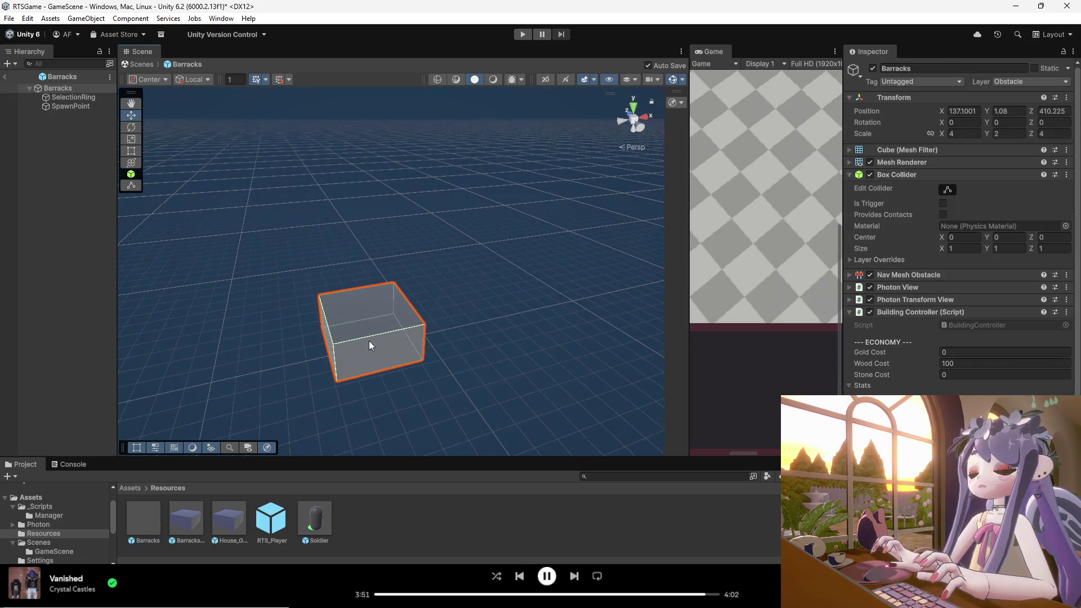
left_click(371, 337)
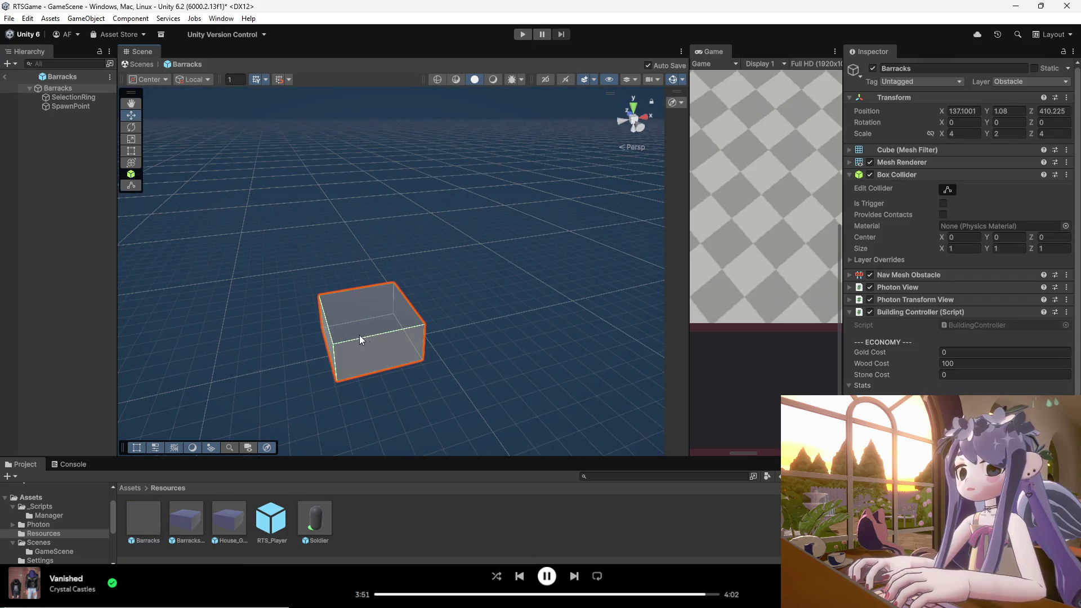
left_click(150, 523)
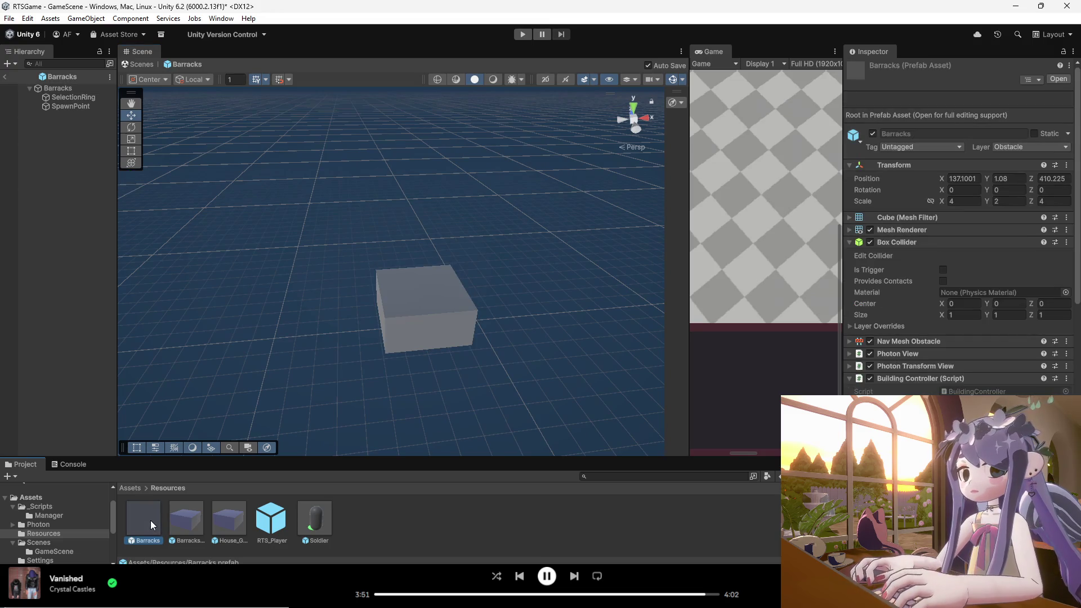
key("ctrl+d")
- Open the new Barracks 1 copy in Prefab Mode, comparing it with the original Barracks
double_click(191, 523)
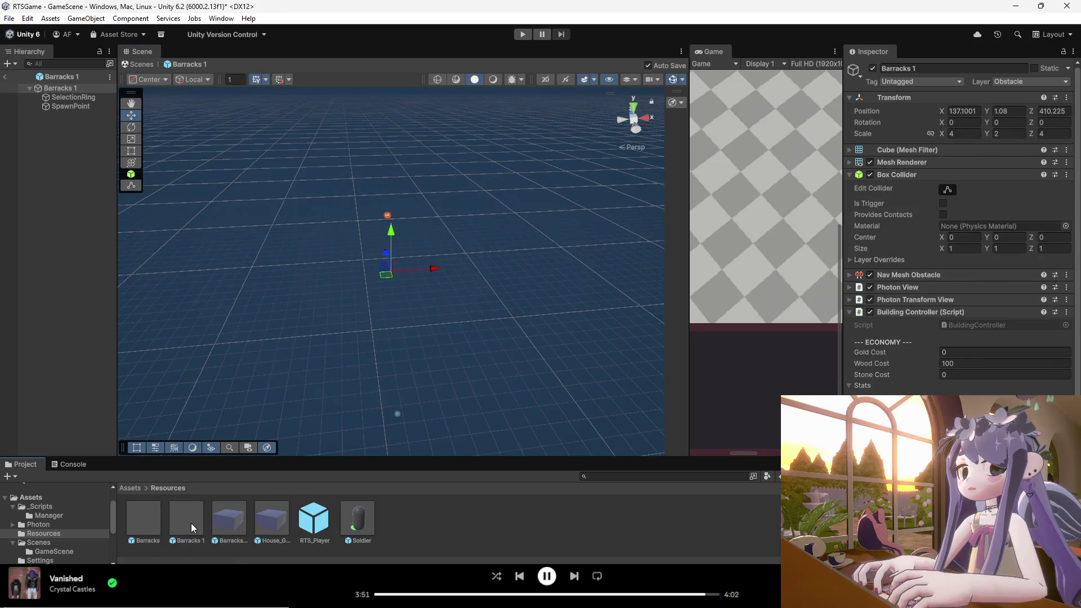
left_click(148, 517)
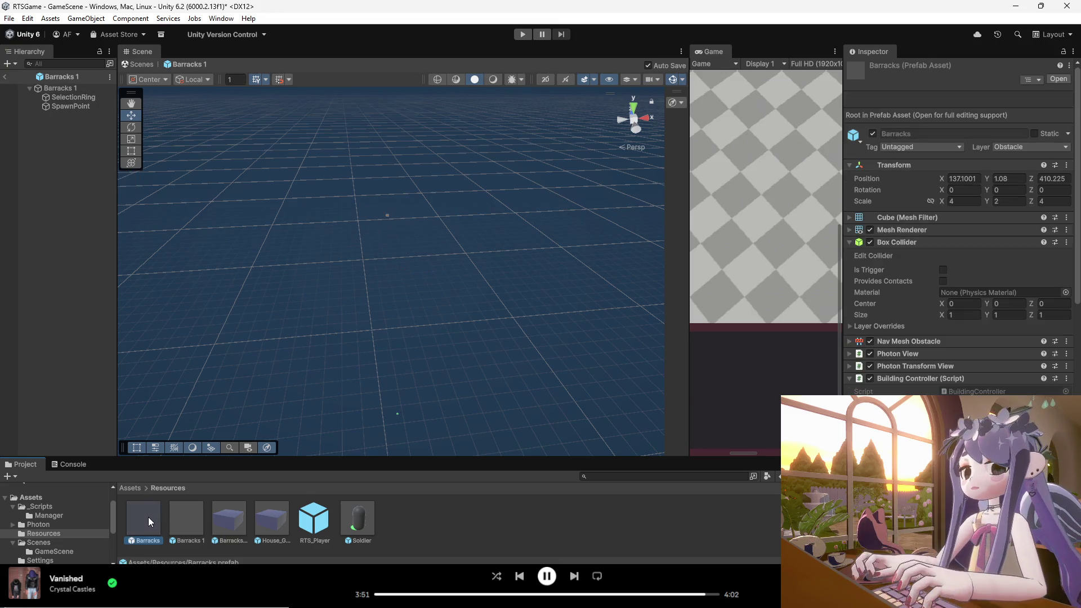
left_click(193, 523)
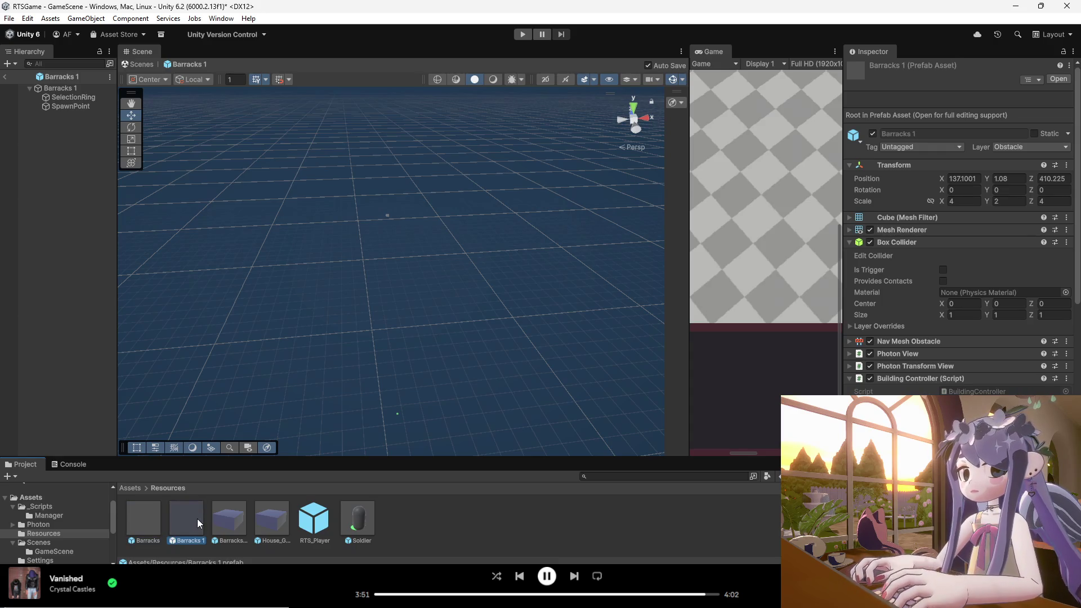
double_click(197, 519)
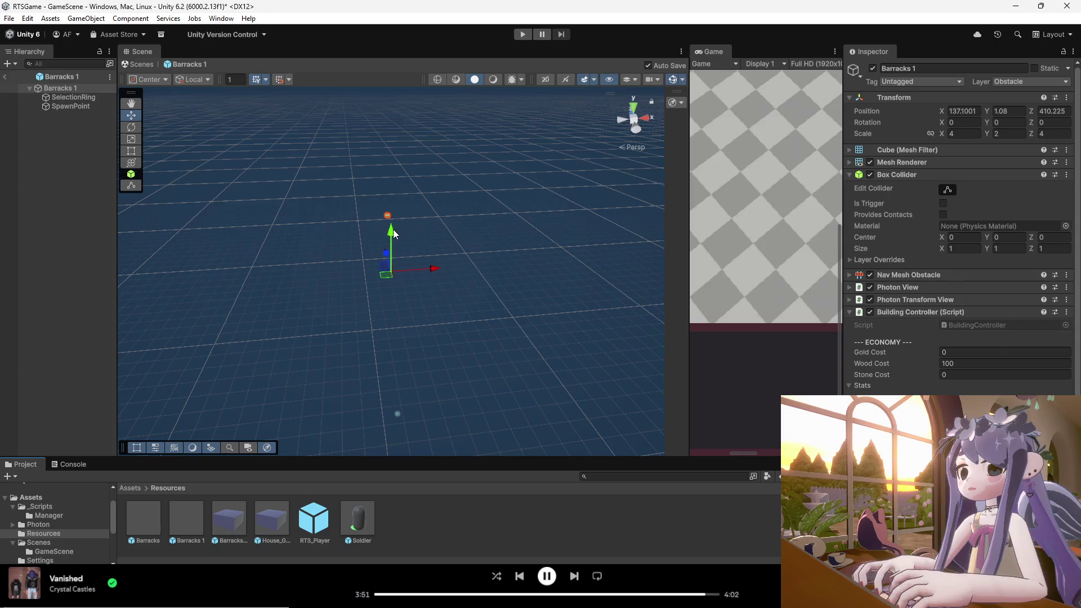
mouse_move(403, 254)
left_mouse_down()
mouse_move(377, 201)
mouse_move(408, 235)
mouse_move(401, 225)
mouse_move(407, 243)
mouse_move(390, 277)
mouse_move(495, 418)
mouse_move(333, 338)
mouse_move(445, 419)
left_mouse_up()
left_click(194, 515)
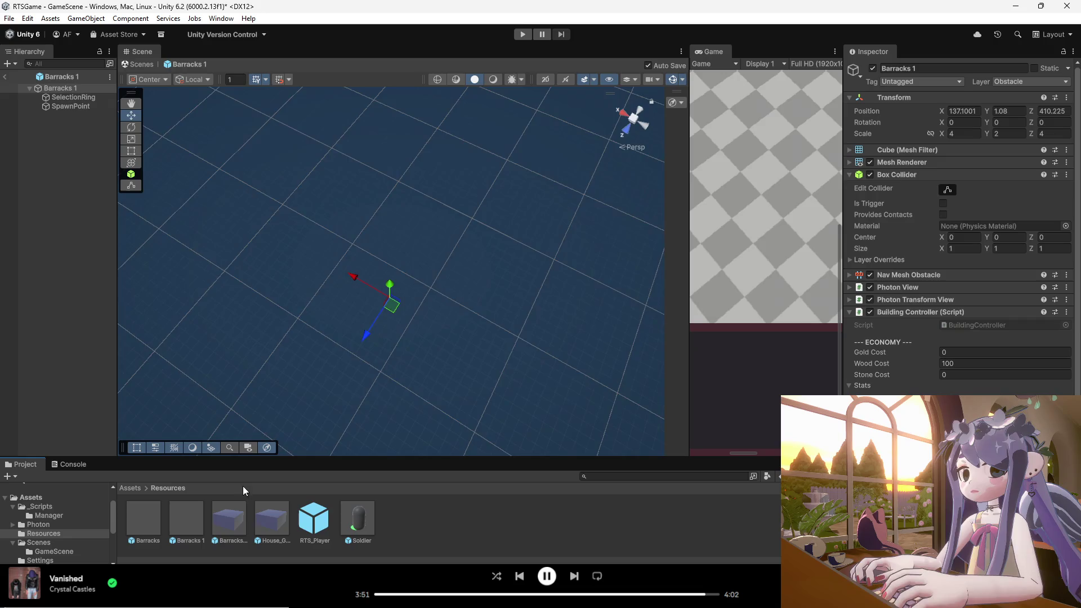
left_click_drag(209, 454, 187, 439)
left_click(177, 518)
- Delete Barracks 1 from Resources, confirm, and open the original Barracks prefab again
right_click(179, 518)
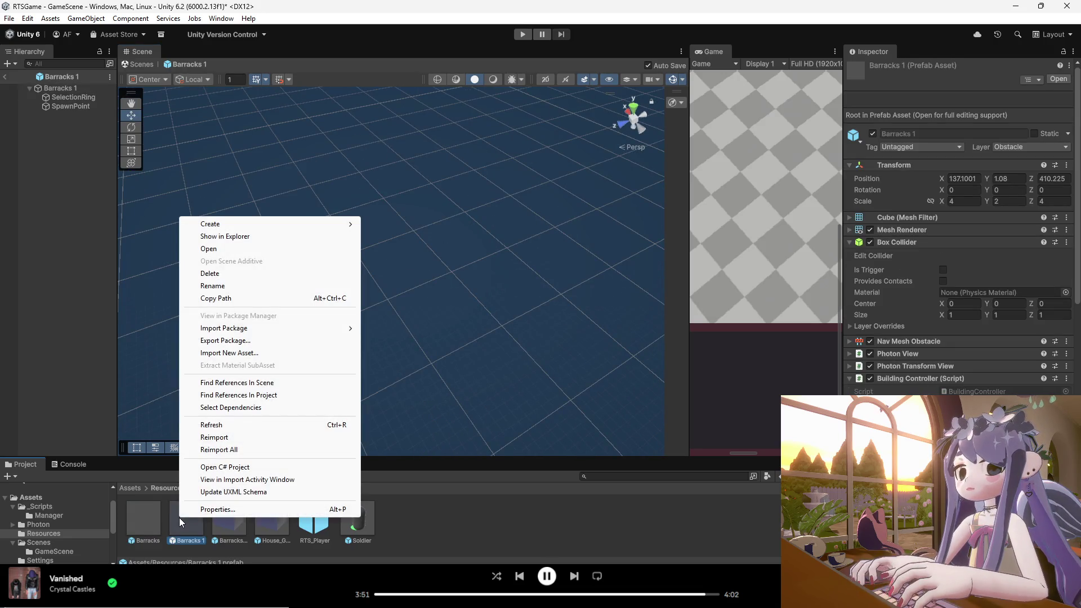
left_click(208, 273)
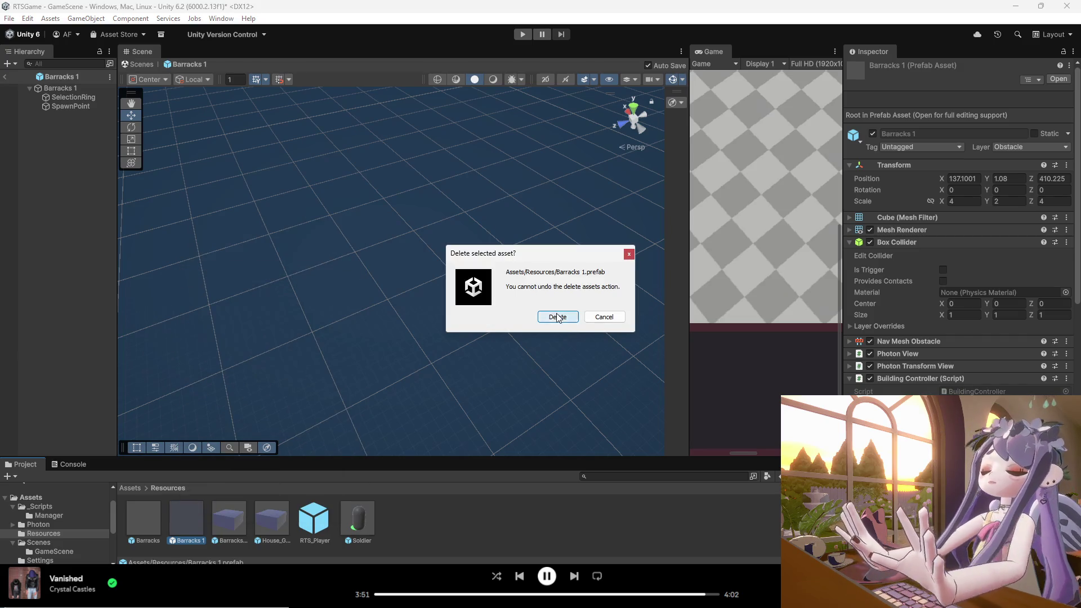
left_click(557, 317)
double_click(158, 522)
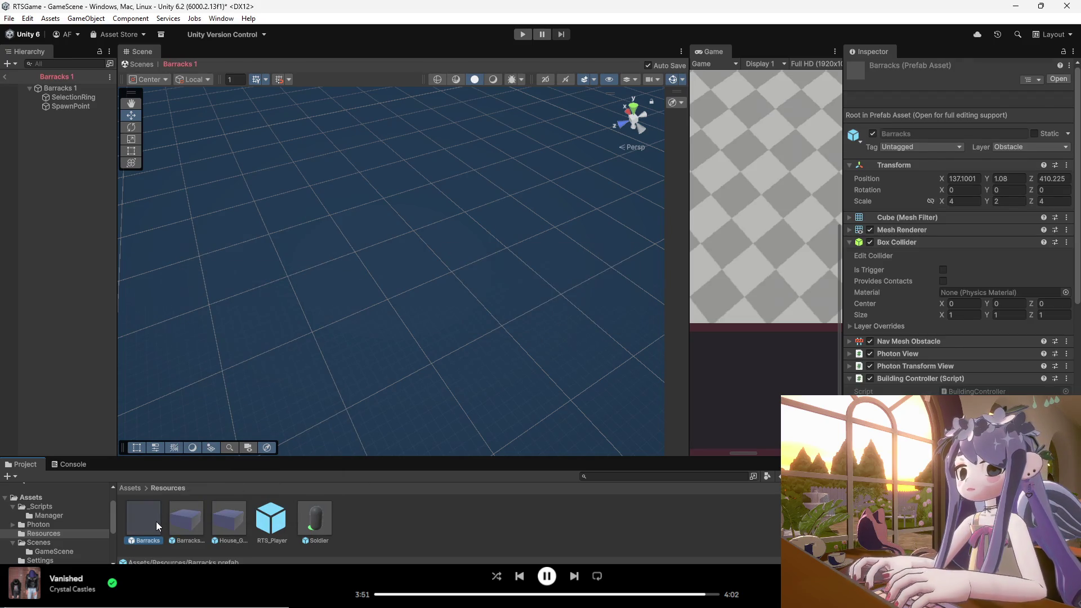
mouse_move(315, 366)
left_mouse_down()
mouse_move(316, 280)
mouse_move(74, 302)
mouse_move(386, 309)
mouse_move(354, 311)
mouse_move(562, 333)
mouse_move(460, 341)
mouse_move(166, 313)
mouse_move(304, 302)
mouse_move(217, 299)
mouse_move(459, 351)
mouse_move(394, 366)
left_mouse_up()
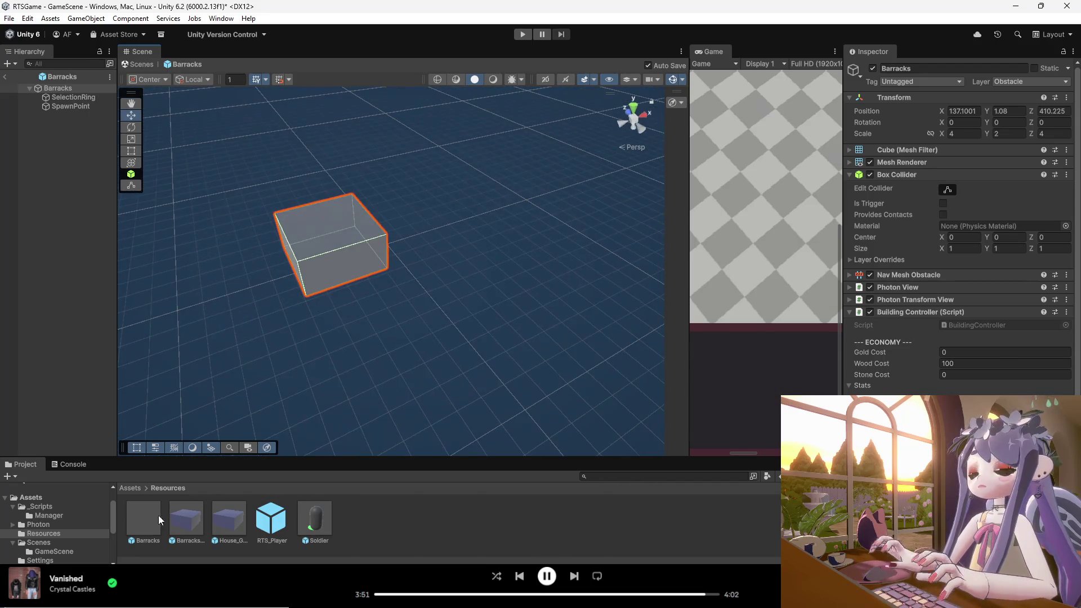
left_click(153, 518)
mouse_move(233, 320)
left_mouse_down()
mouse_move(340, 315)
mouse_move(293, 315)
left_mouse_up()
left_click(148, 522)
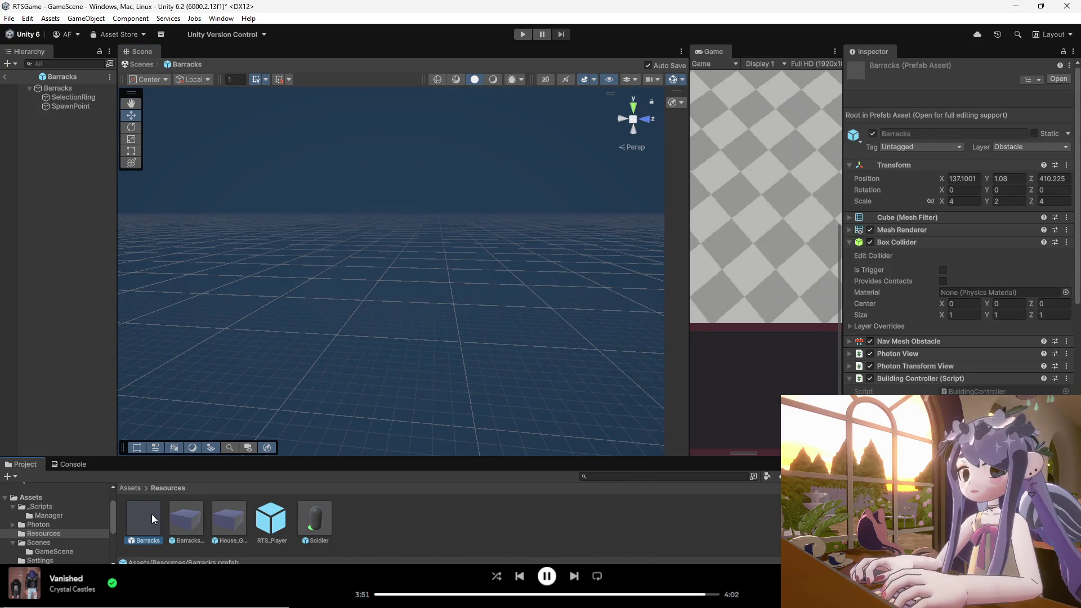
left_click_drag(347, 362, 536, 358)
key("ctrl+z")
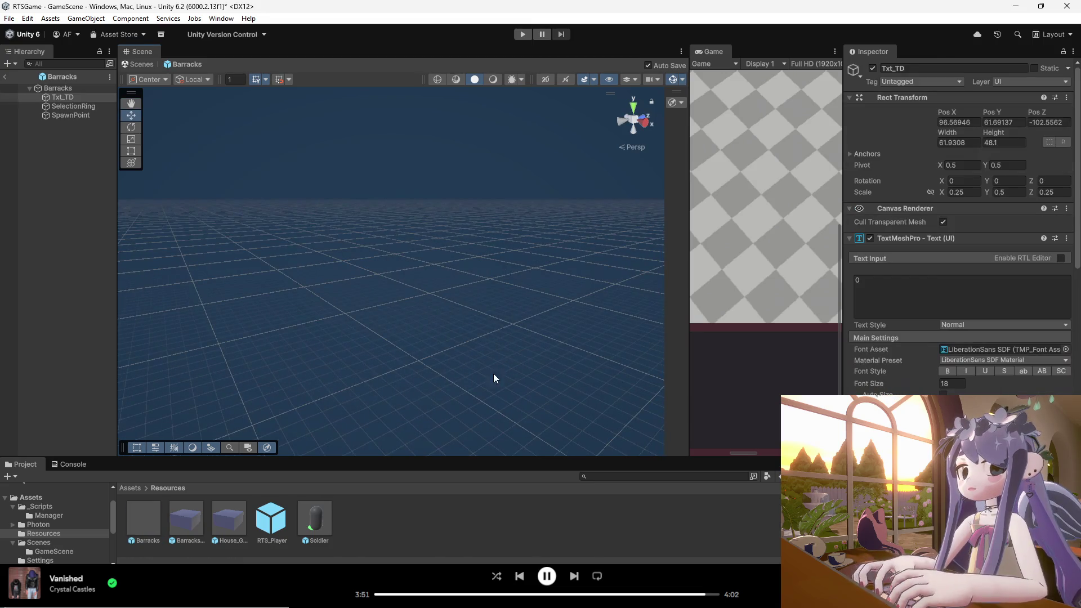
left_click(153, 526)
left_click_drag(360, 394, 452, 413)
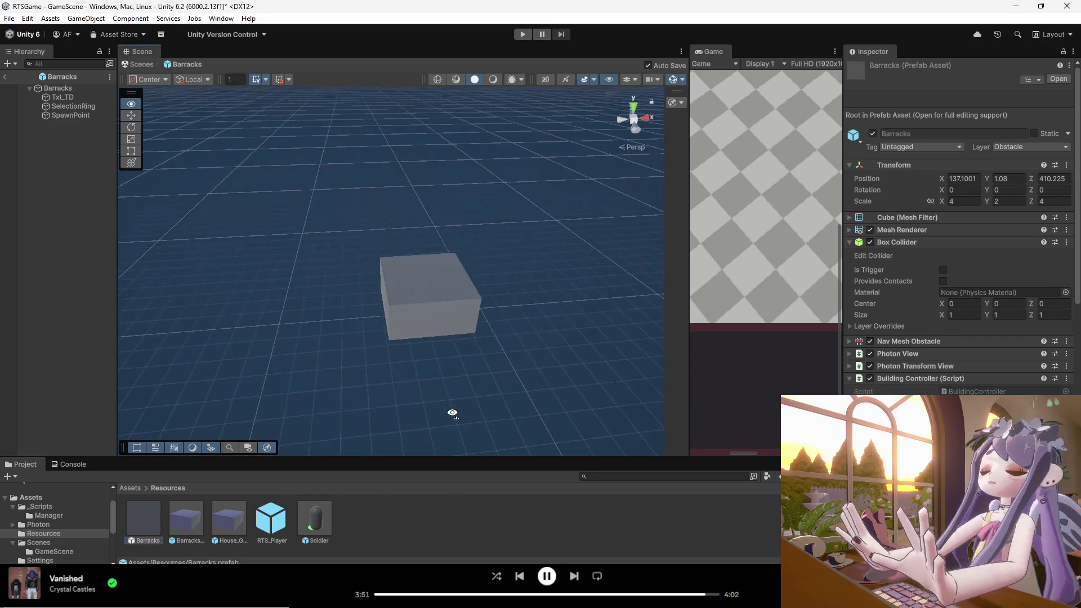
key("ctrl+z")
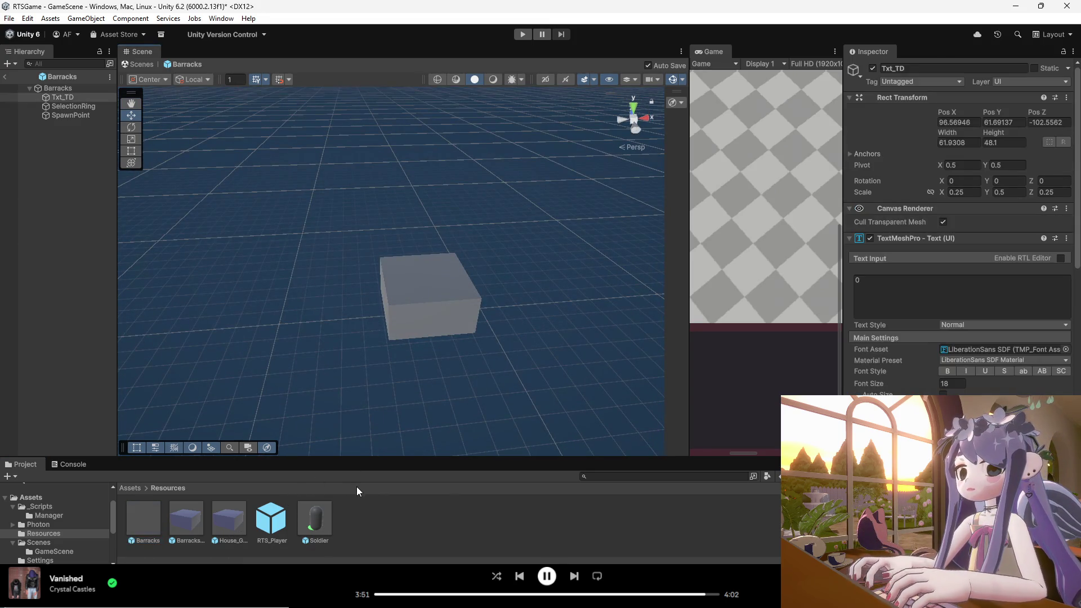
left_click(153, 528)
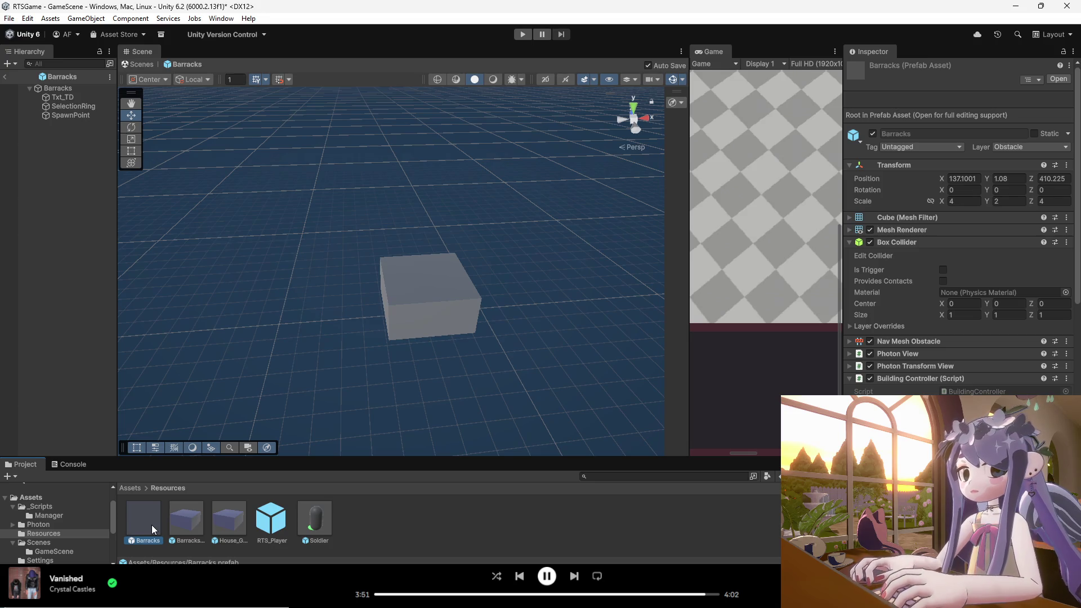
left_click(316, 530)
left_click(147, 525)
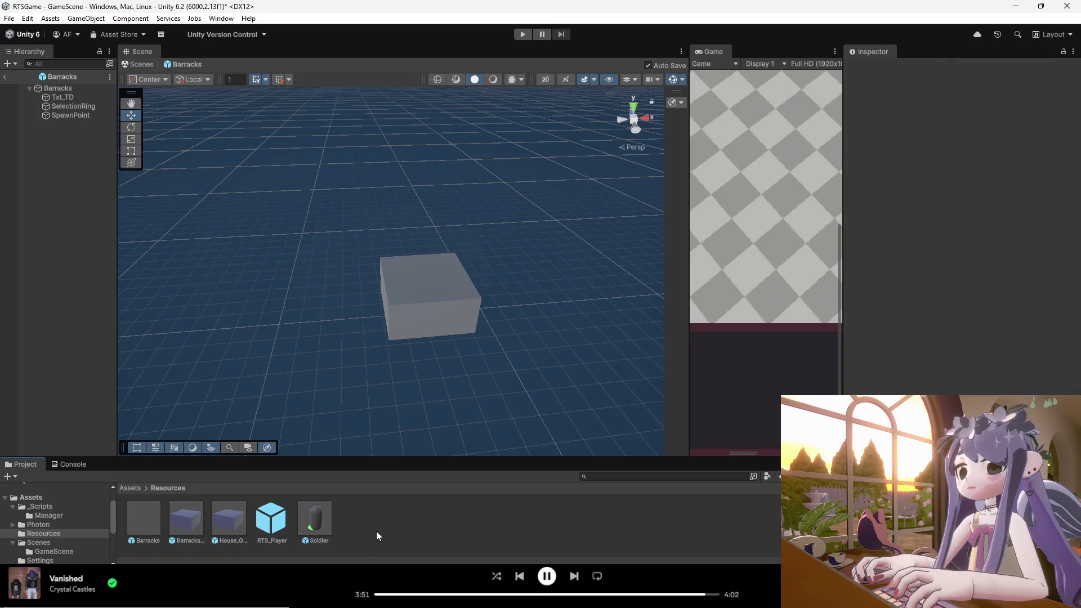
key("ctrl+z")
key("ctrl+z")
key("ctrl+z")
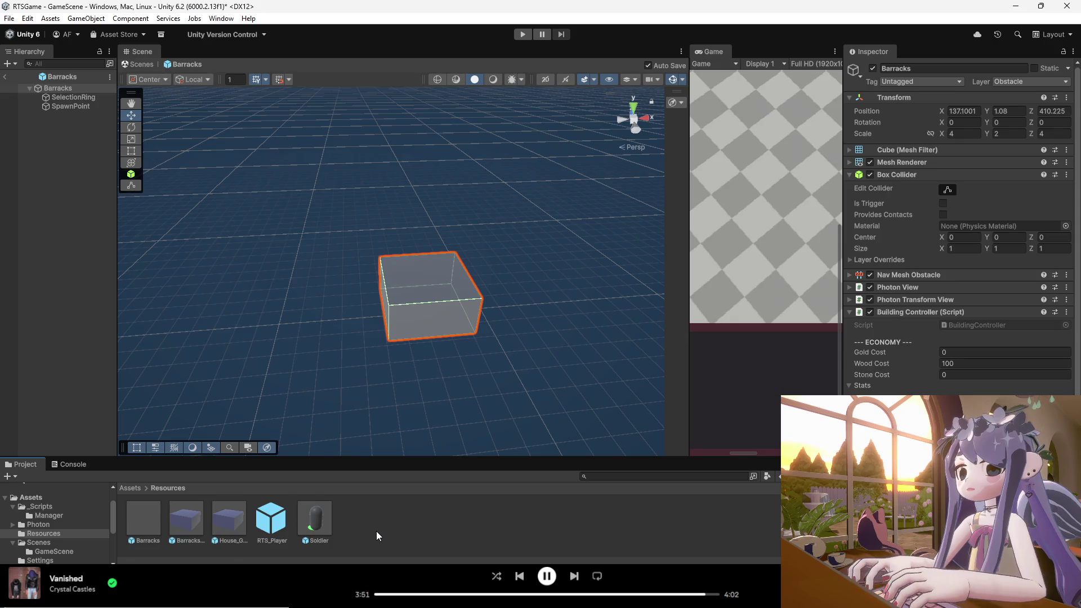
key("ctrl+z")
key("ctrl+z")
key("ctrl+z")
key("ctrl+z")
key("ctrl+z")
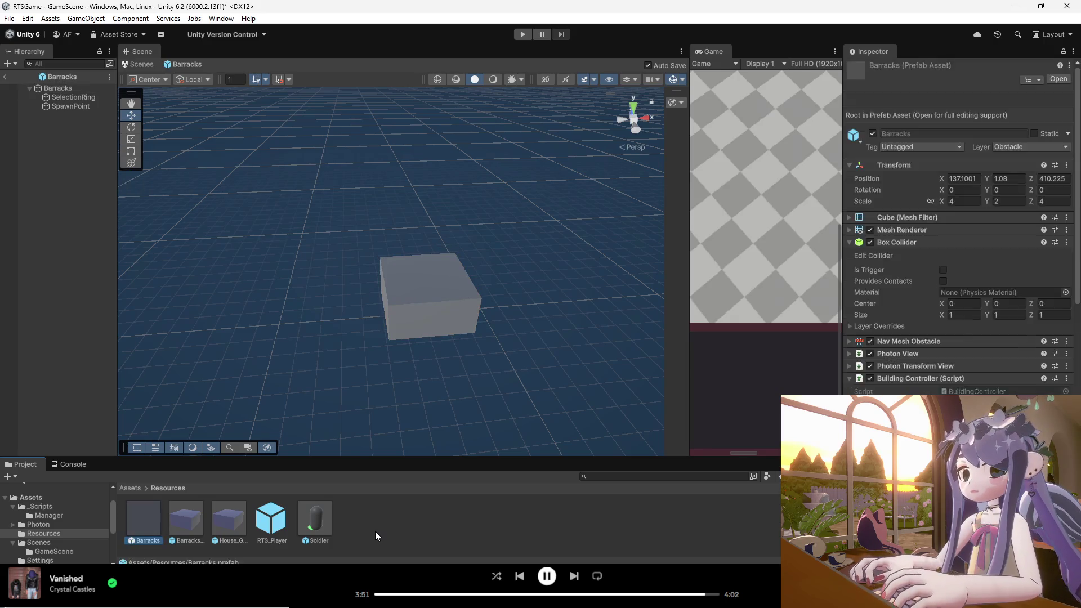
key("ctrl+z")
key("ctrl+z")
key("ctrl+z")
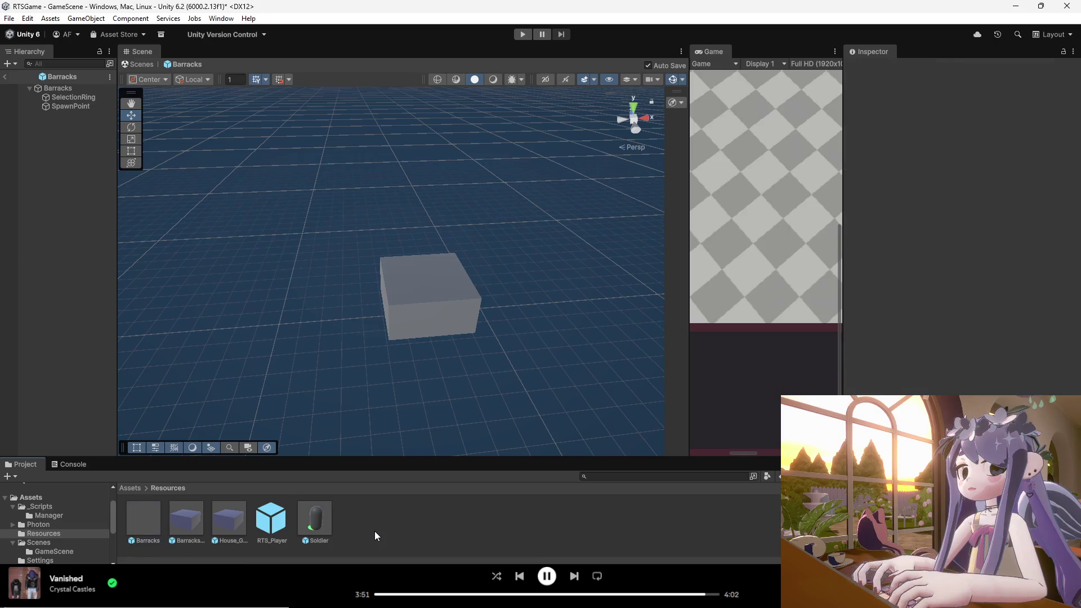
key("ctrl+z")
key("ctrl+z")
key("ctrl+z")
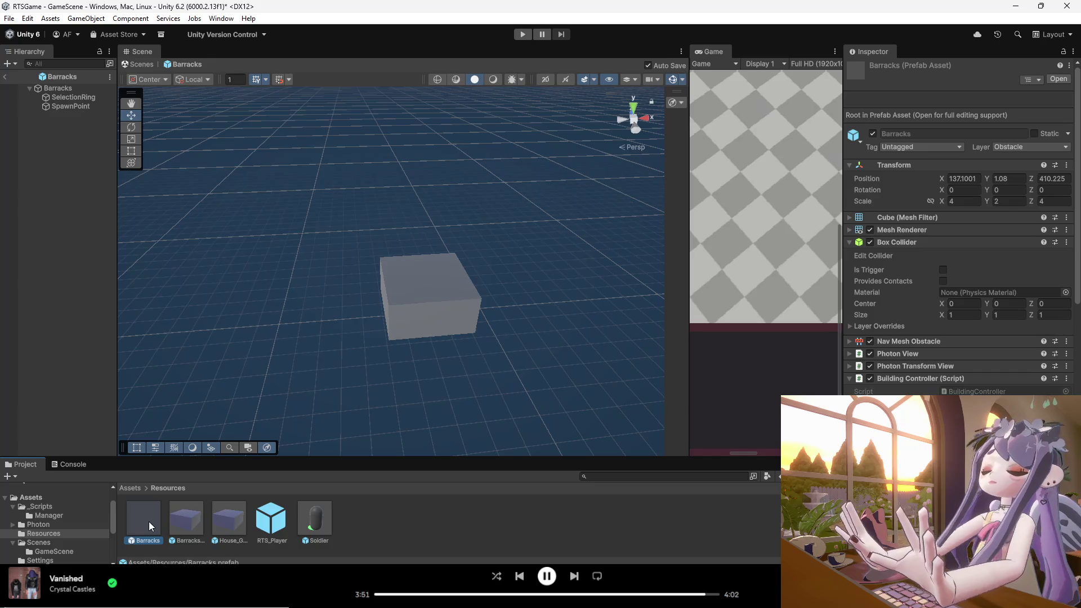
key("ctrl+d")
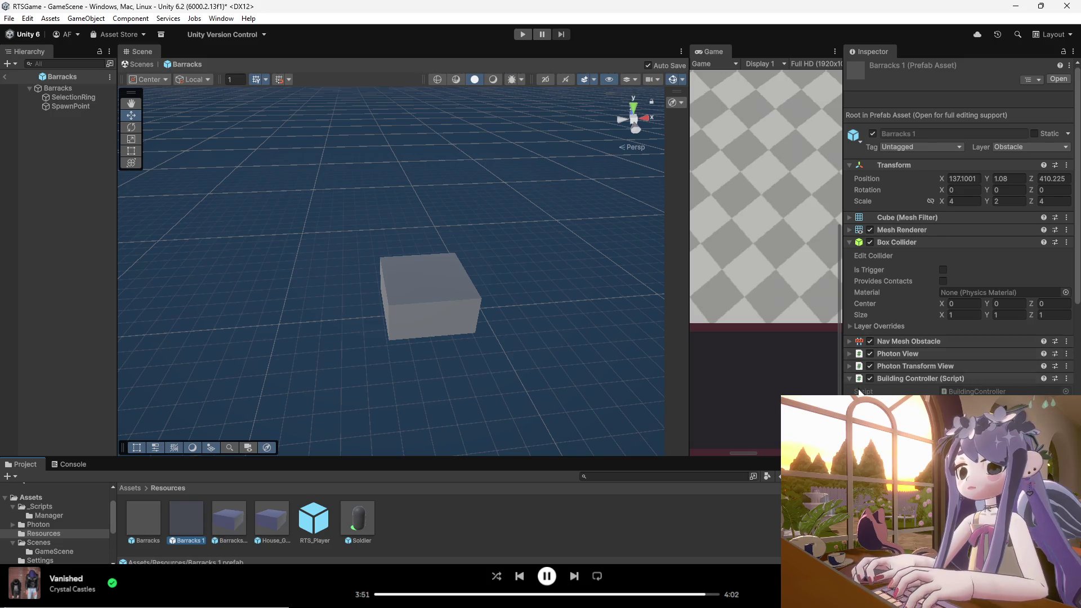
- Expand the Barracks Stats foldout to review it, then open Barracks 1 in Prefab Mode
scroll(879, 393, "down", 5)
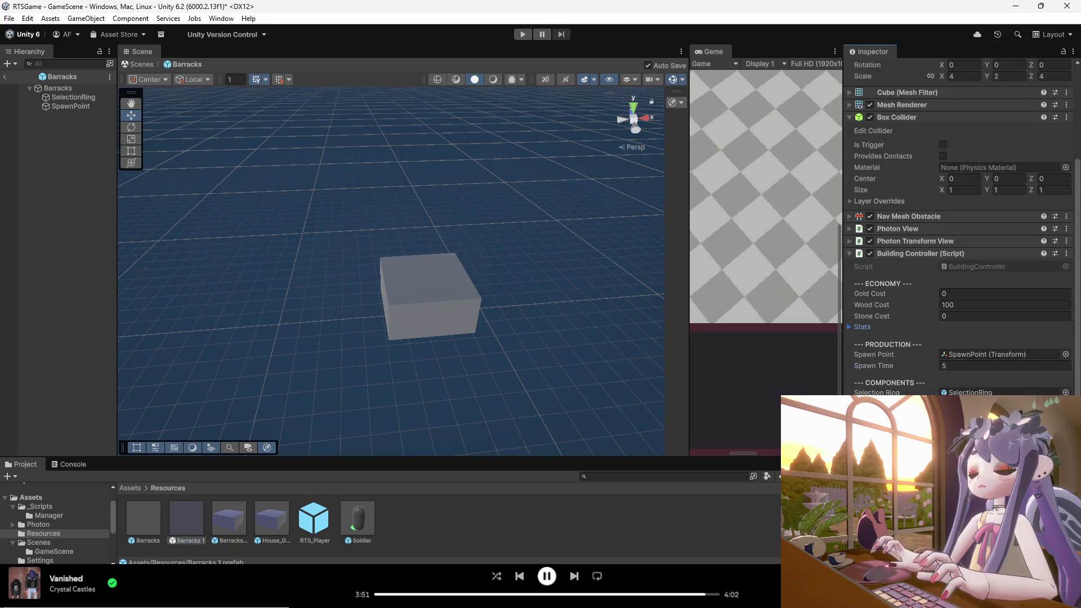
left_click(849, 327)
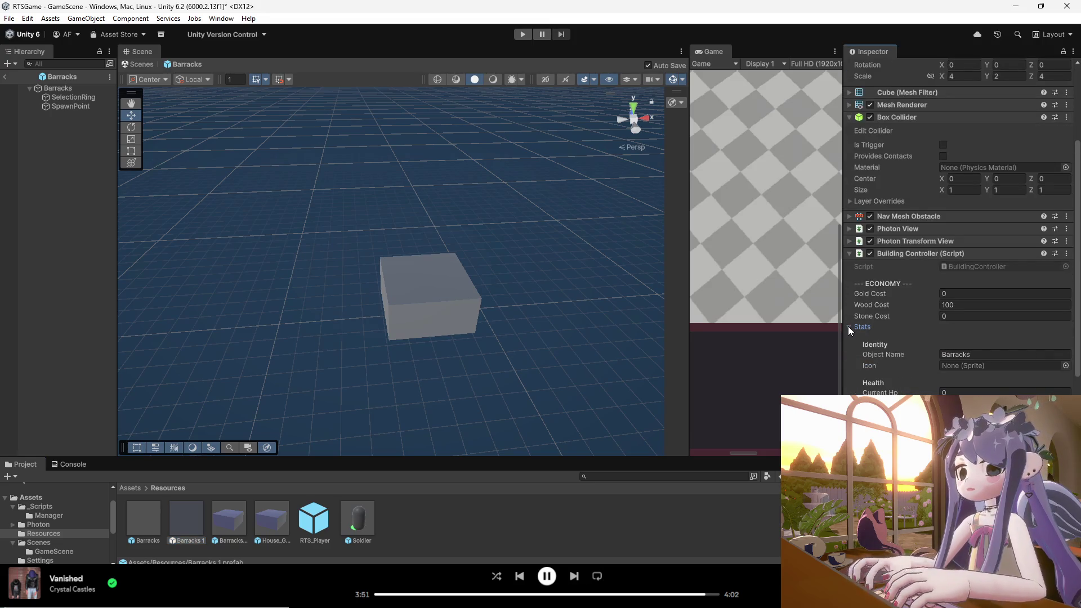
double_click(191, 523)
mouse_move(371, 421)
left_mouse_down()
mouse_move(406, 403)
mouse_move(394, 388)
mouse_move(398, 412)
mouse_move(374, 315)
left_mouse_up()
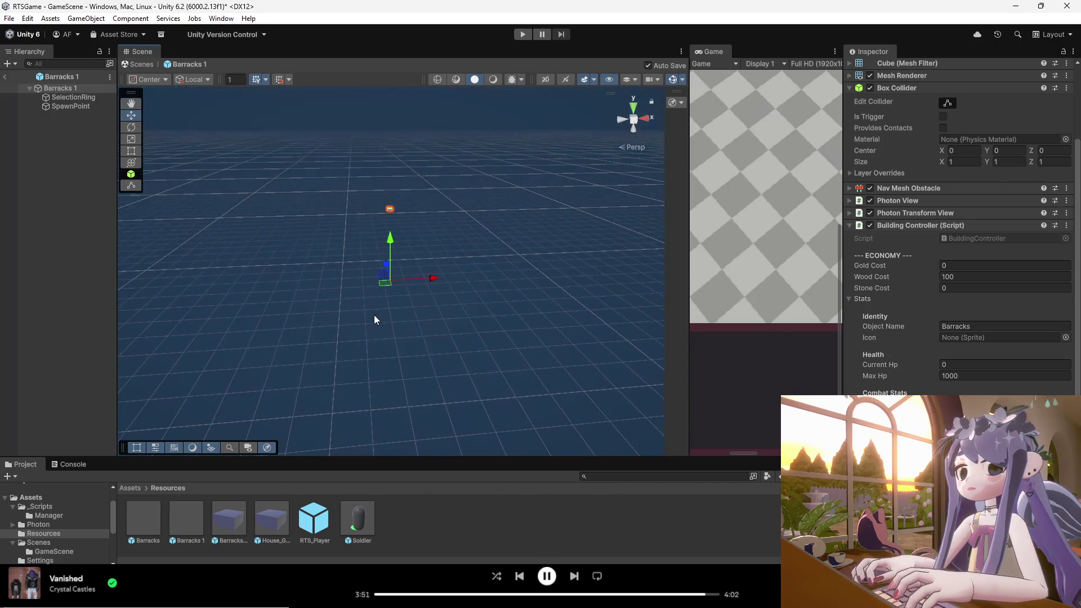
- Select and frame the Barracks 1 cube, briefly comparing it with the Barracks prefab
mouse_move(384, 272)
left_mouse_down()
mouse_move(357, 248)
mouse_move(362, 264)
mouse_move(358, 221)
mouse_move(394, 304)
mouse_move(347, 158)
mouse_move(373, 120)
mouse_move(355, 249)
mouse_move(378, 237)
mouse_move(352, 114)
mouse_move(386, 202)
mouse_move(387, 259)
mouse_move(402, 205)
mouse_move(426, 275)
mouse_move(384, 308)
left_mouse_up()
left_click(358, 235)
left_click(424, 270)
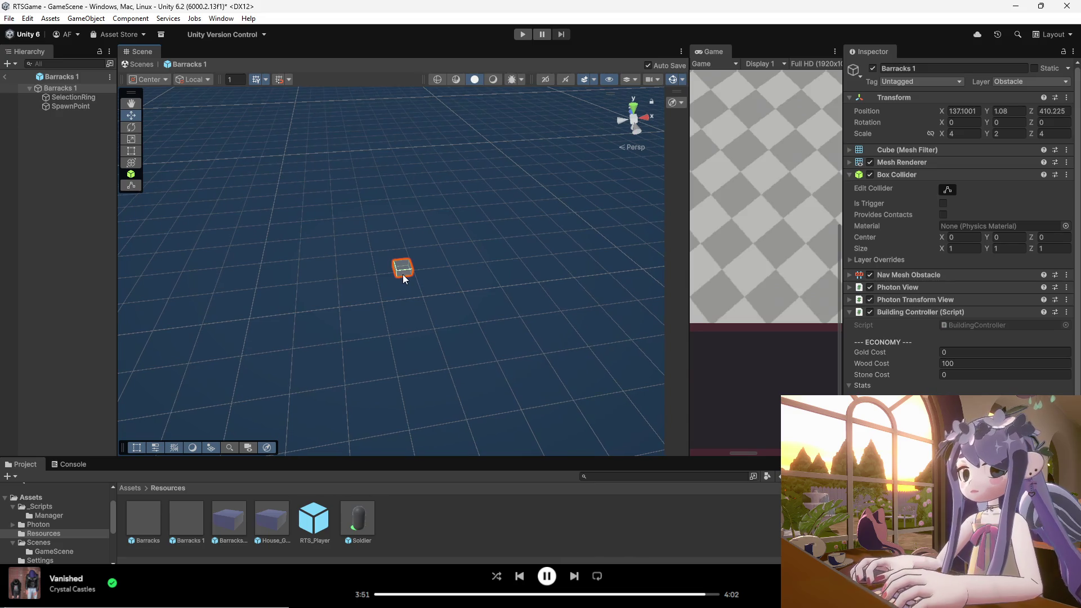
key("grave")
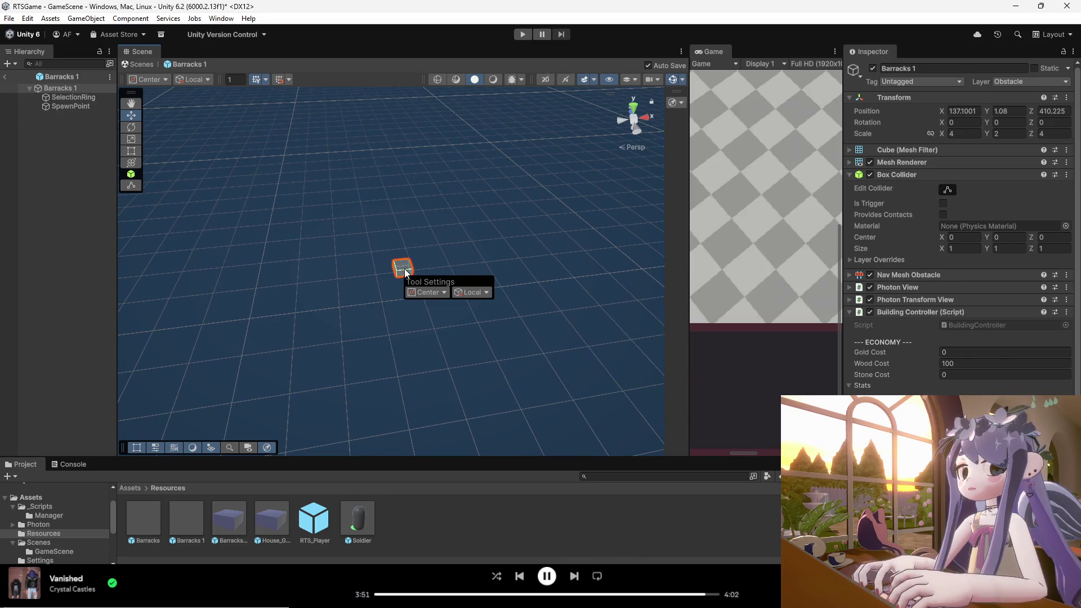
left_click(204, 518)
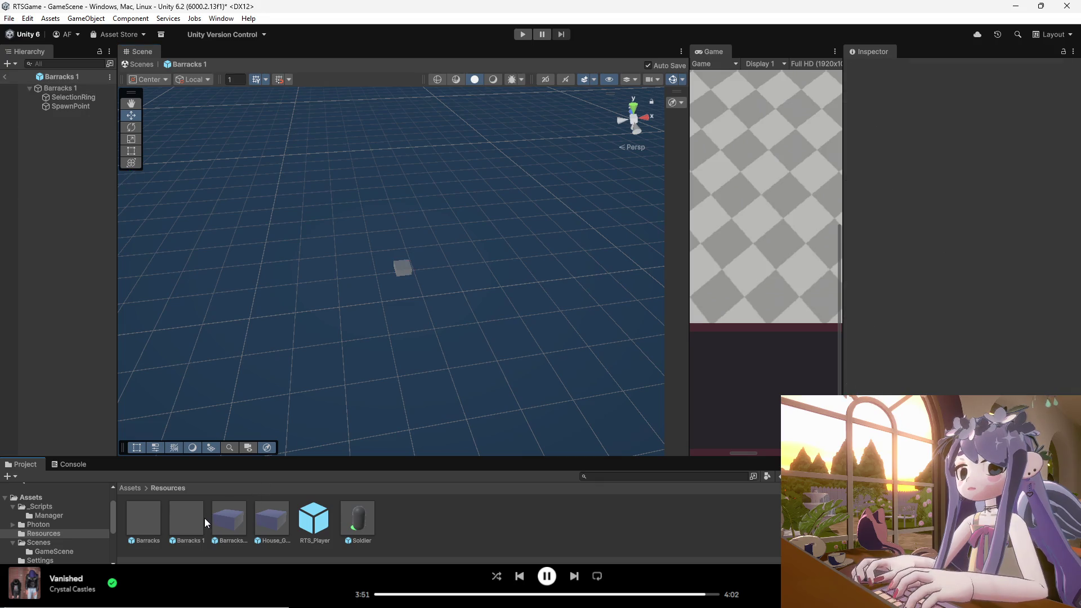
key("ctrl+z")
scroll(396, 347, "up", 5)
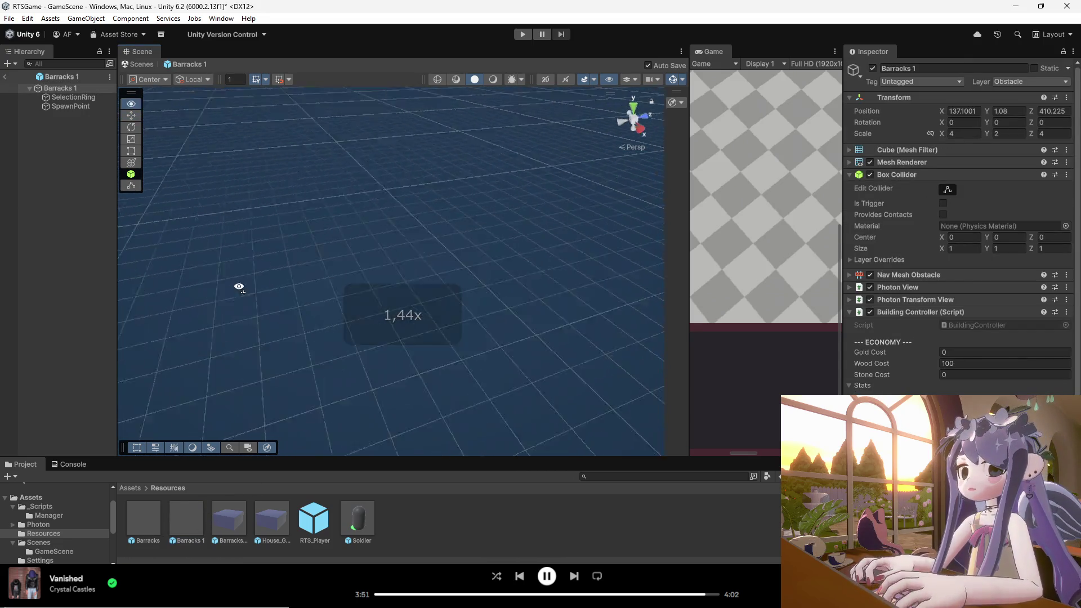
left_click_drag(238, 287, 207, 281)
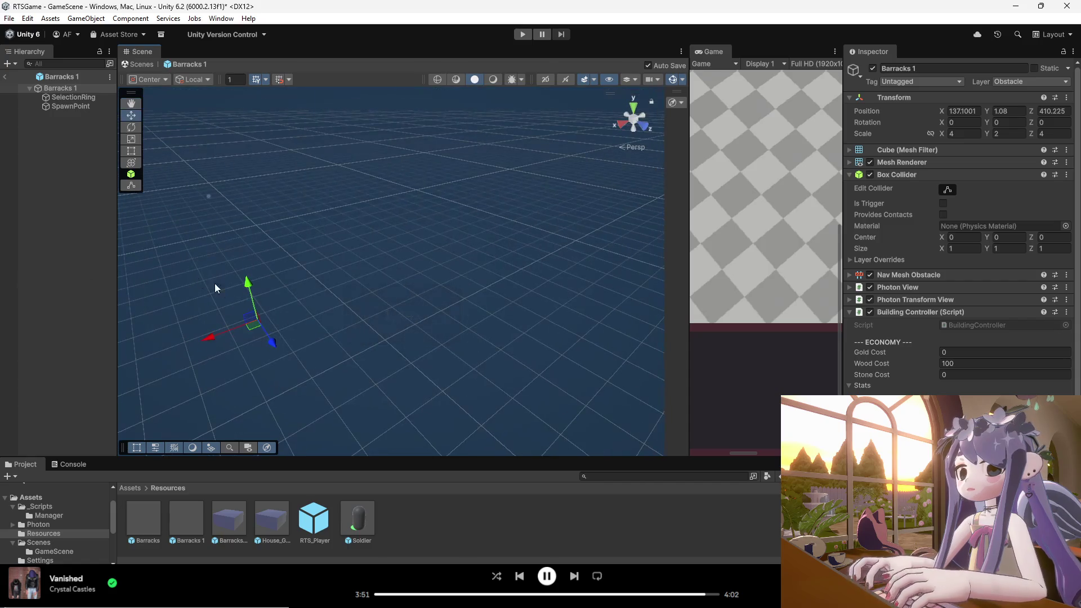
mouse_move(371, 309)
left_mouse_down()
mouse_move(356, 298)
mouse_move(366, 284)
mouse_move(360, 290)
mouse_move(363, 103)
mouse_move(374, 263)
mouse_move(694, 249)
mouse_move(537, 263)
mouse_move(554, 275)
left_mouse_up()
scroll(554, 275, "down", 2)
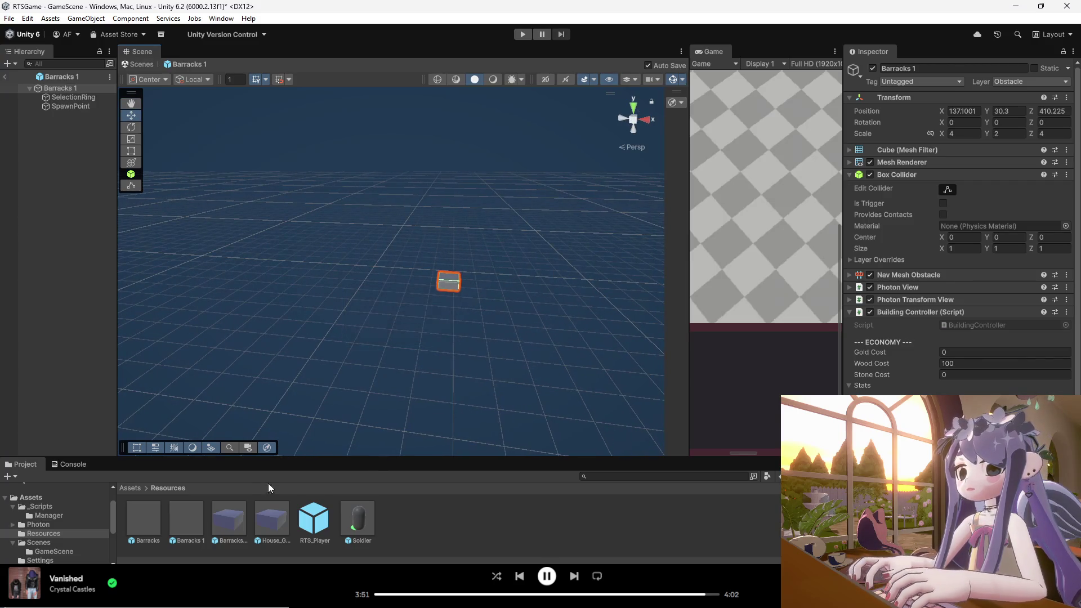
double_click(154, 524)
mouse_move(428, 281)
left_mouse_down()
mouse_move(555, 272)
mouse_move(431, 310)
left_mouse_up()
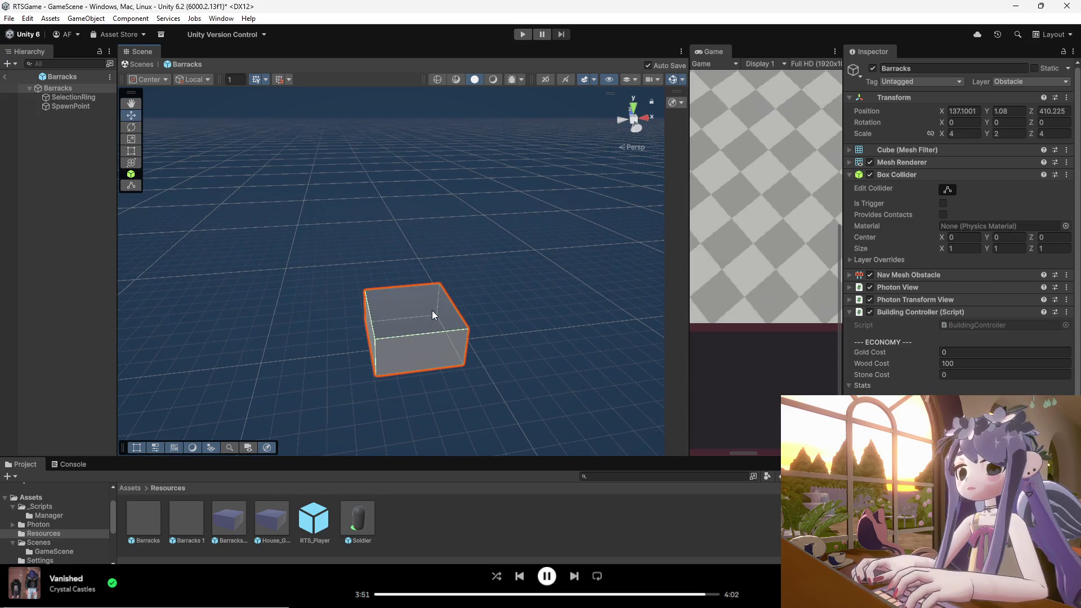
double_click(175, 511)
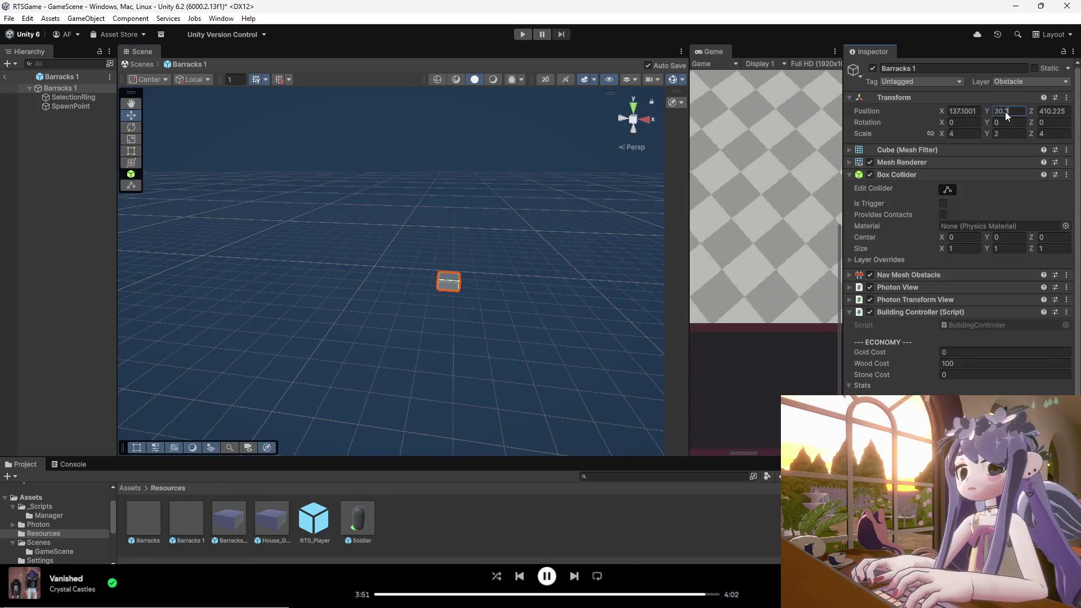
- Set the Barracks 1 Position Y to 1, checking it against the Barracks prefab
left_click(1008, 111)
type("1")
double_click(155, 516)
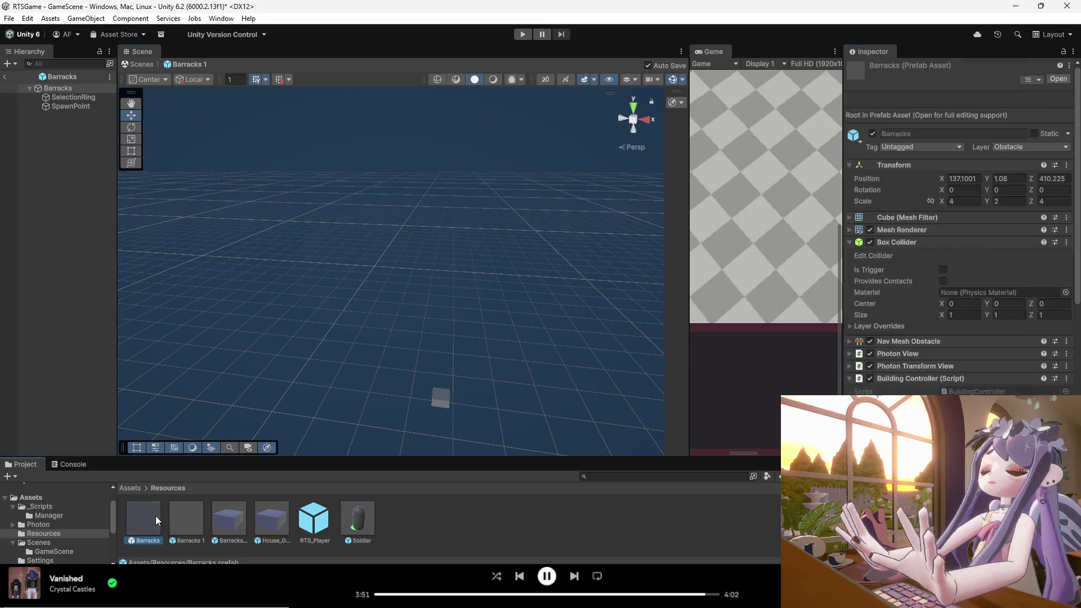
double_click(195, 514)
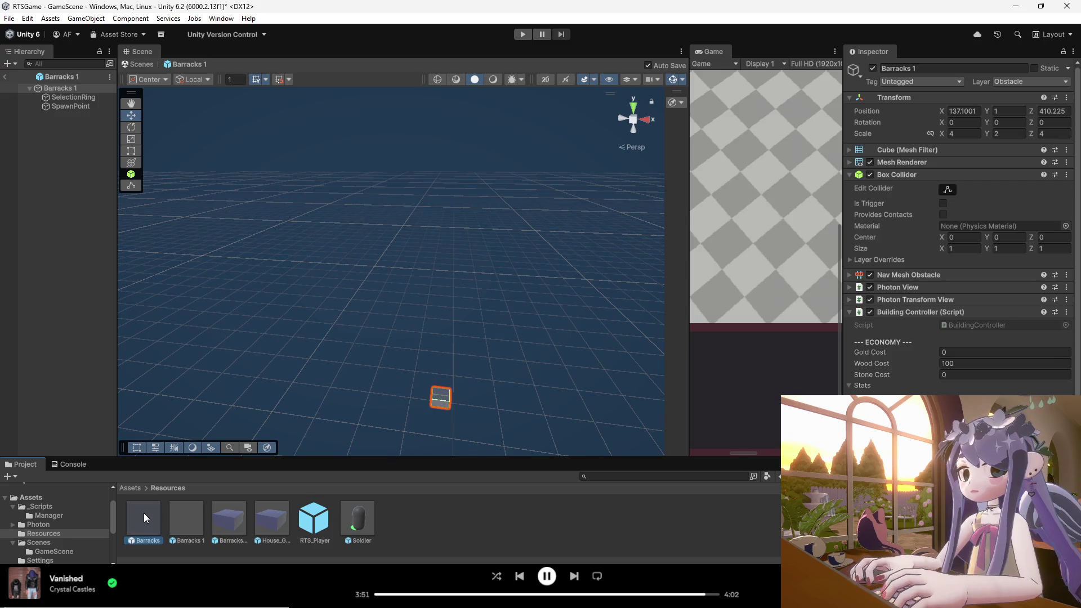
double_click(143, 517)
double_click(191, 511)
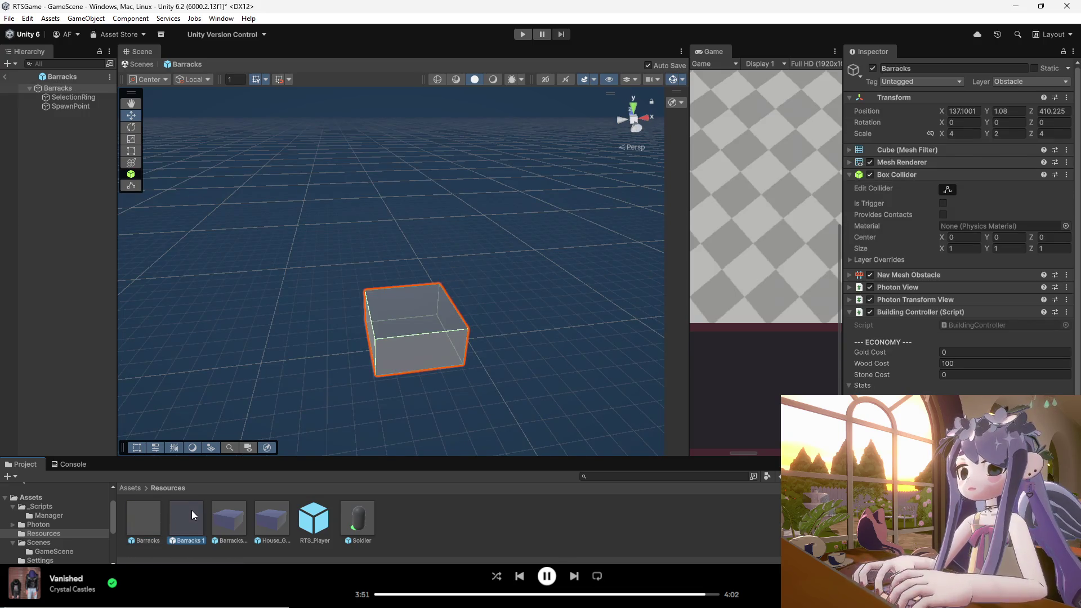
mouse_move(304, 295)
left_mouse_down()
mouse_move(596, 342)
mouse_move(617, 333)
left_mouse_up()
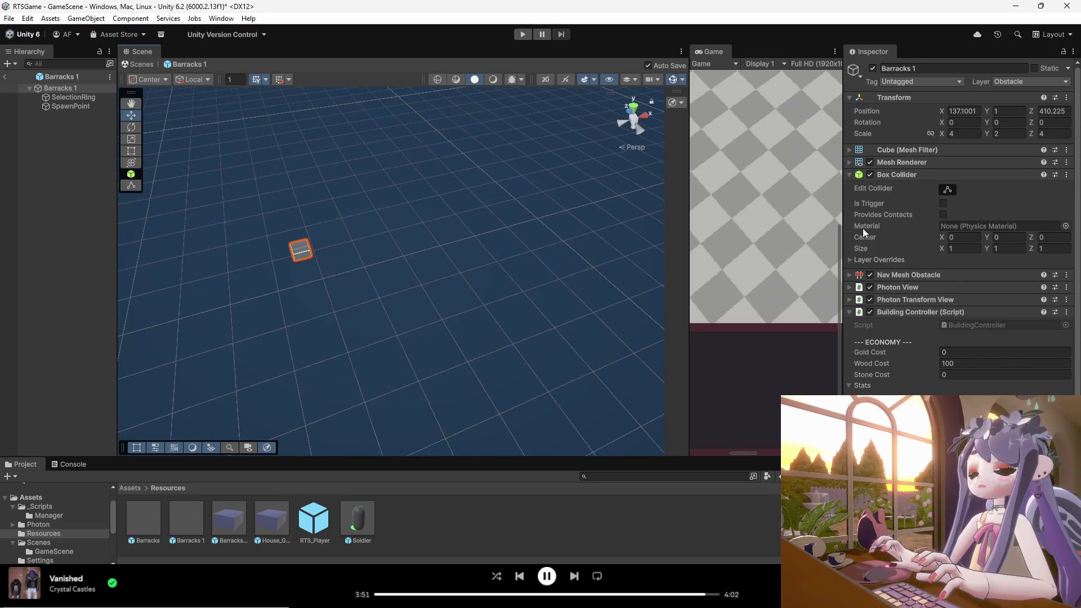
- Set the Barracks 1 Scale to 2 on the X, Y and Z axes
left_click(1002, 133)
left_click(959, 134)
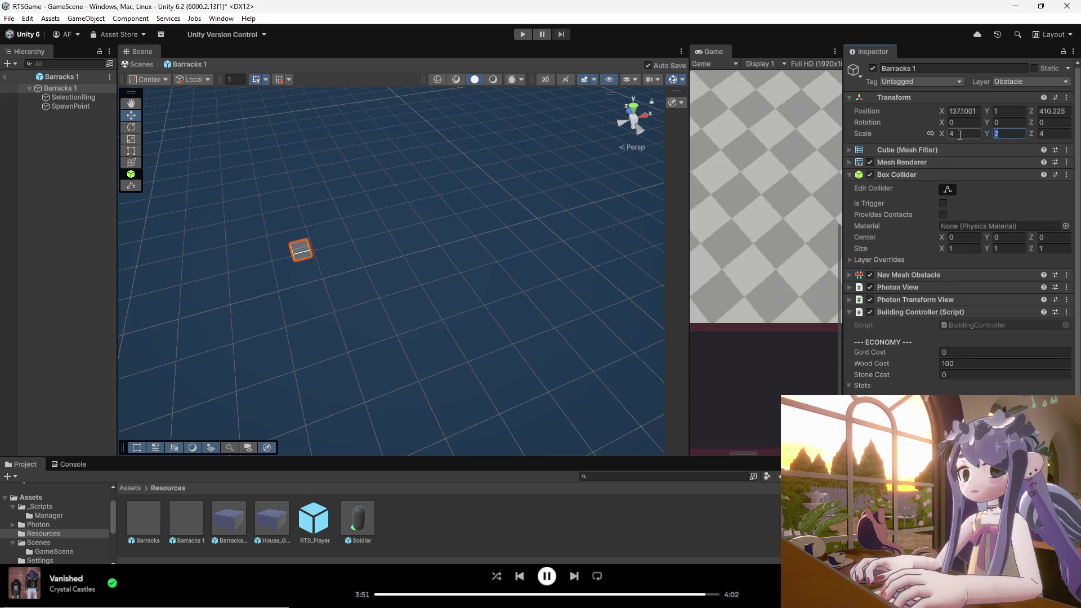
type("2")
left_click(1044, 134)
type("2")
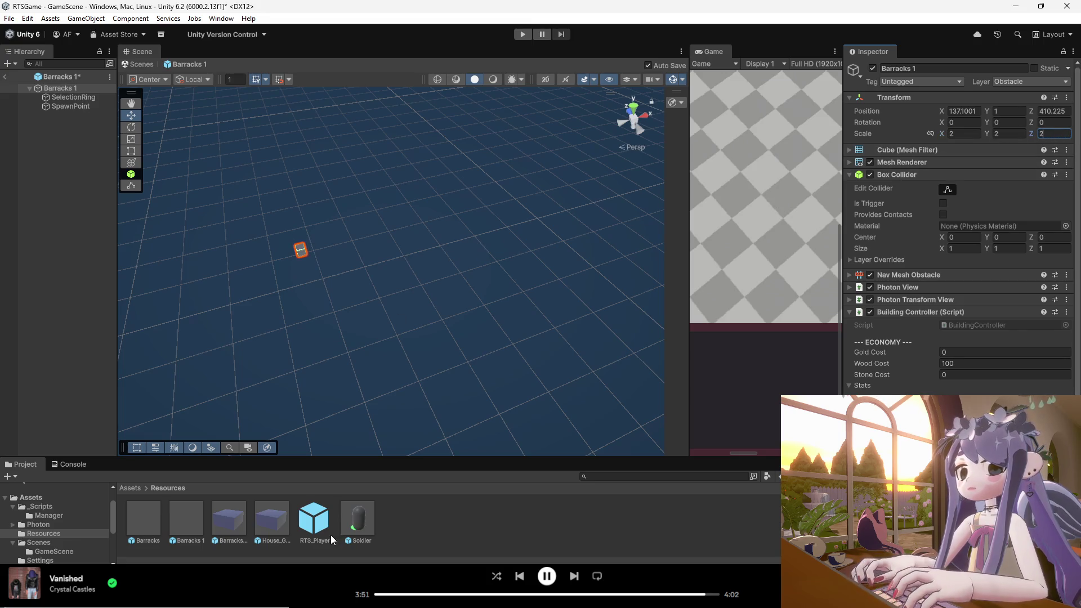
- Rename the Barracks 1 asset to House
right_click(197, 519)
left_click(239, 286)
type("House")
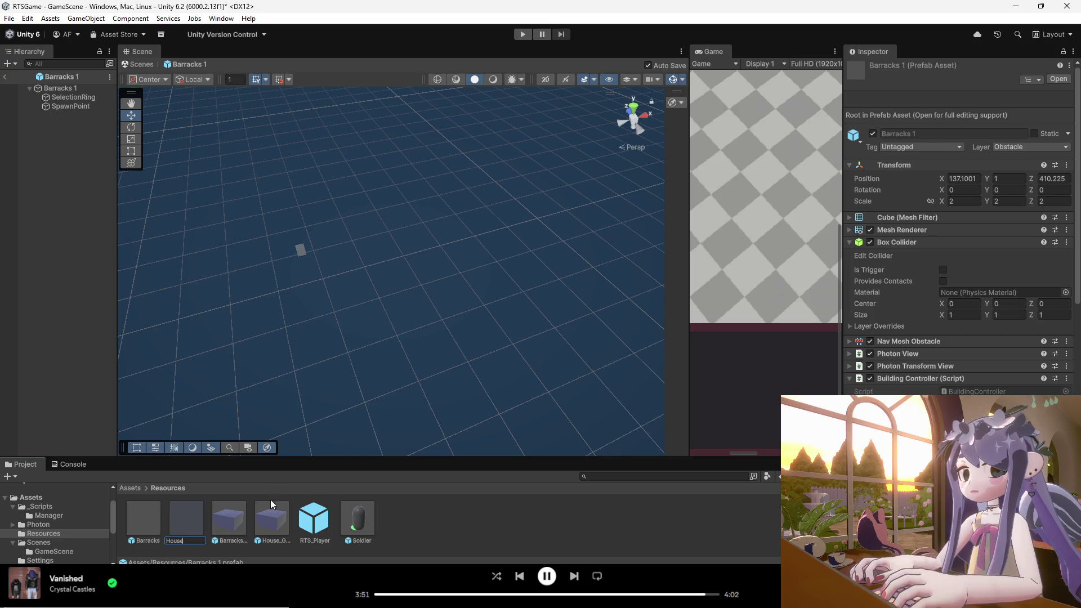
- Set the House_Ghost prefab's Scale to 2, 2, 2
right_click(269, 510)
left_click(231, 523)
left_click(261, 522)
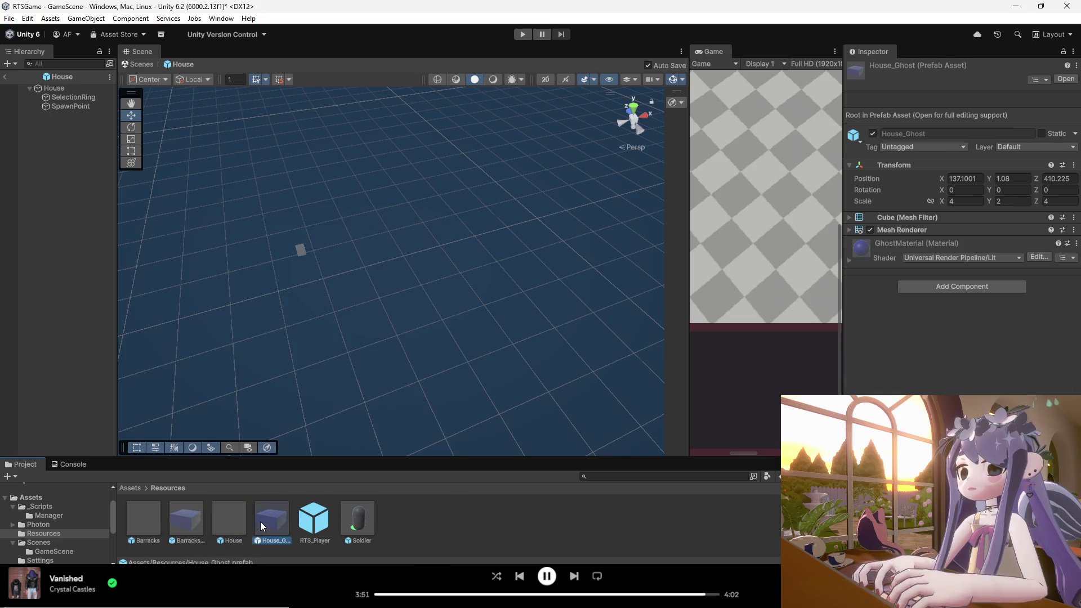
left_click(966, 201)
type("3")
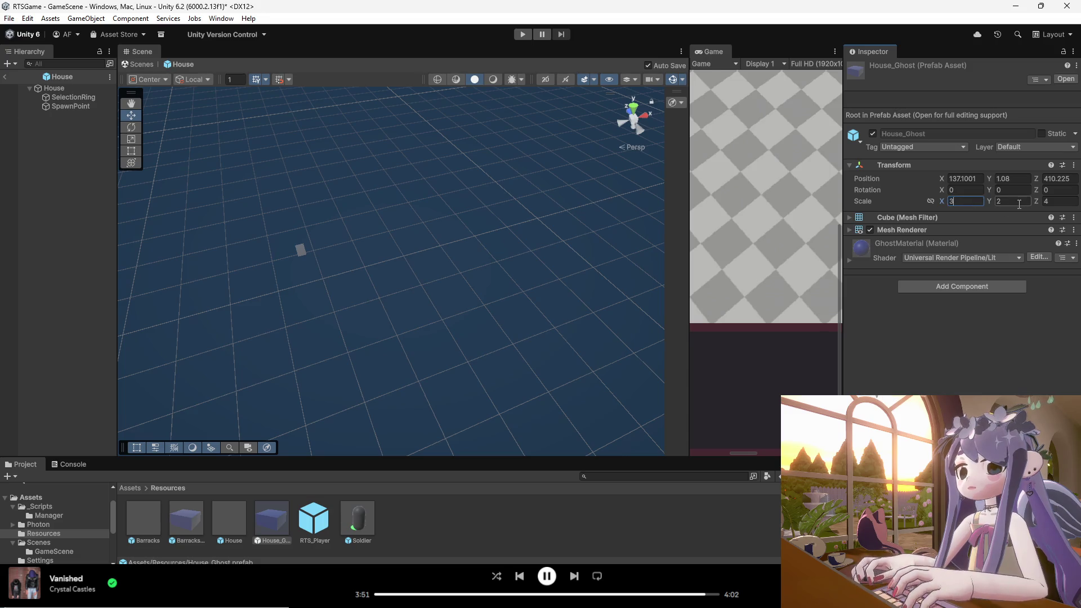
type("2")
left_click(1001, 203)
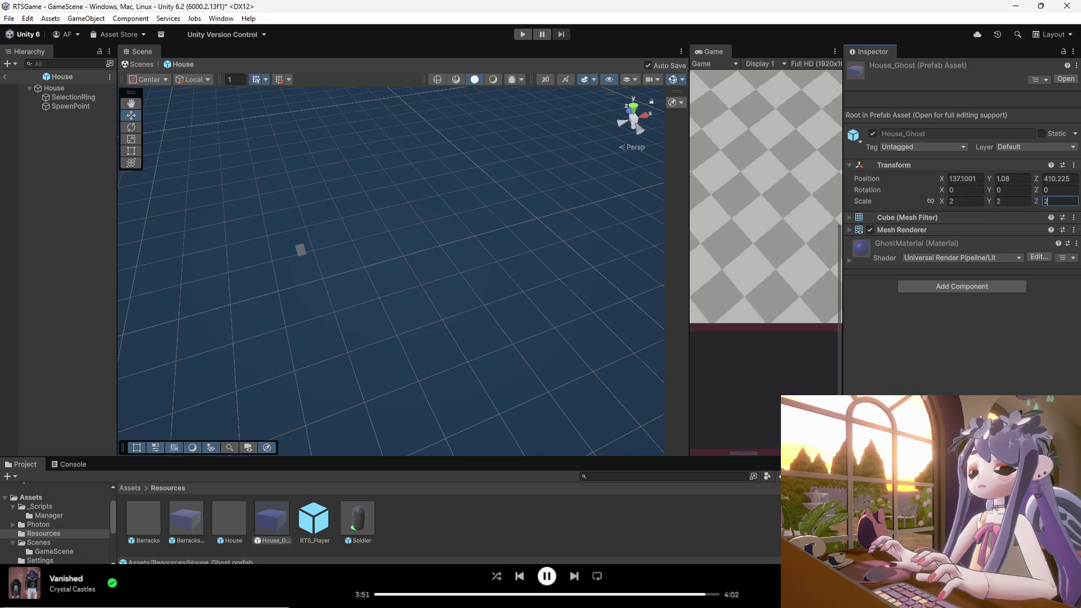
key("Return")
left_click(271, 526)
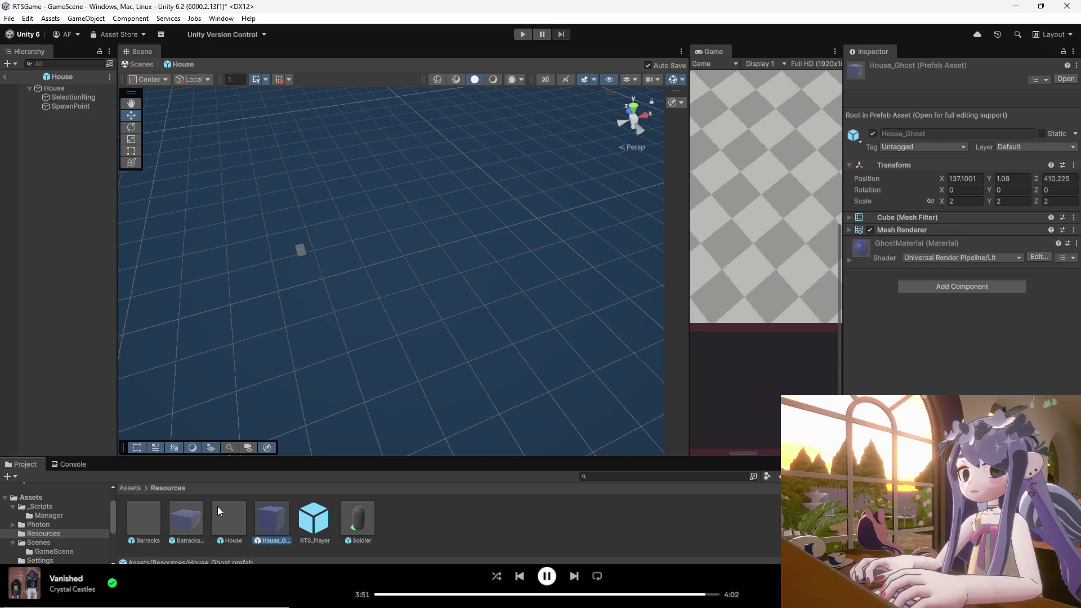
- Open the House prefab and set its Wood Cost to 25
double_click(237, 525)
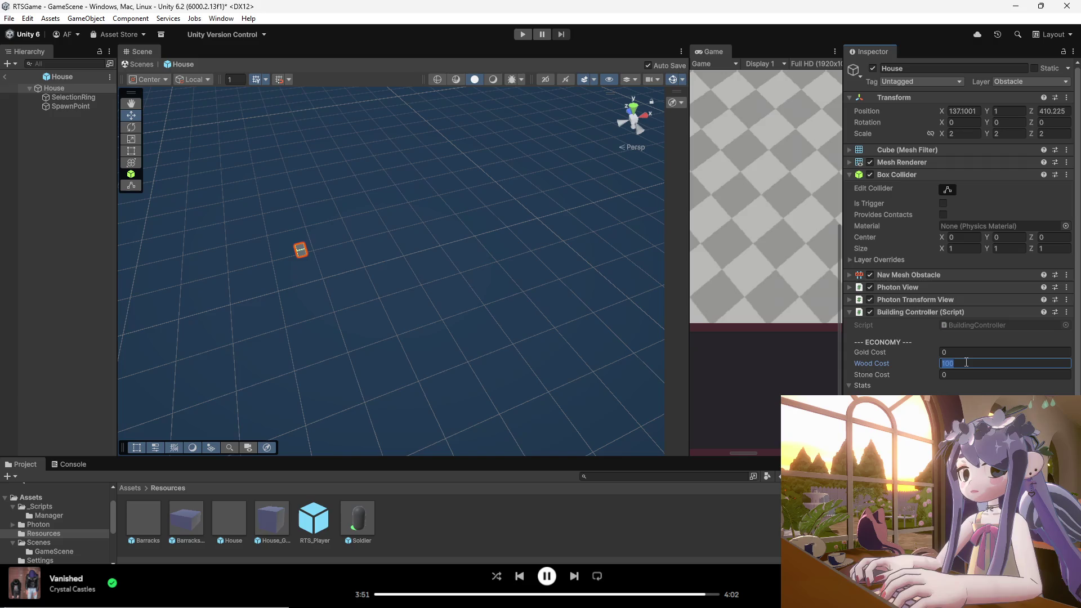
type("5")
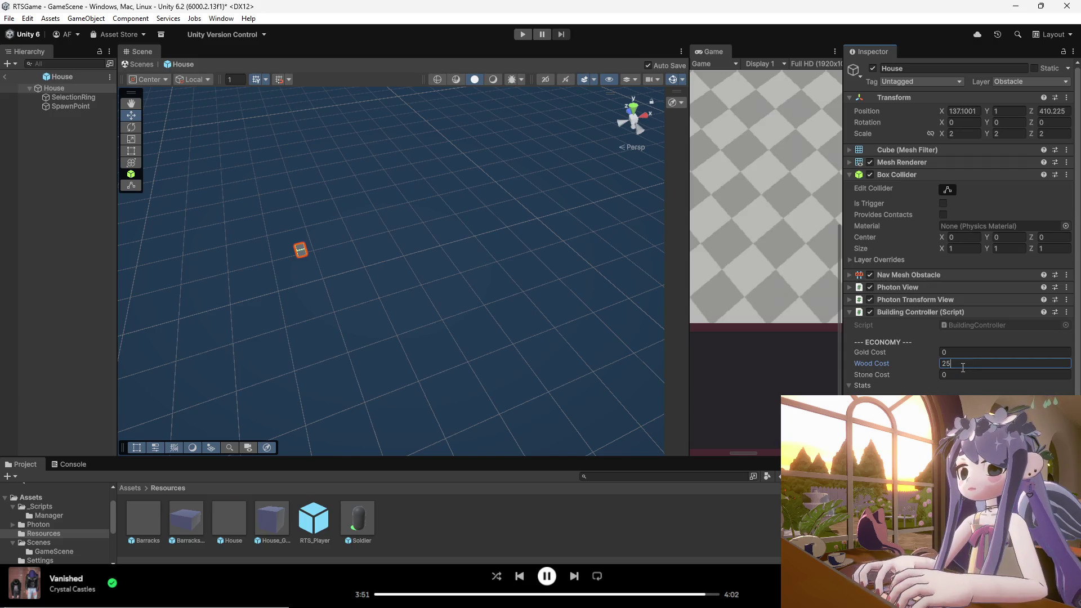
key("Return")
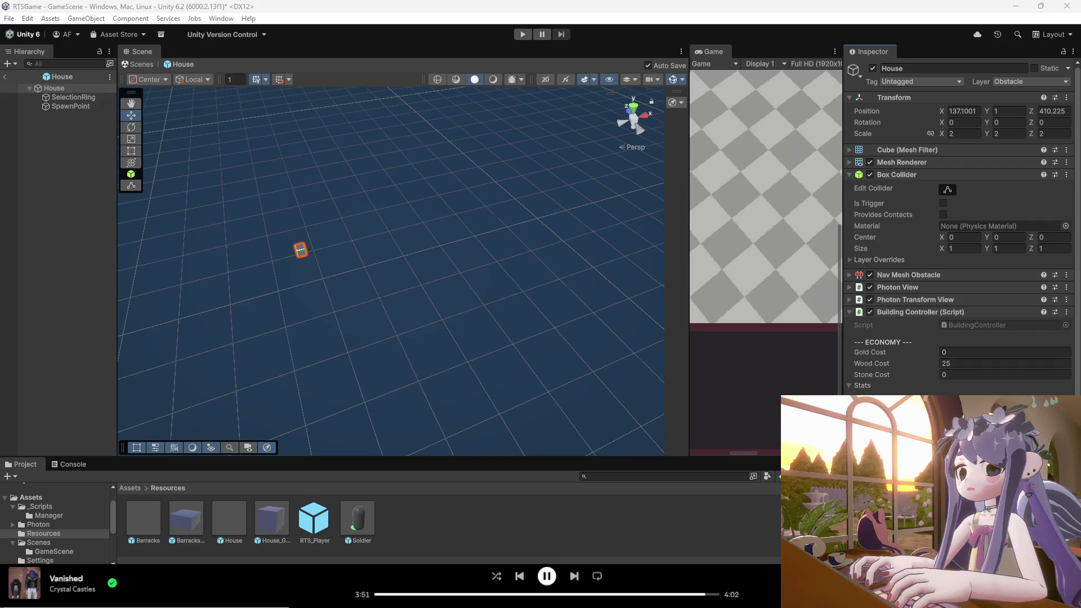
- Set the Soldier prefab's Stats Object Name to 'Soldier', then select the House prefab
left_click(357, 530)
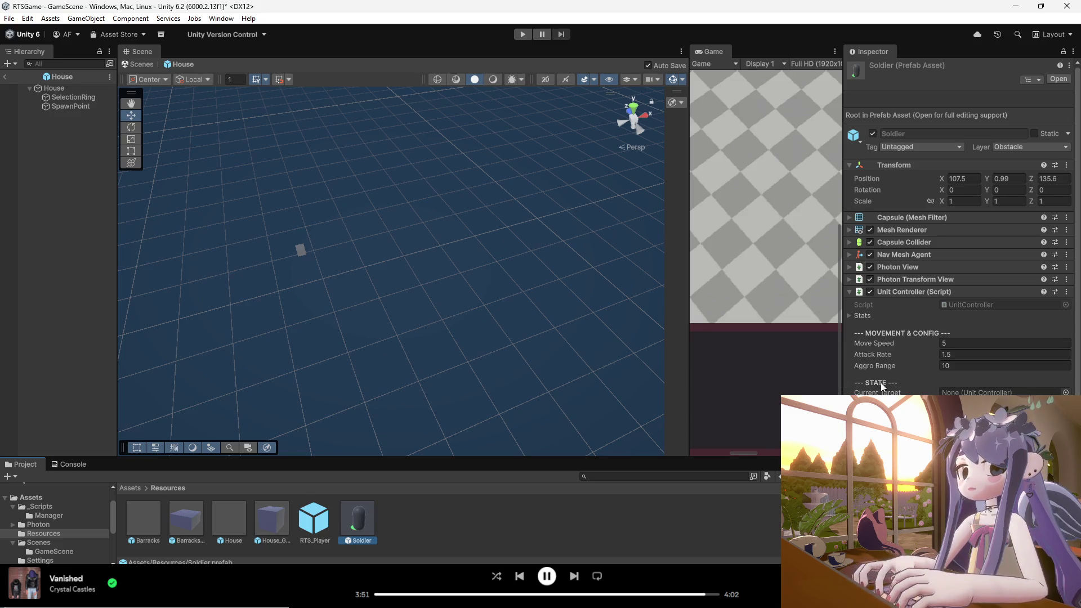
scroll(866, 379, "down", 2)
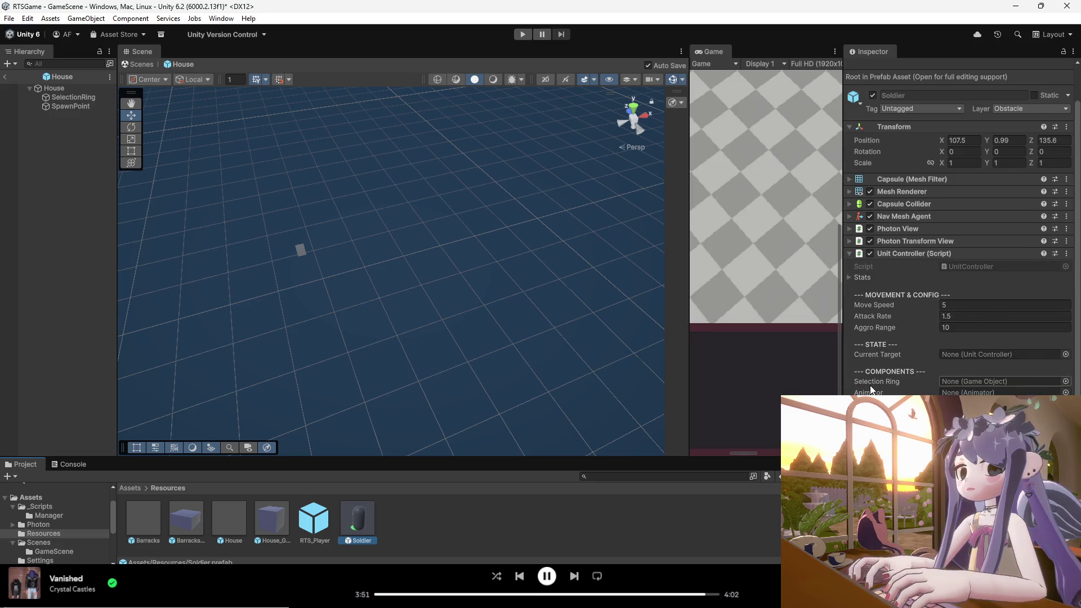
left_click(848, 276)
left_click(887, 303)
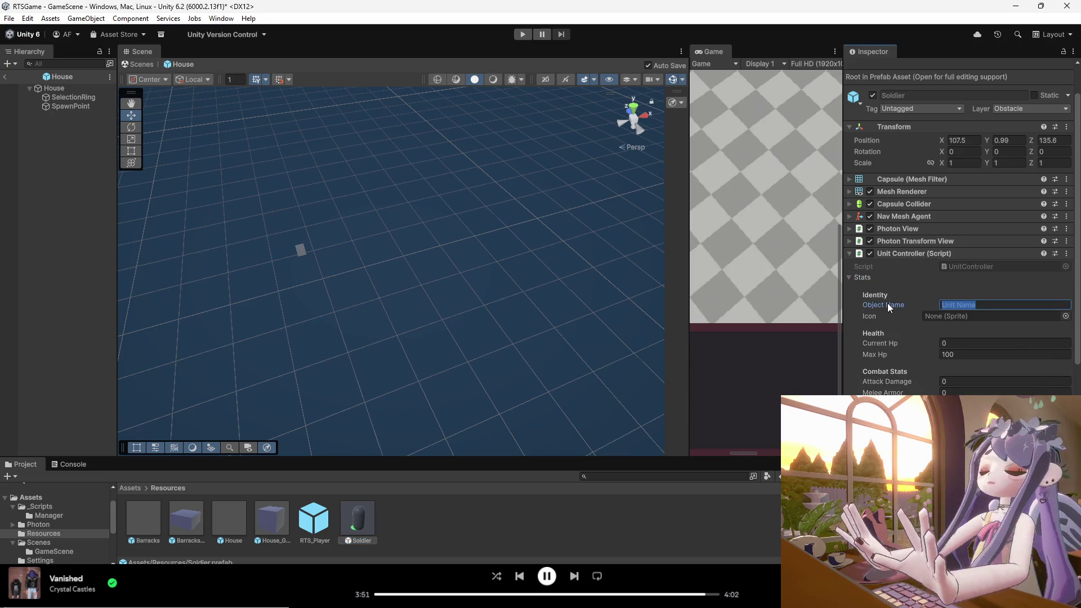
type("Soldier")
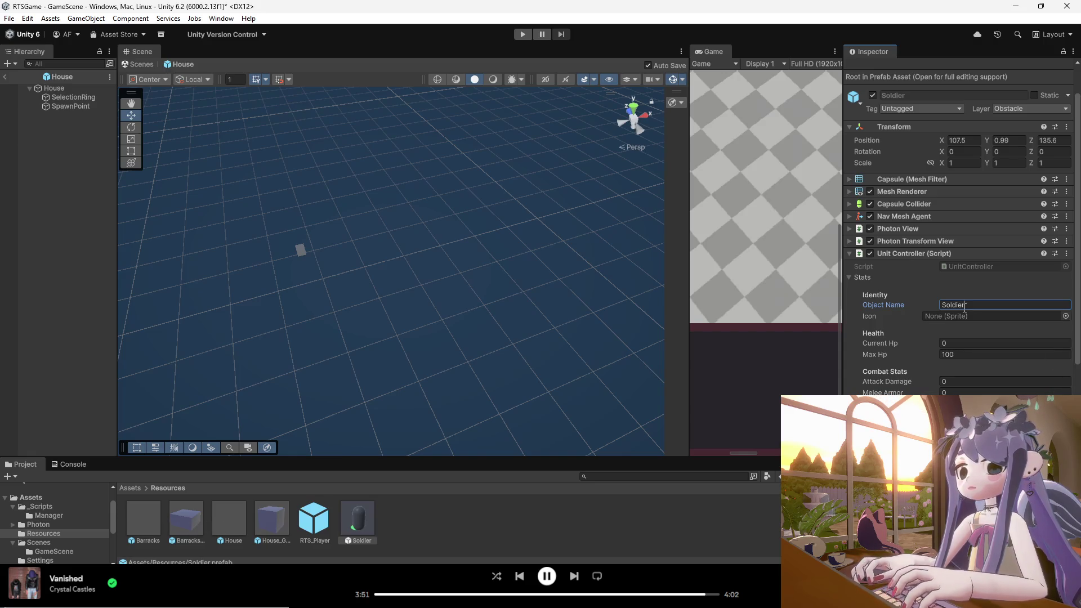
left_click(196, 522)
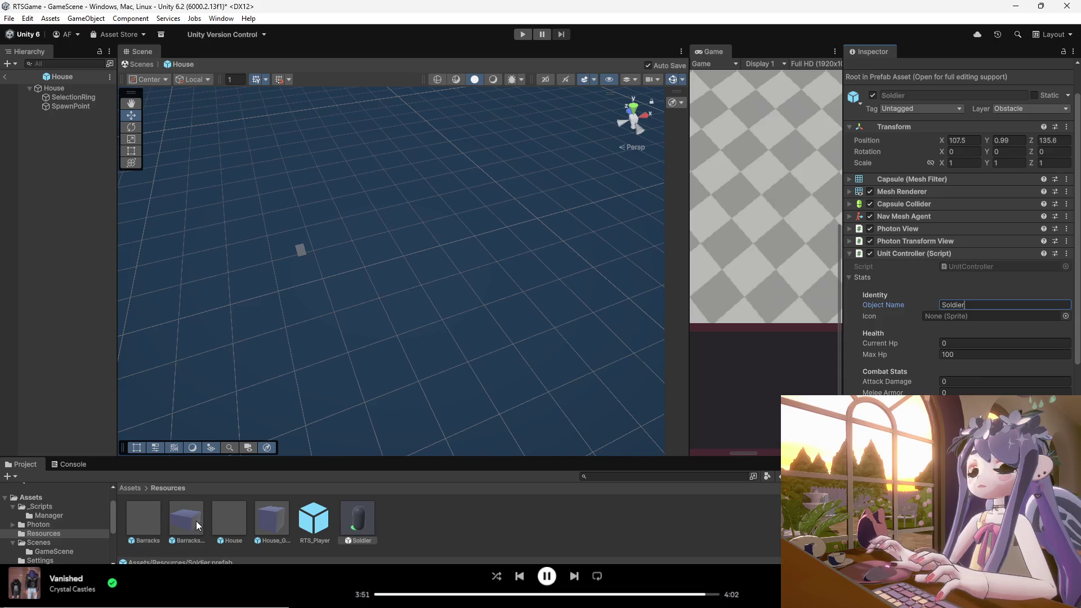
left_click(226, 521)
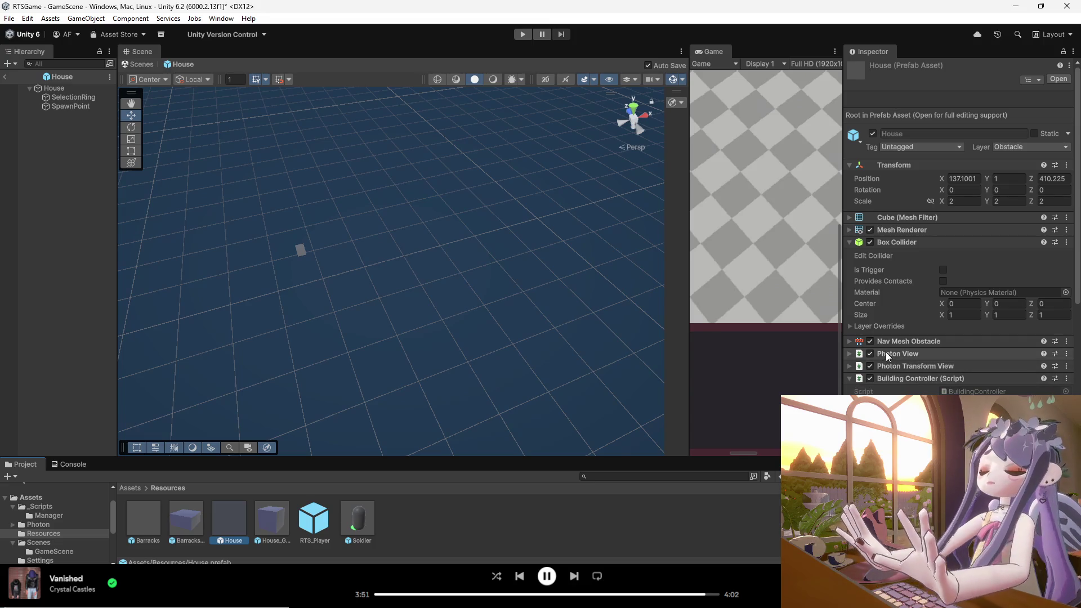
- In the House's Building Controller, replace Object Name 'Barracks' with 'House' and deselect
left_click(847, 329)
left_click(847, 328)
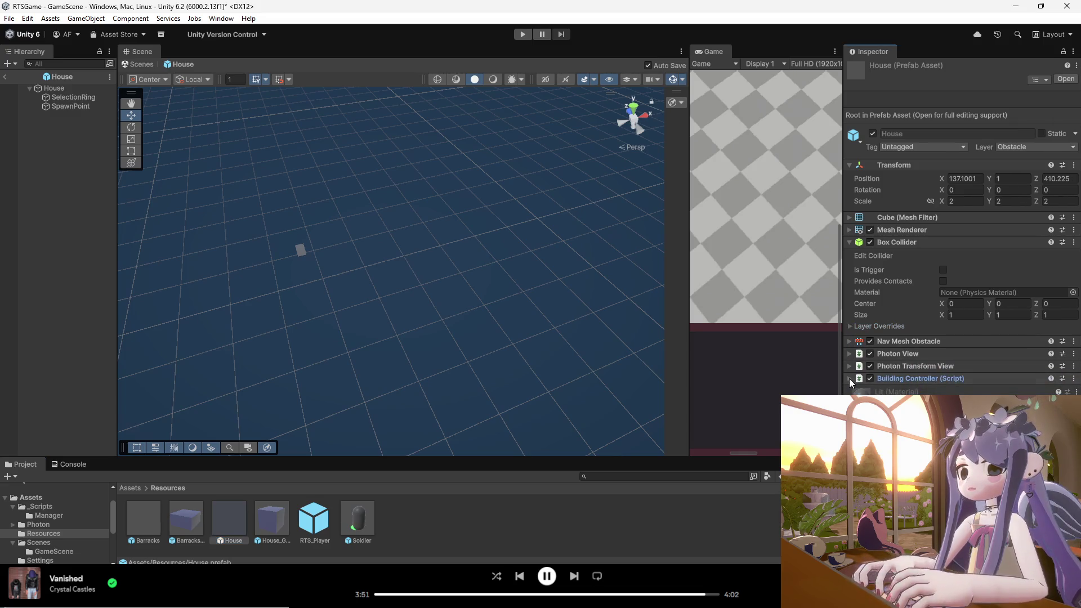
left_click(847, 355)
left_click(847, 353)
left_click(850, 379)
left_click(850, 379)
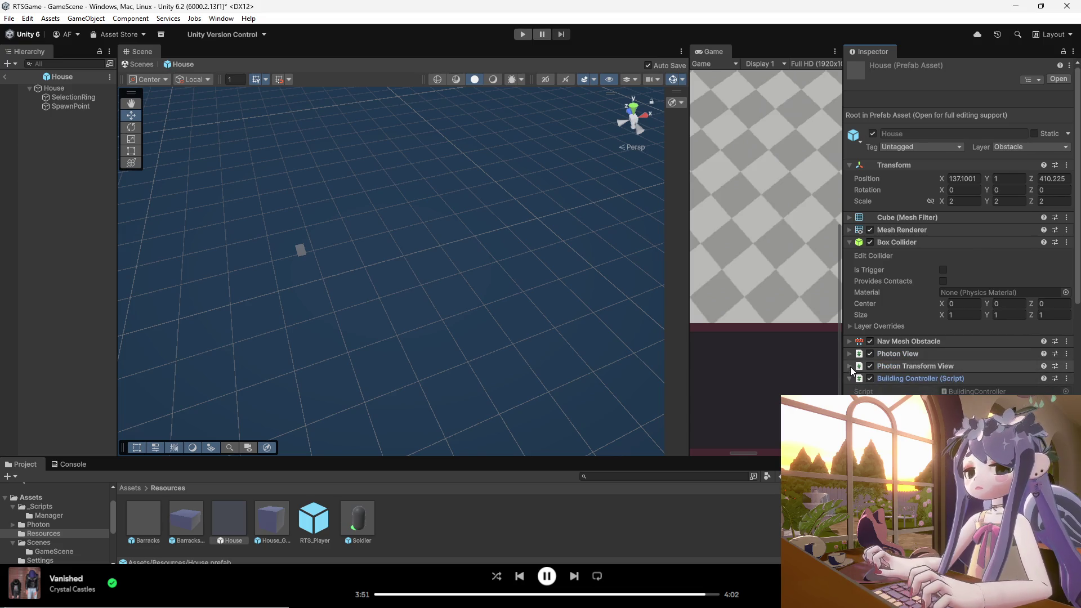
left_click(849, 242)
left_click(849, 242)
left_click(849, 242)
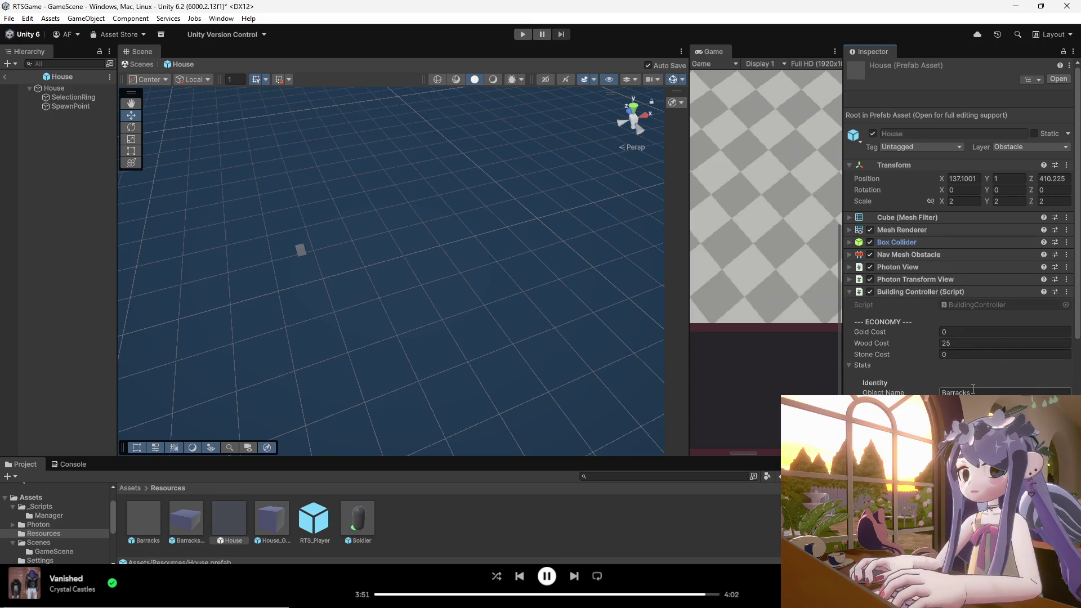
left_click(897, 393)
type("House")
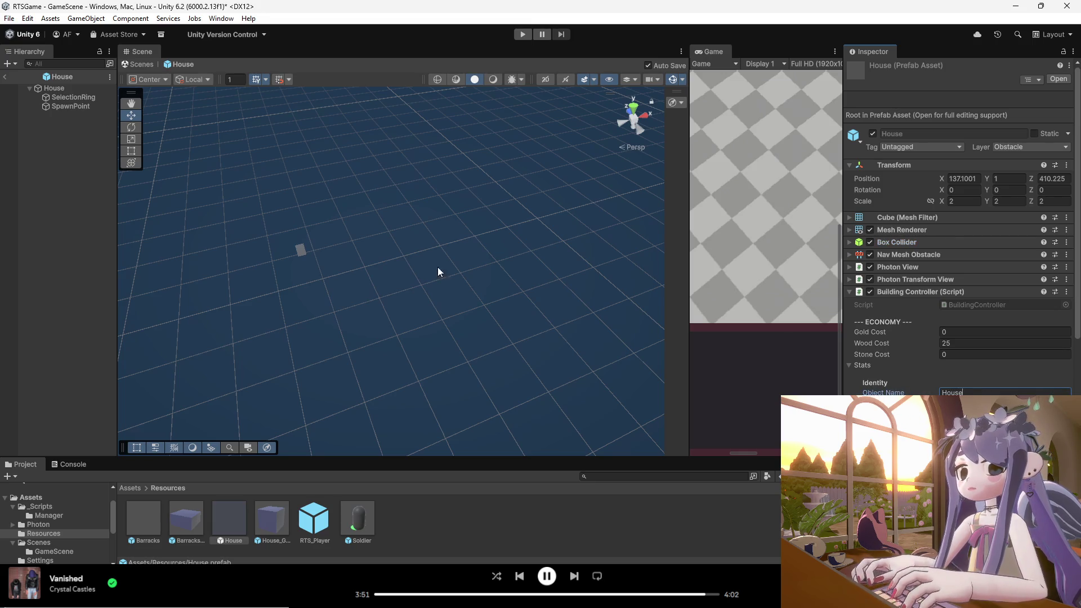
left_click(278, 316)
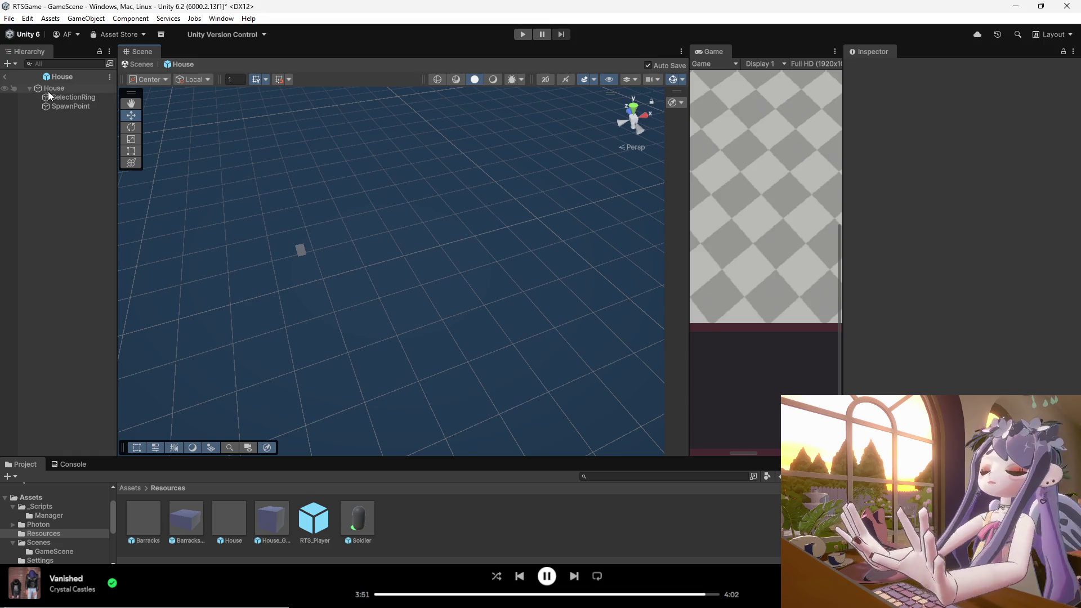
- Exit the House prefab back to GameScene and collapse the UI branch in the Hierarchy
left_click(6, 77)
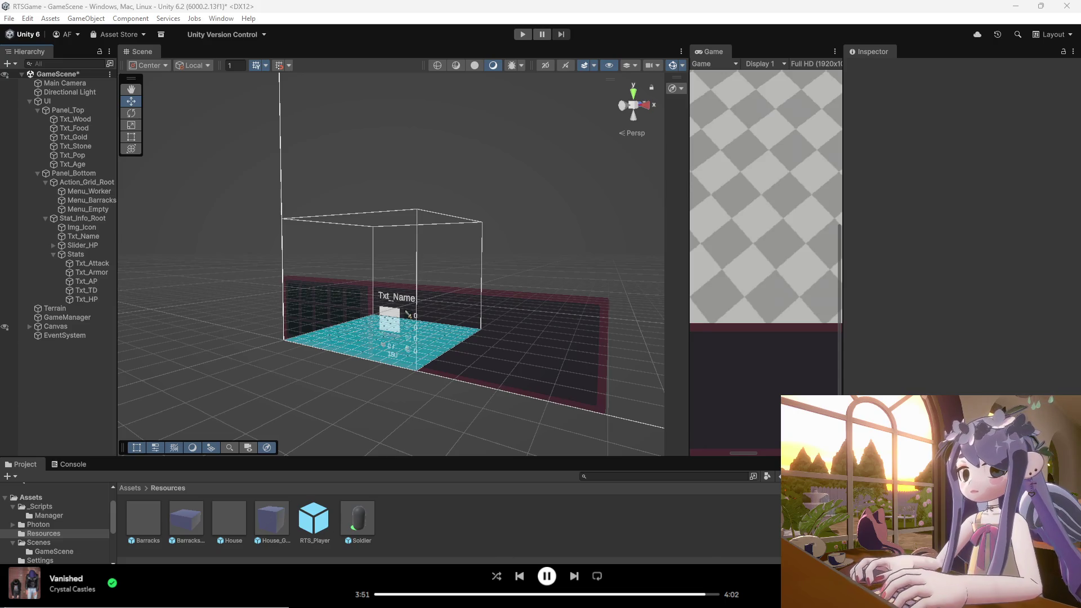
mouse_move(653, 600)
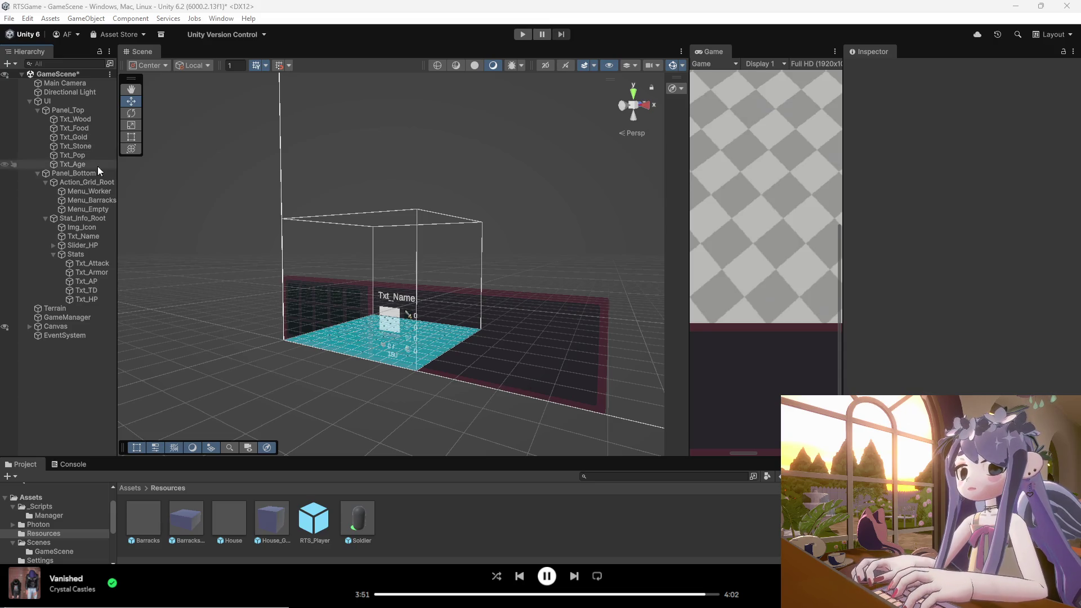
left_click(30, 101)
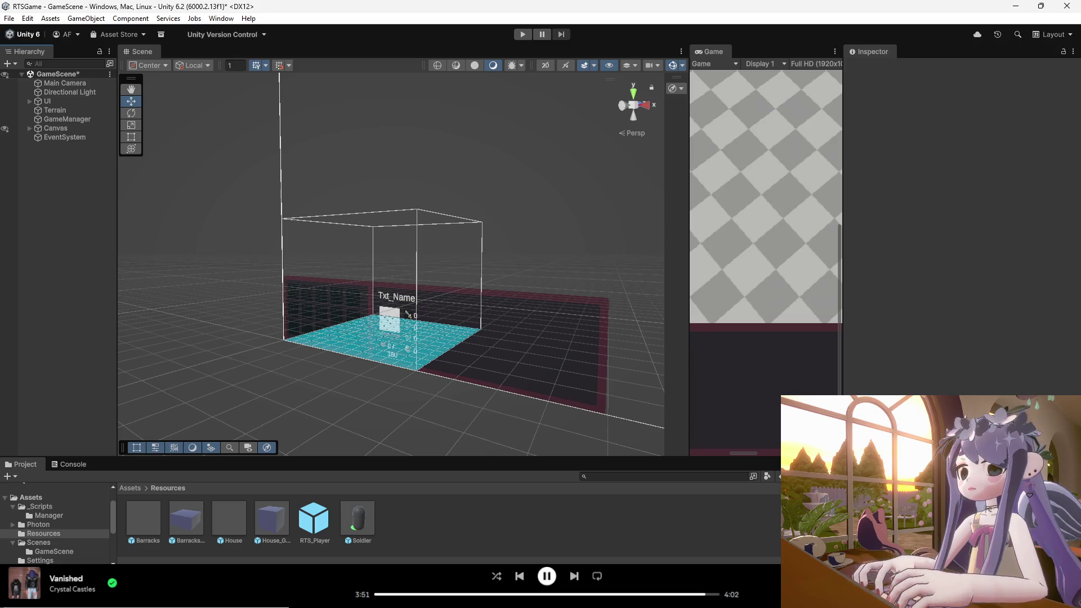
- Select the RTS_Player prefab in Resources to view its Building Placement Manager prefab lists
left_click(38, 524)
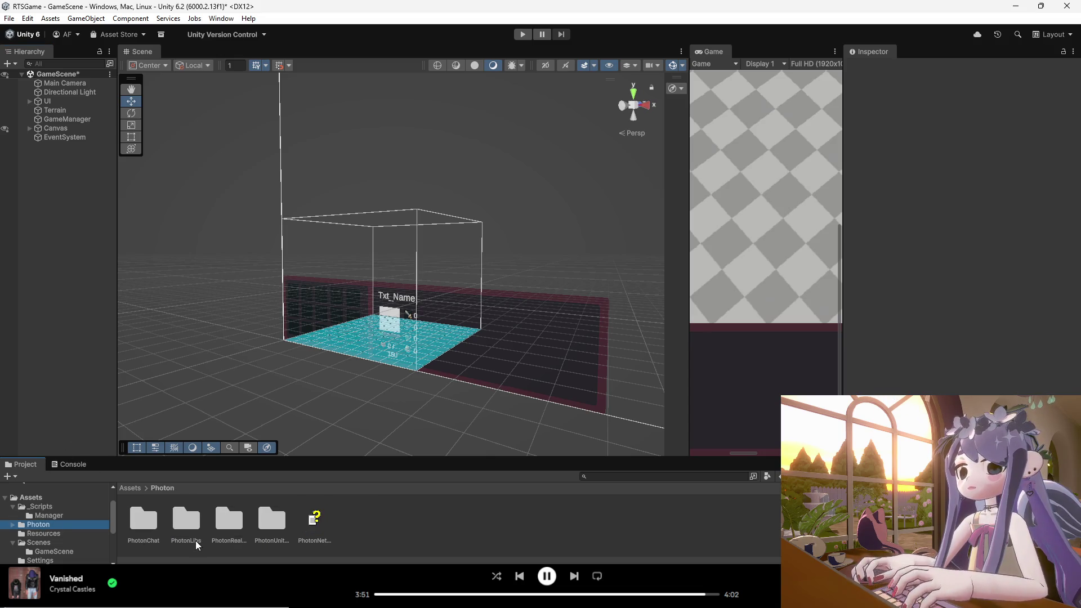
left_click(47, 534)
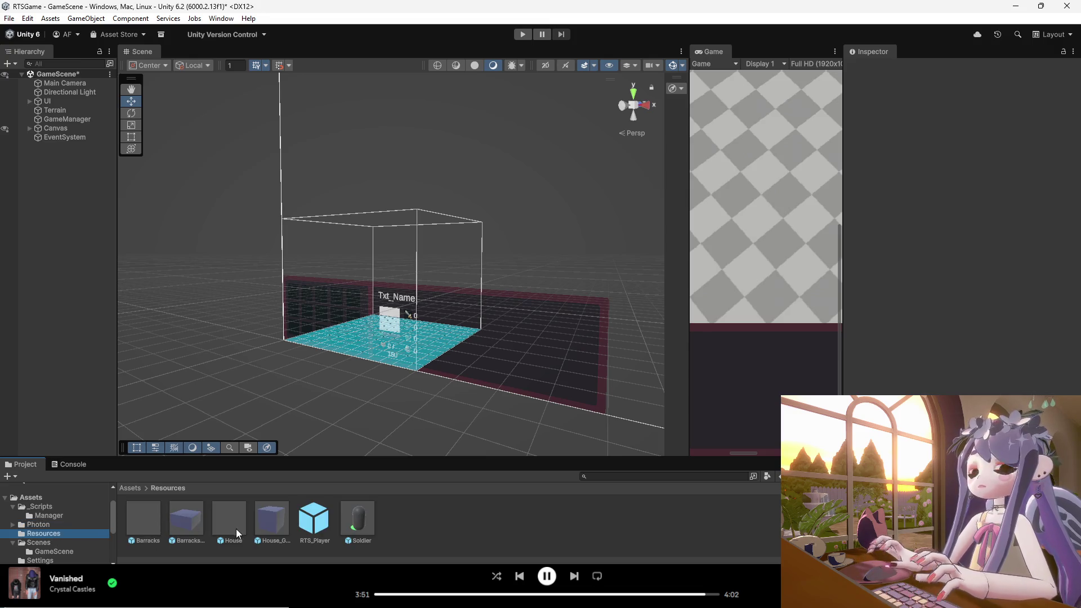
left_click(315, 531)
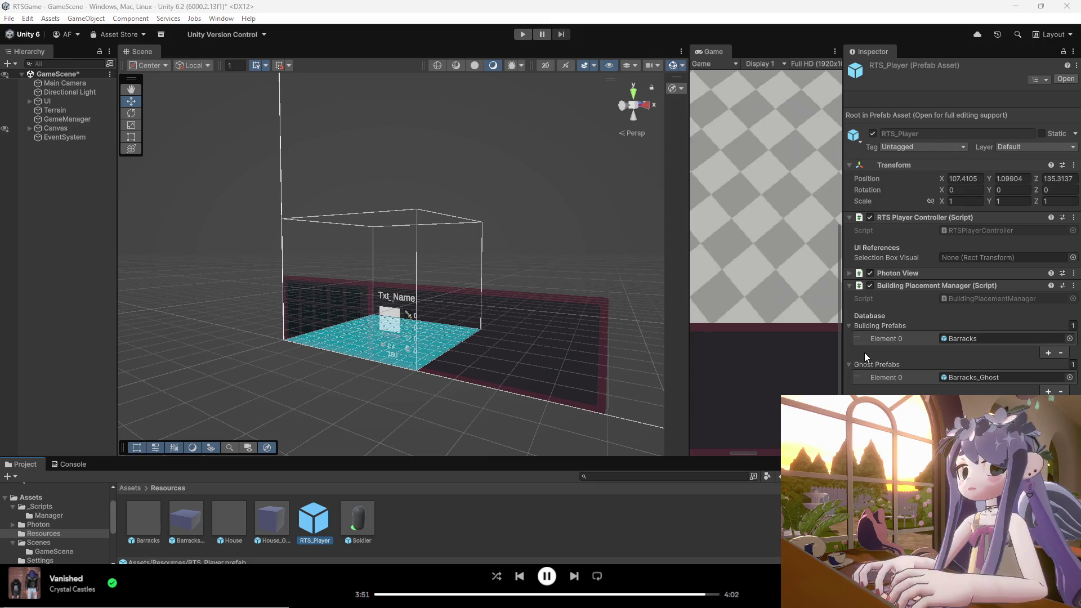
left_click(849, 285)
left_click(846, 285)
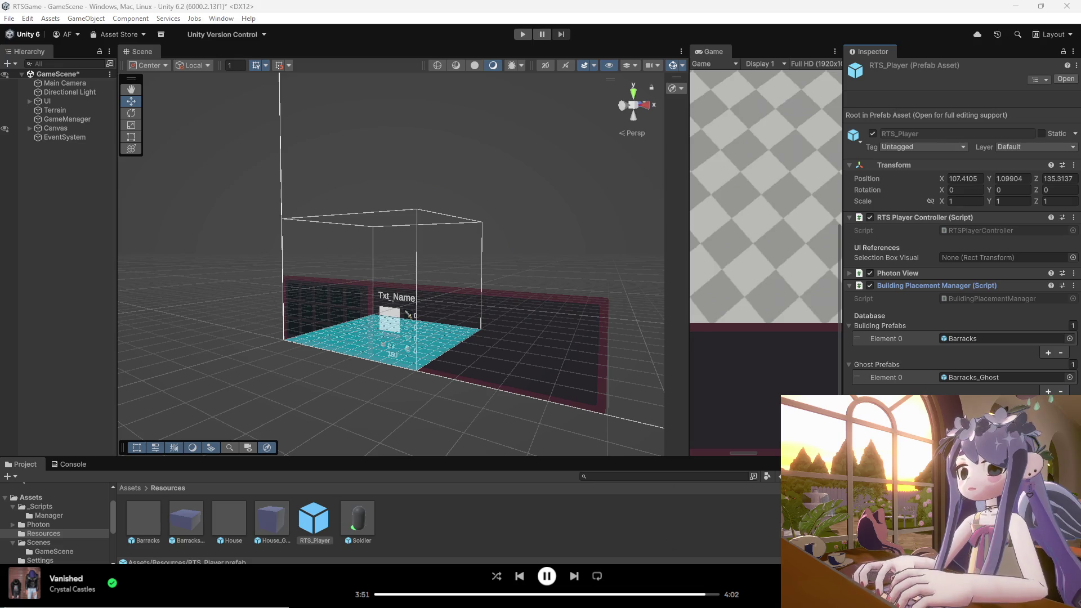
mouse_move(653, 607)
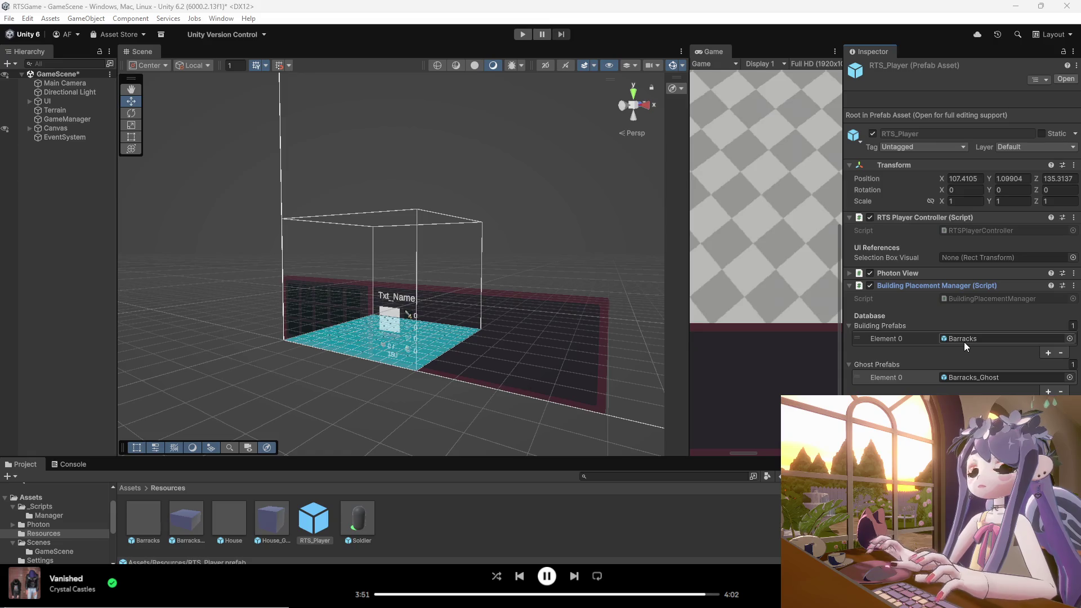
left_click_drag(230, 519, 958, 344)
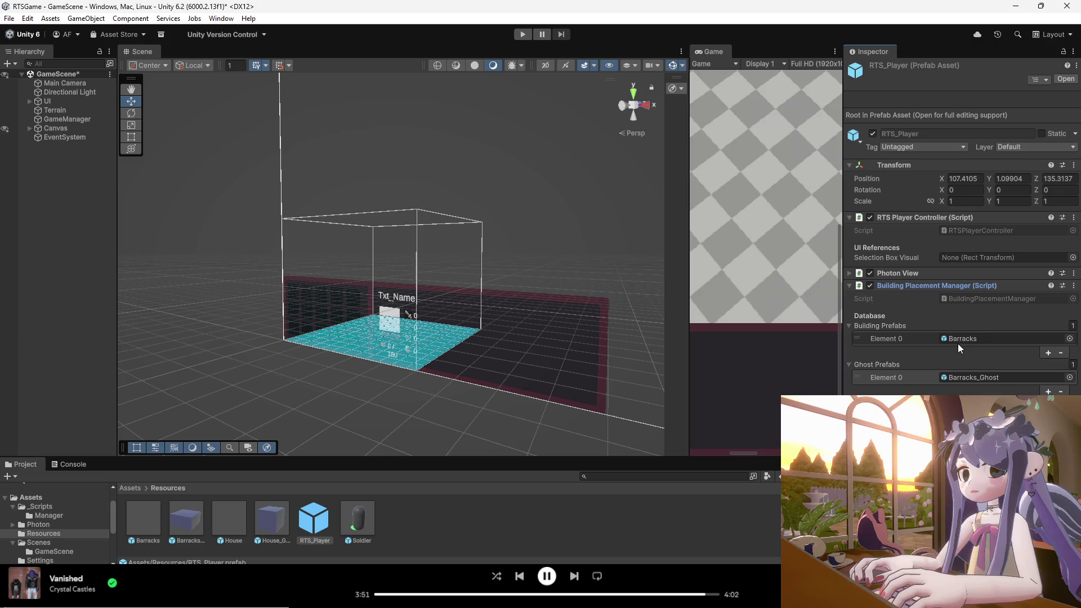
left_click(1025, 339)
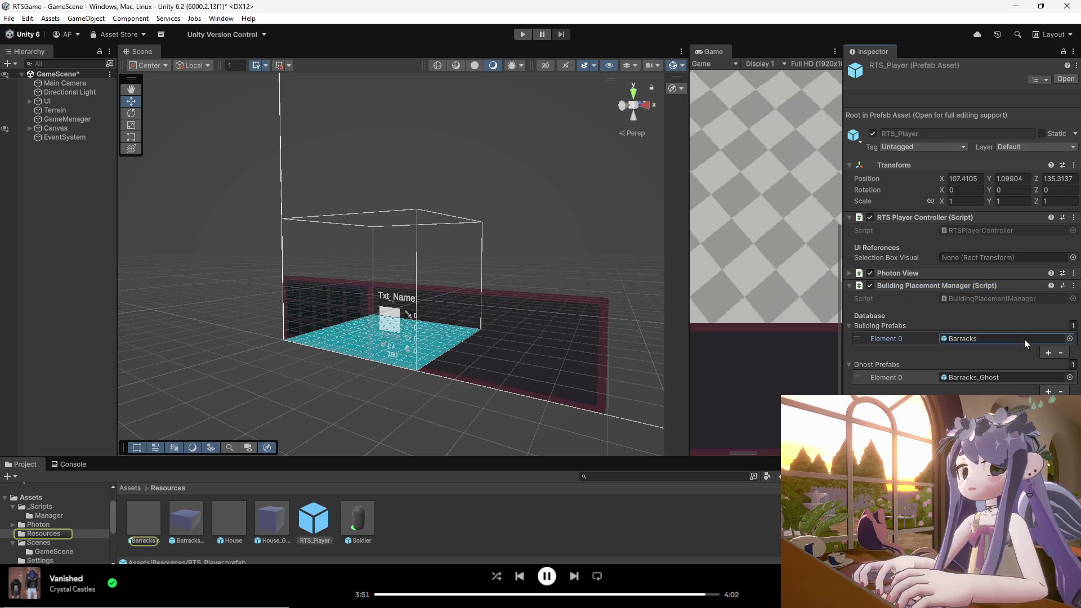
- Assign House to Building Prefabs Element 0 and House_Ghost to Ghost Prefabs Element 0 on RTS_Player
double_click(228, 521)
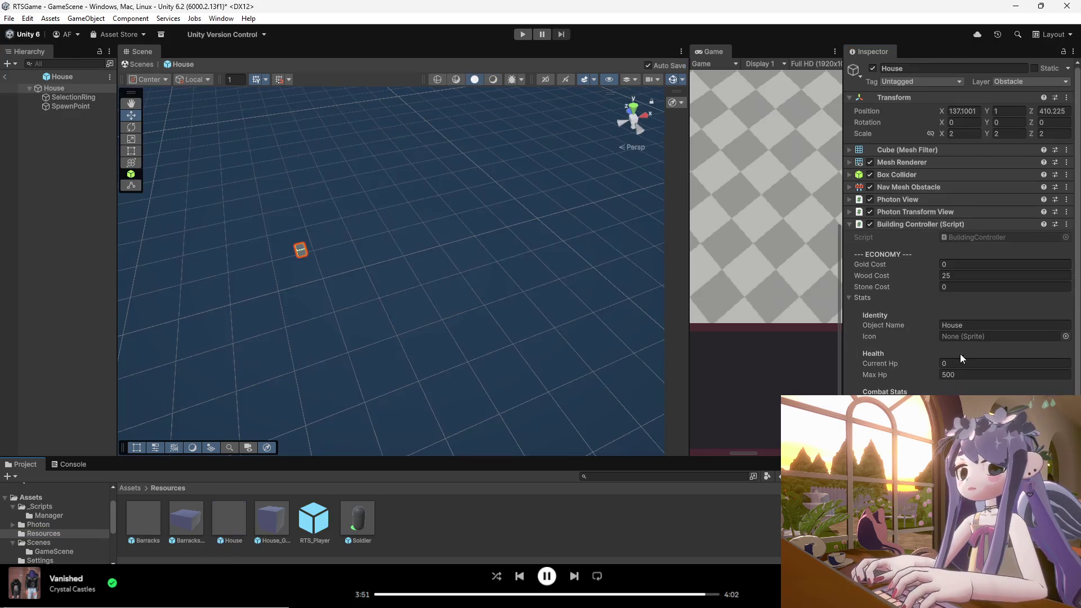
left_click(5, 77)
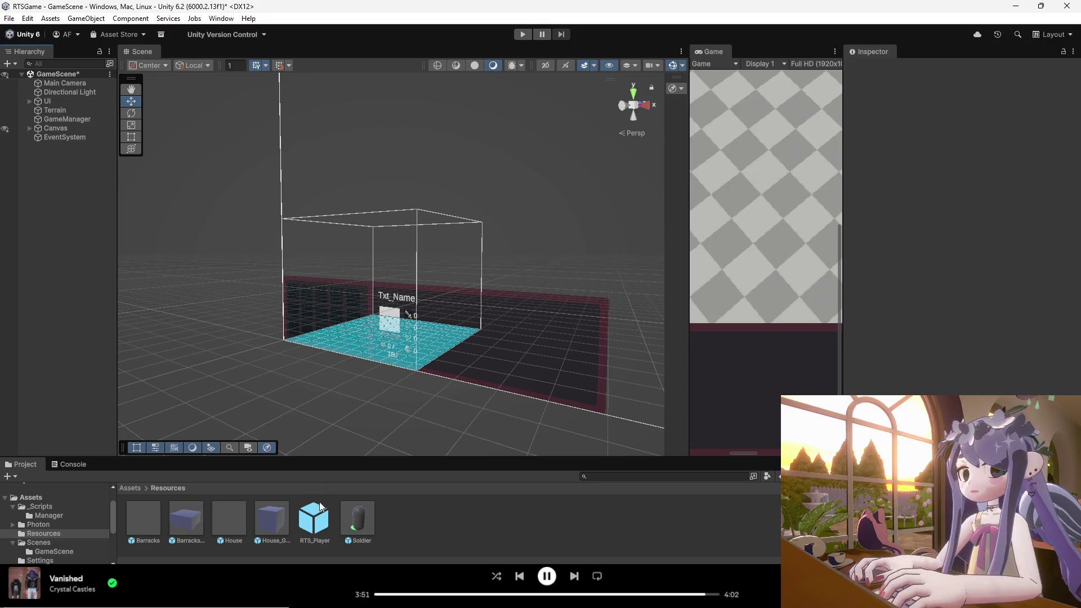
left_click(321, 526)
left_click_drag(225, 523, 976, 339)
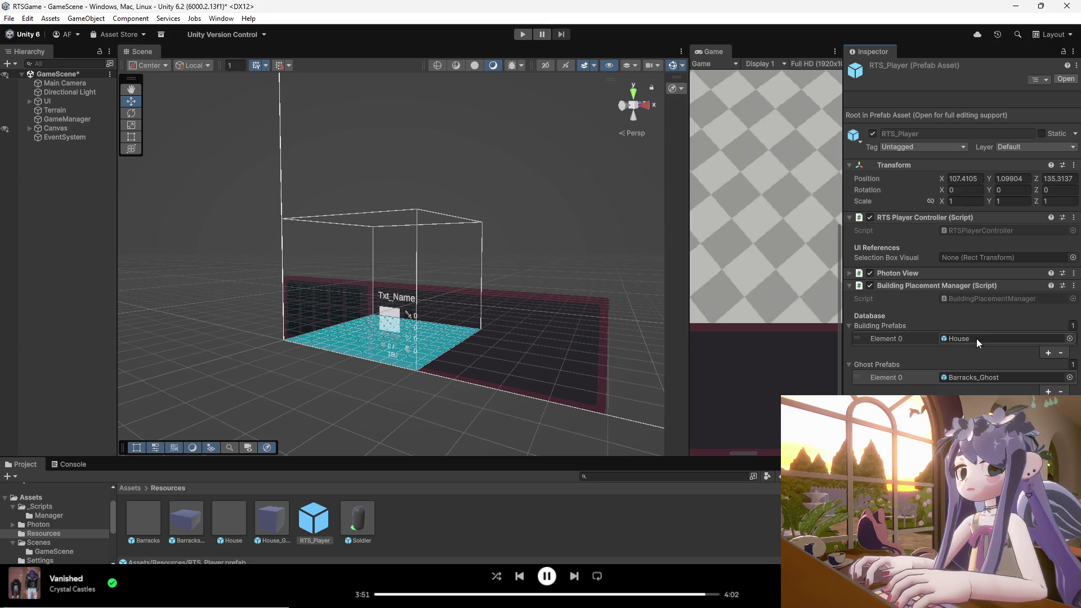
left_click(272, 525)
left_click(310, 523)
left_click_drag(272, 524, 980, 382)
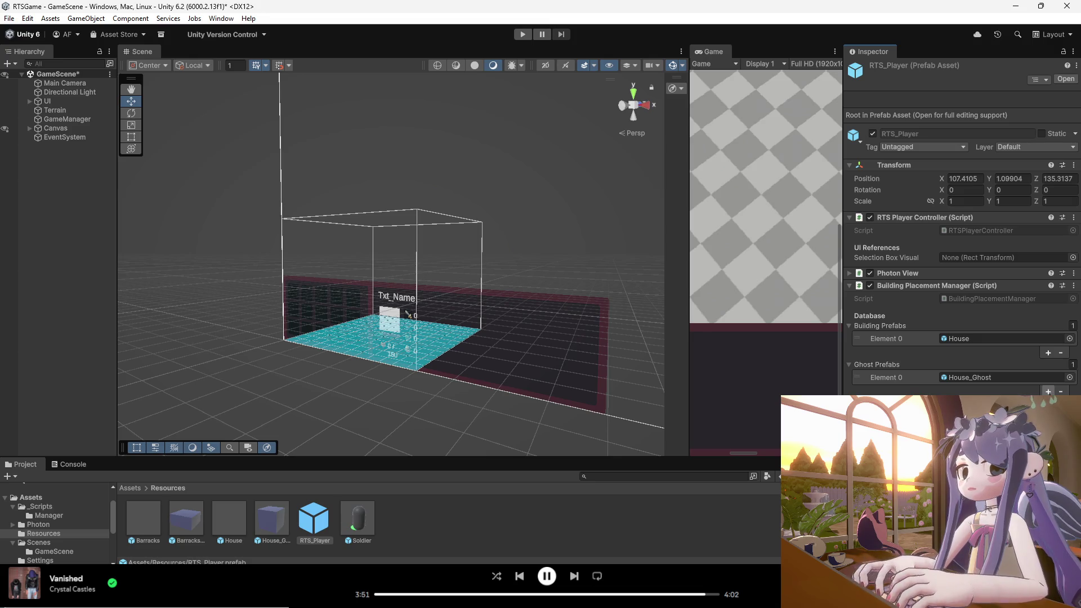
- Add Barracks as Building Prefabs Element 1, then expand the full UI hierarchy
left_click(1048, 354)
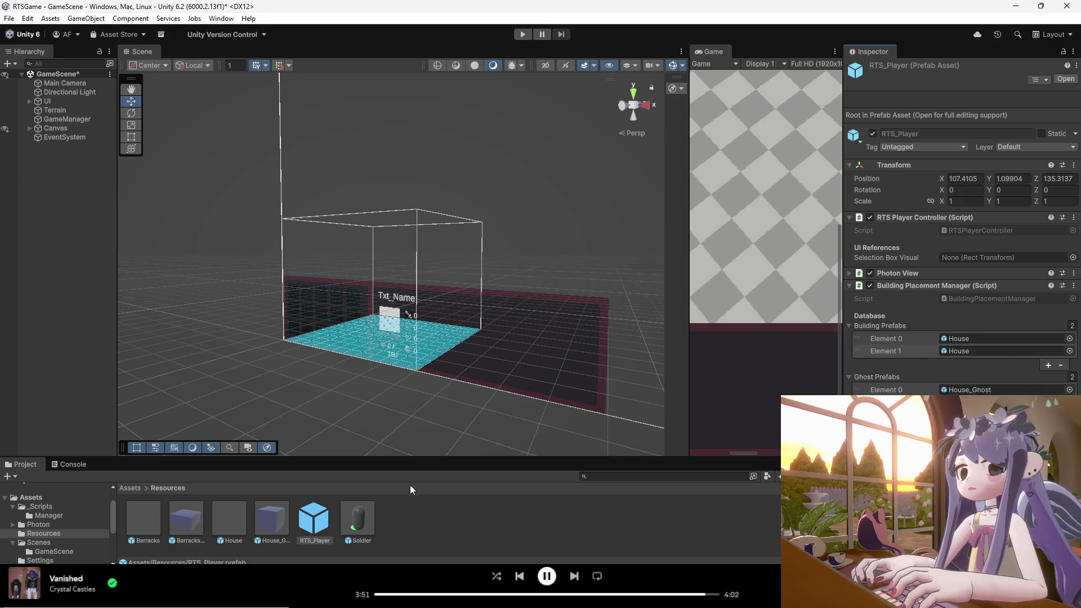
left_click(145, 527)
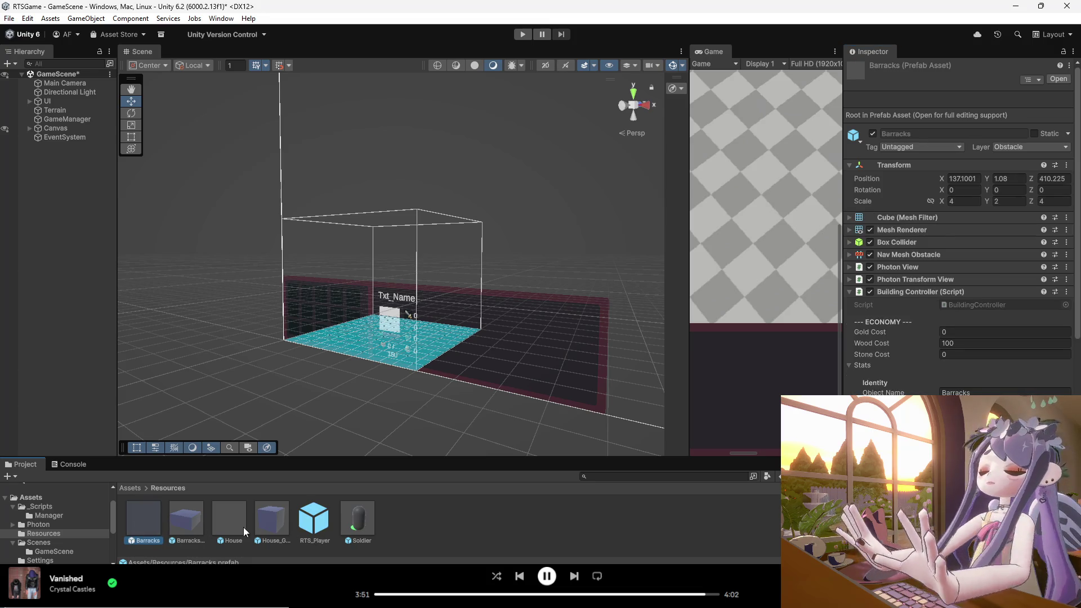
left_click(319, 529)
mouse_move(155, 527)
left_mouse_down()
mouse_move(958, 445)
mouse_move(981, 352)
left_mouse_up()
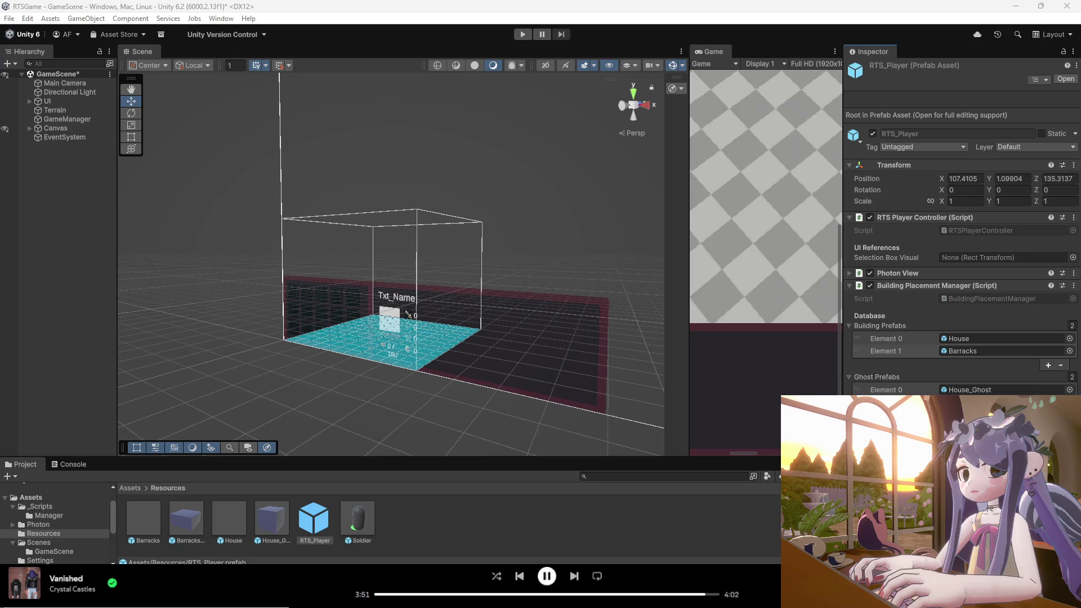
left_click(44, 102)
left_click(28, 102, "alt")
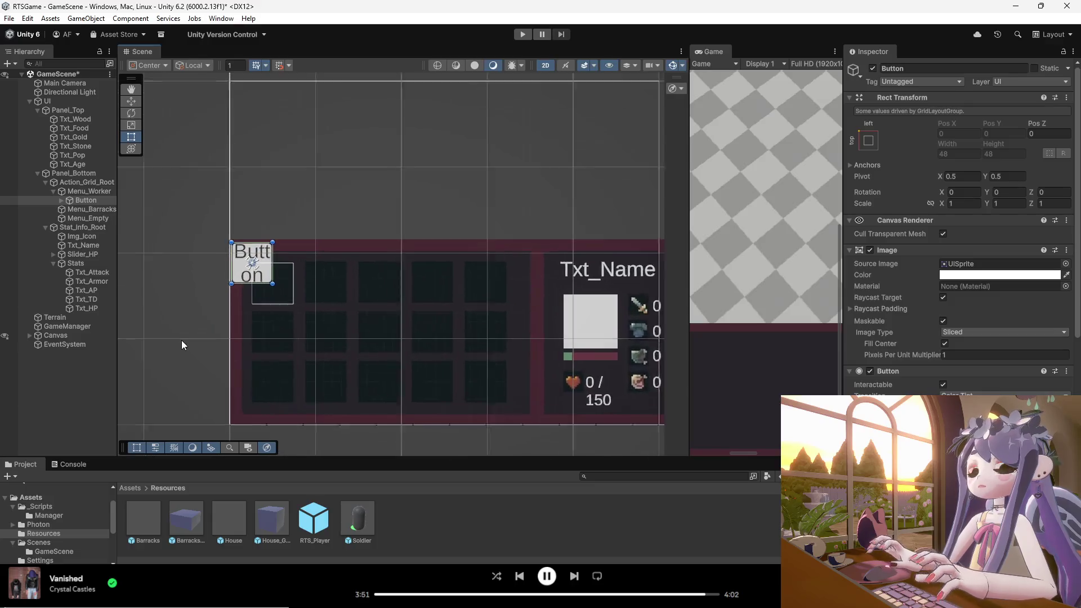
- Rename the Button under Menu_Worker to Btn_BuildHouse and select its Text (TMP) child
left_click(87, 201)
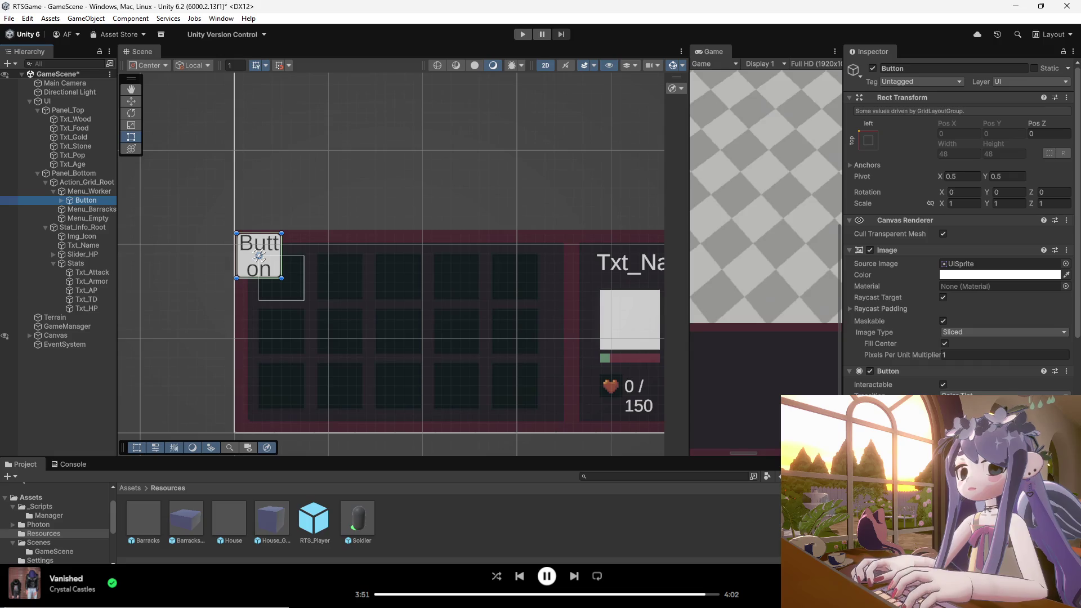
right_click(84, 200)
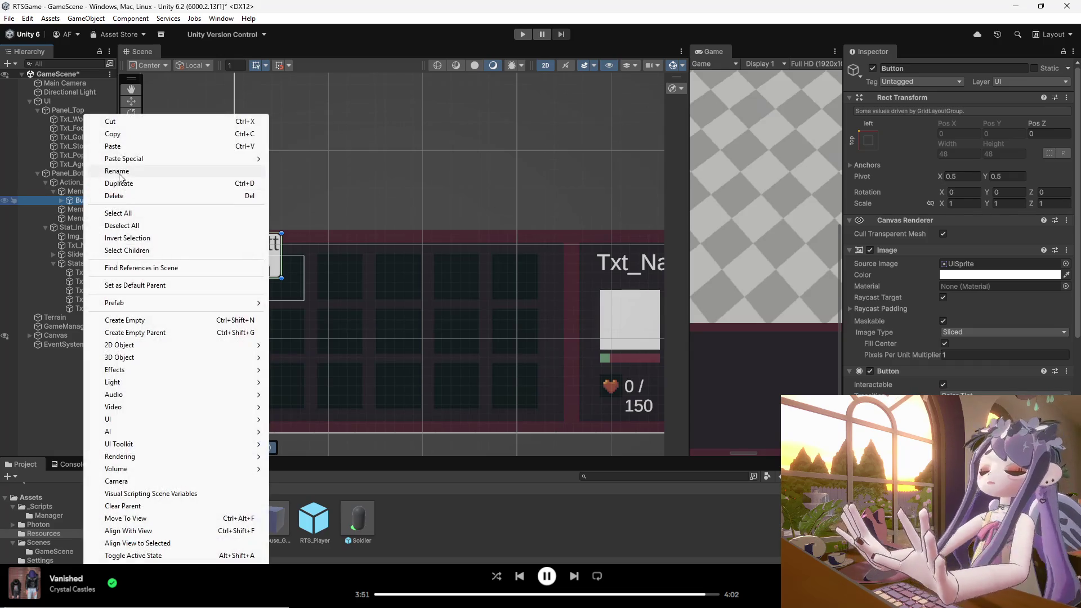
left_click(119, 170)
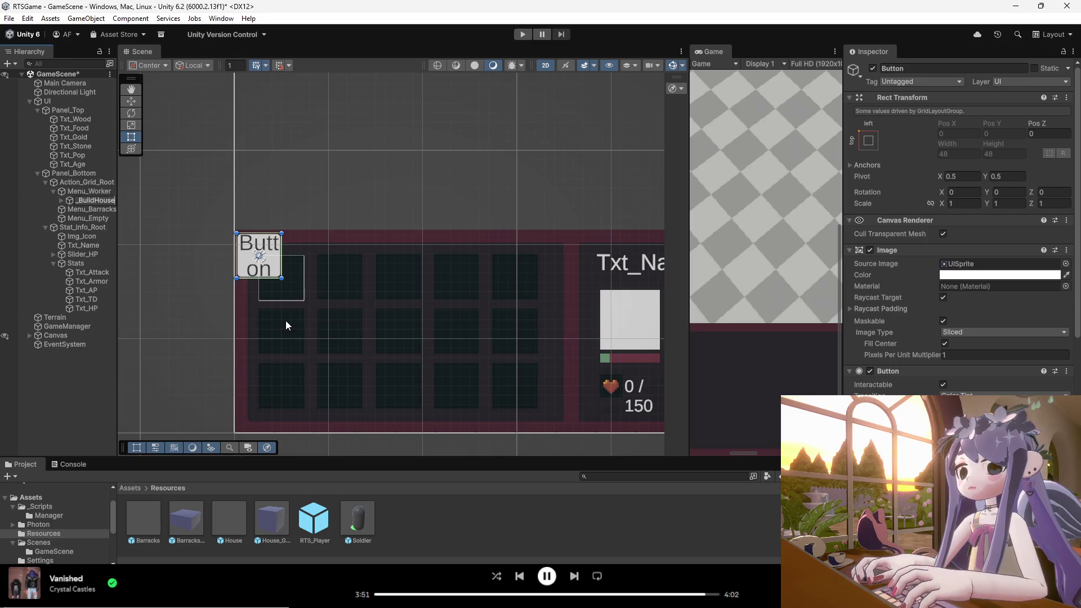
type("_BuildHouse")
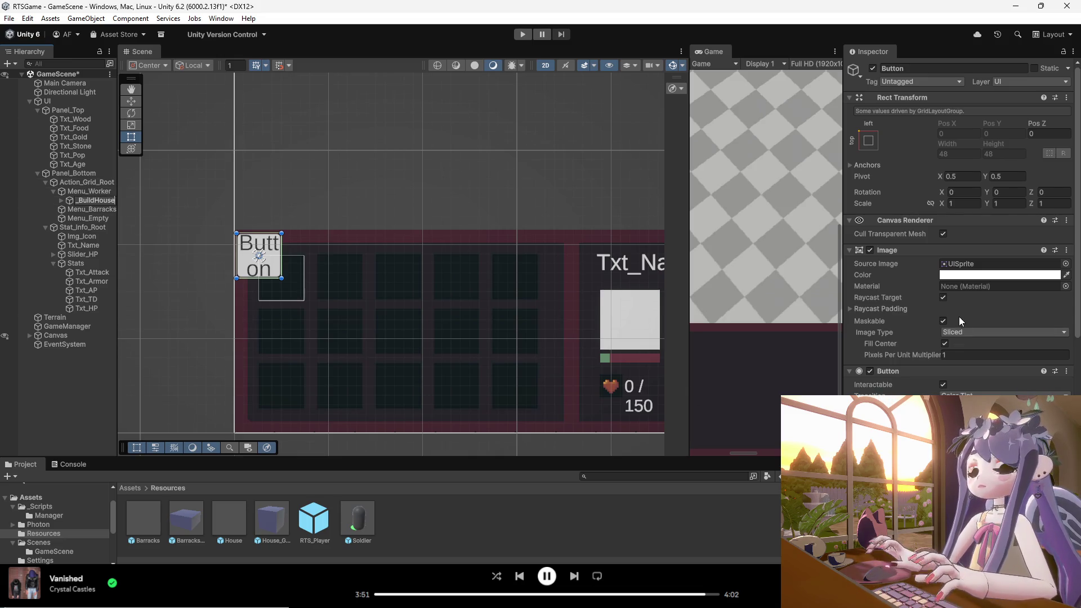
key("Return")
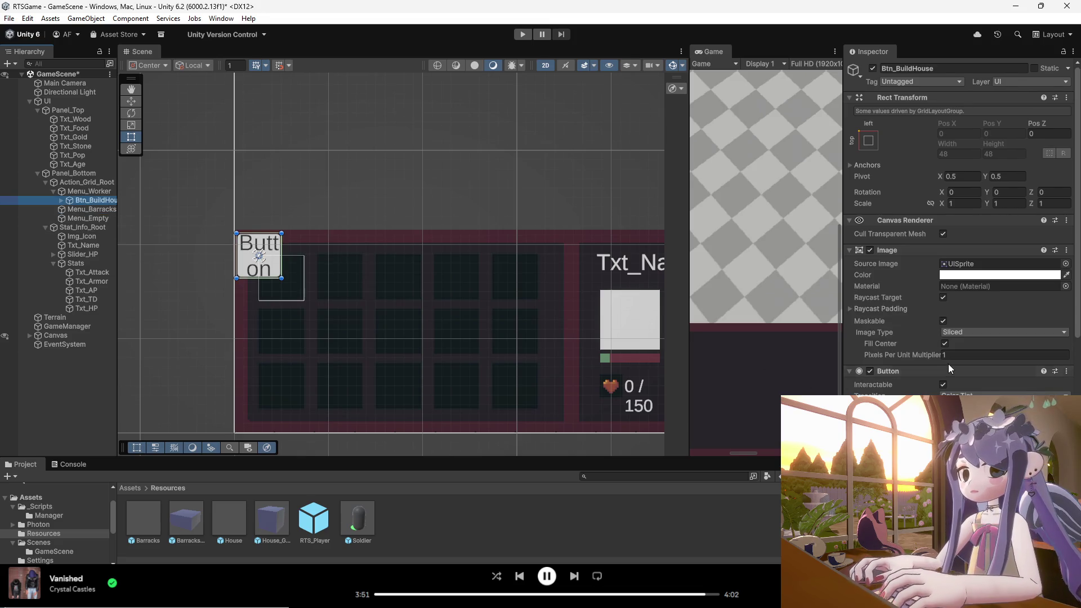
left_click(62, 200)
left_click(83, 211)
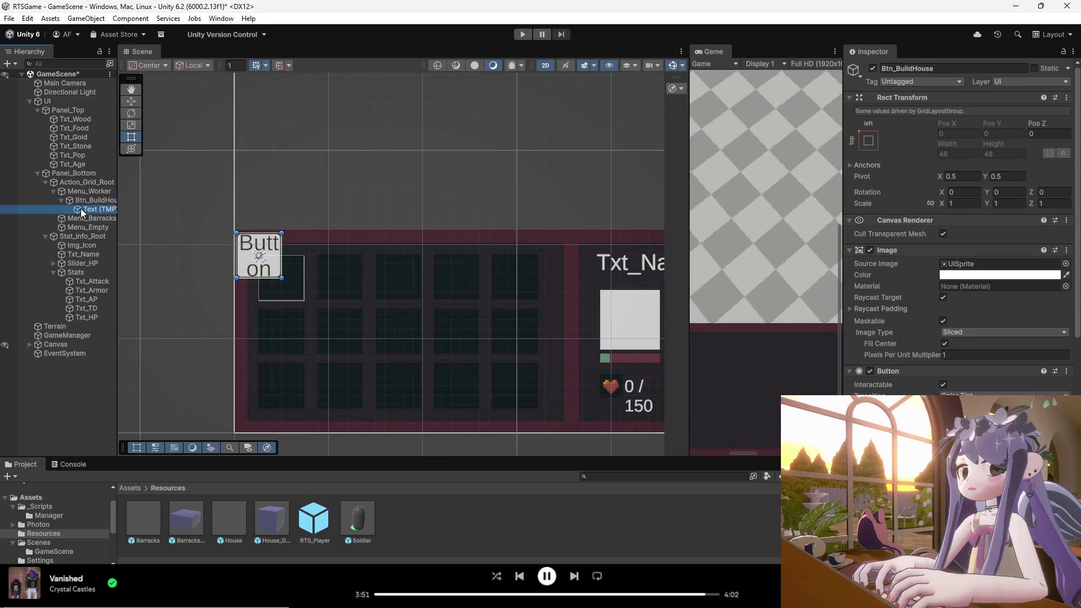
- Set the button label text to 'House(25)' with font size 12
left_click(856, 293)
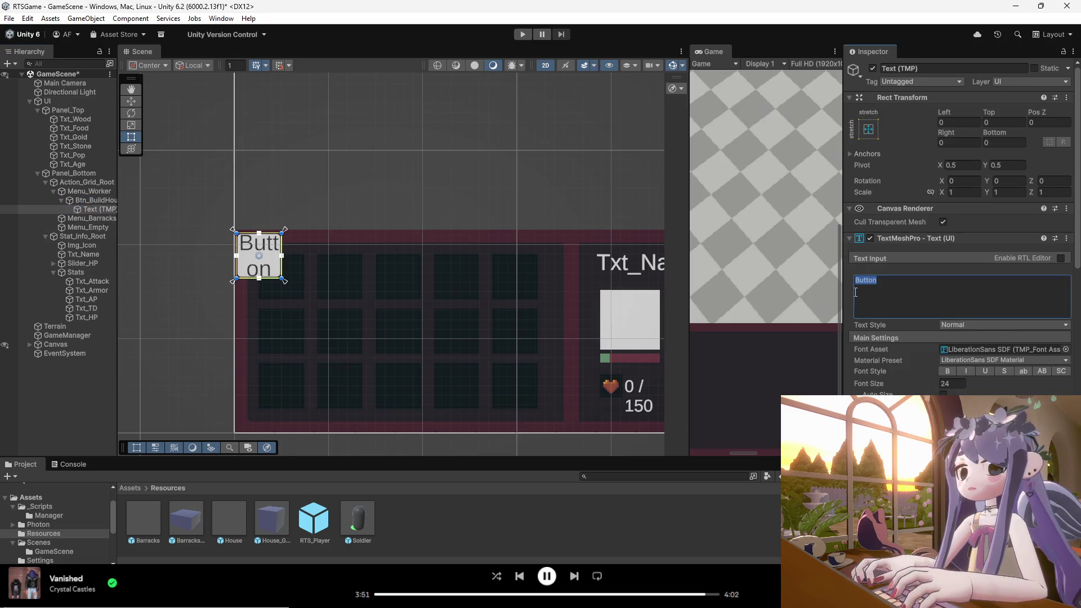
type("House")
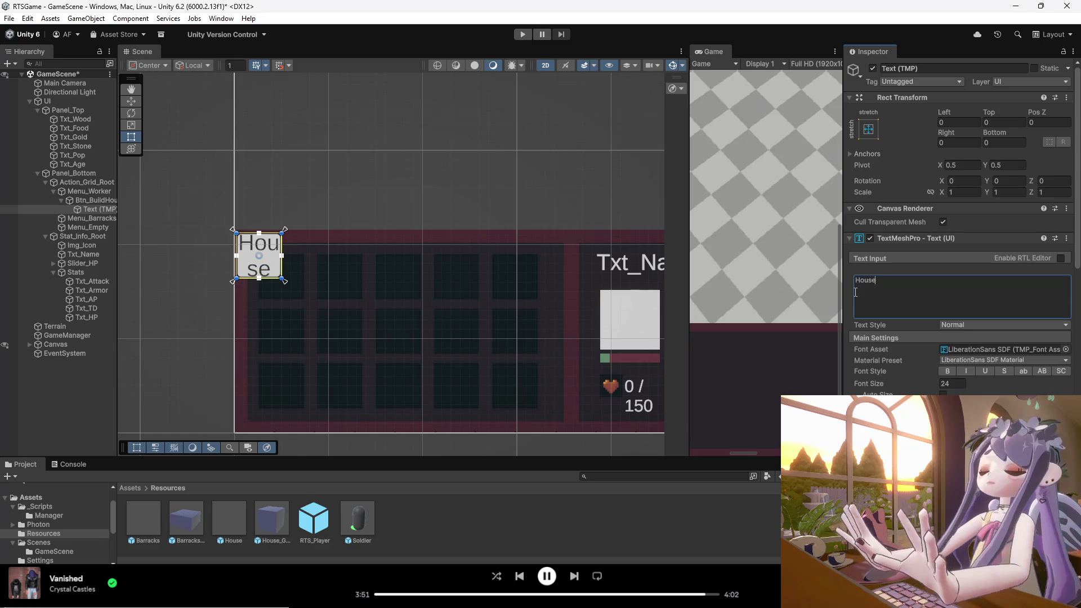
type("(2")
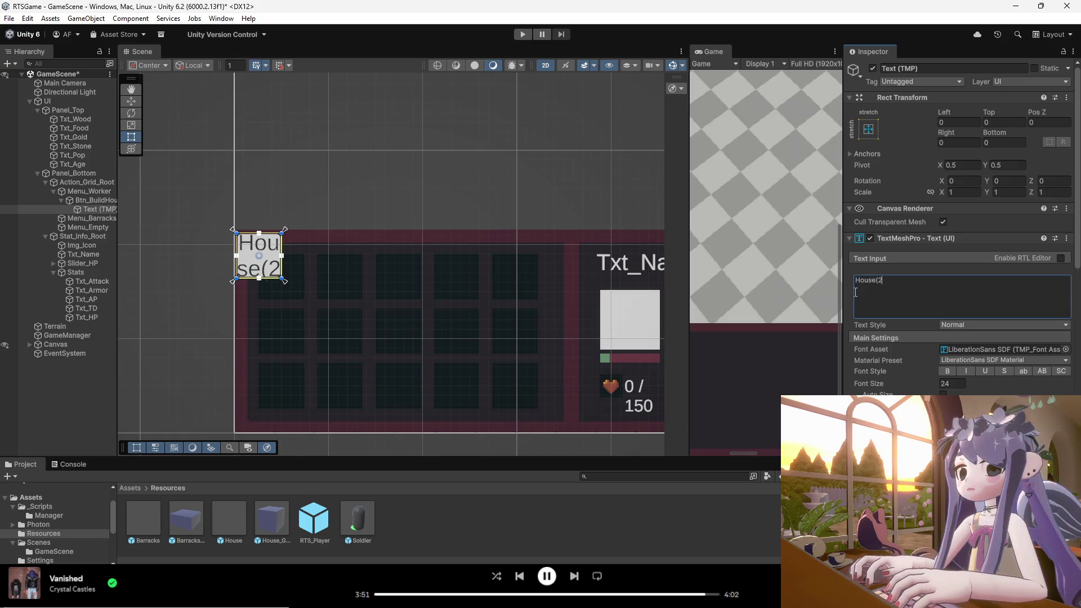
type("5)")
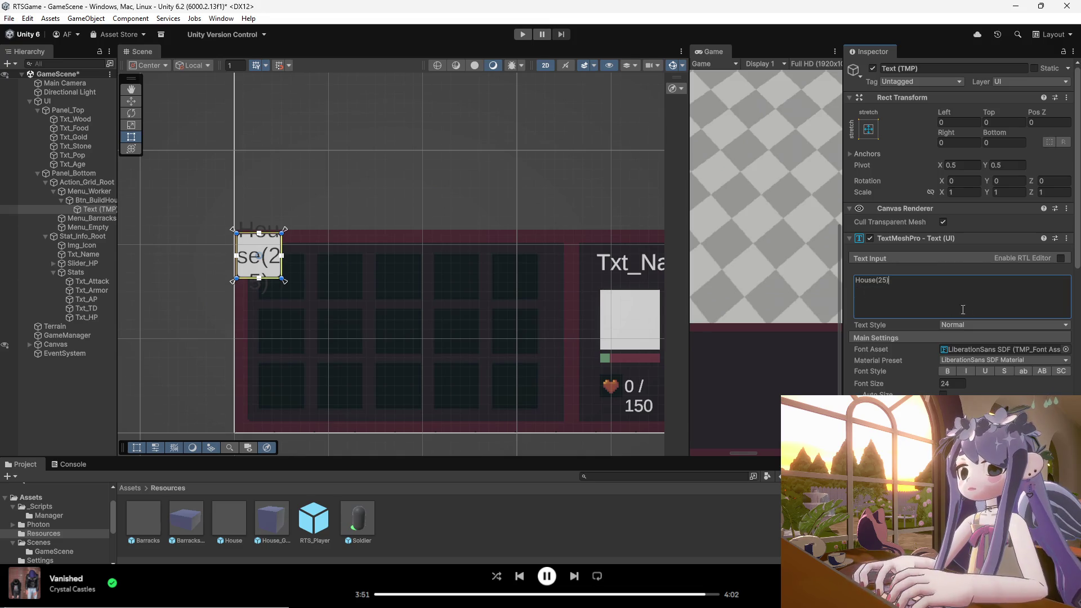
left_click(957, 383)
type("18")
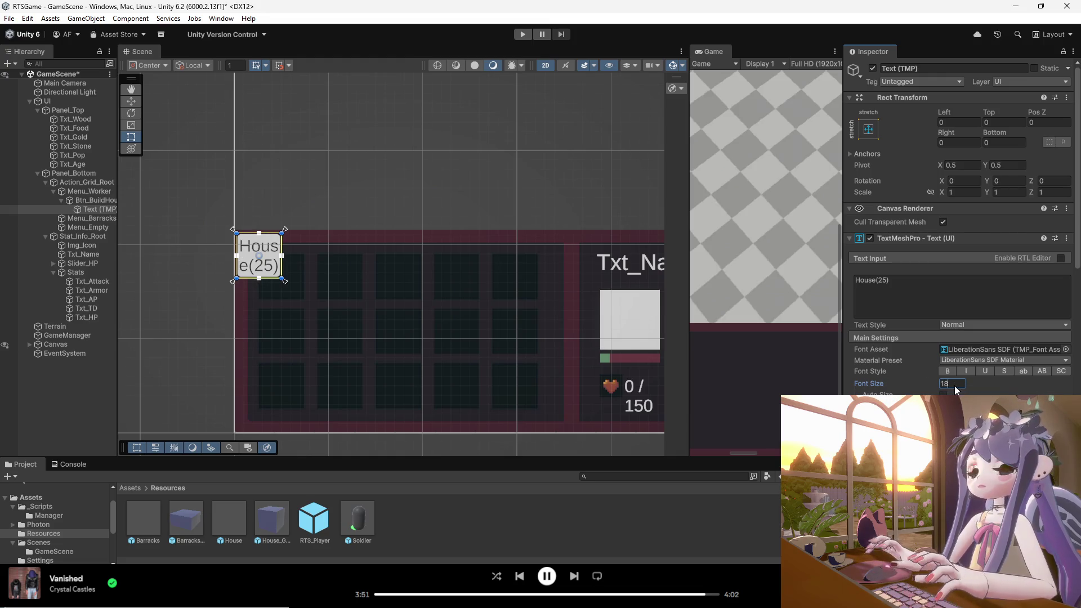
key("Return")
type("8")
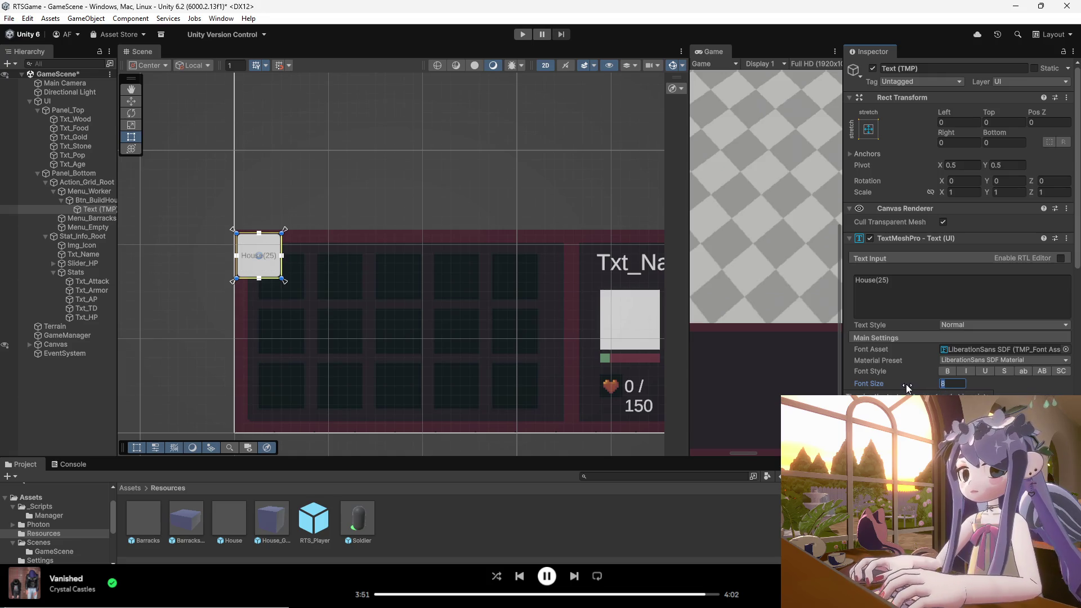
type("12")
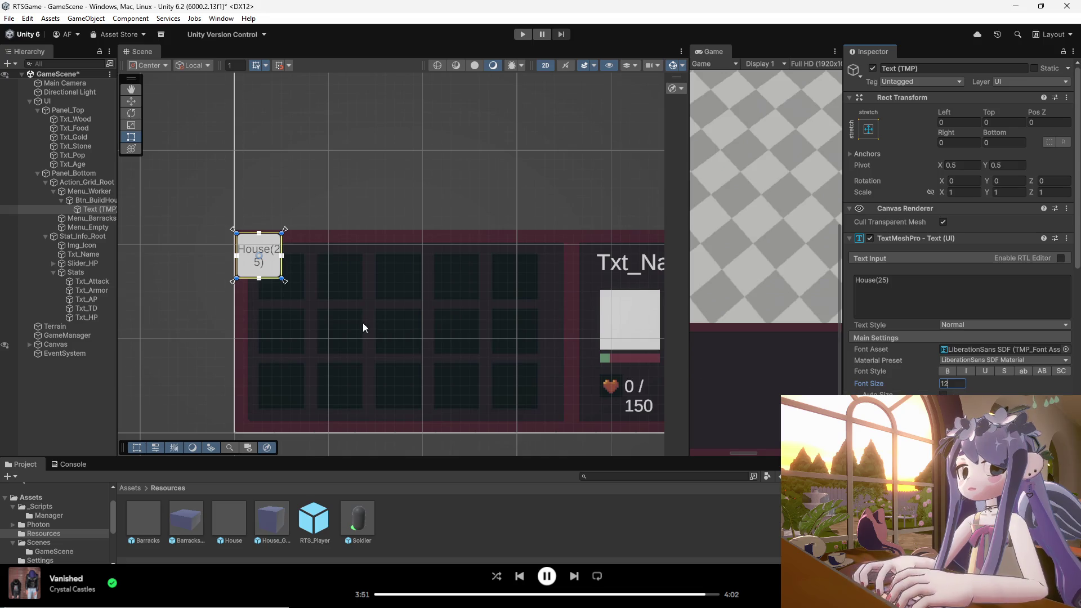
- Break the label onto two lines after 'House', undoing an accidental text shift
left_click(900, 282)
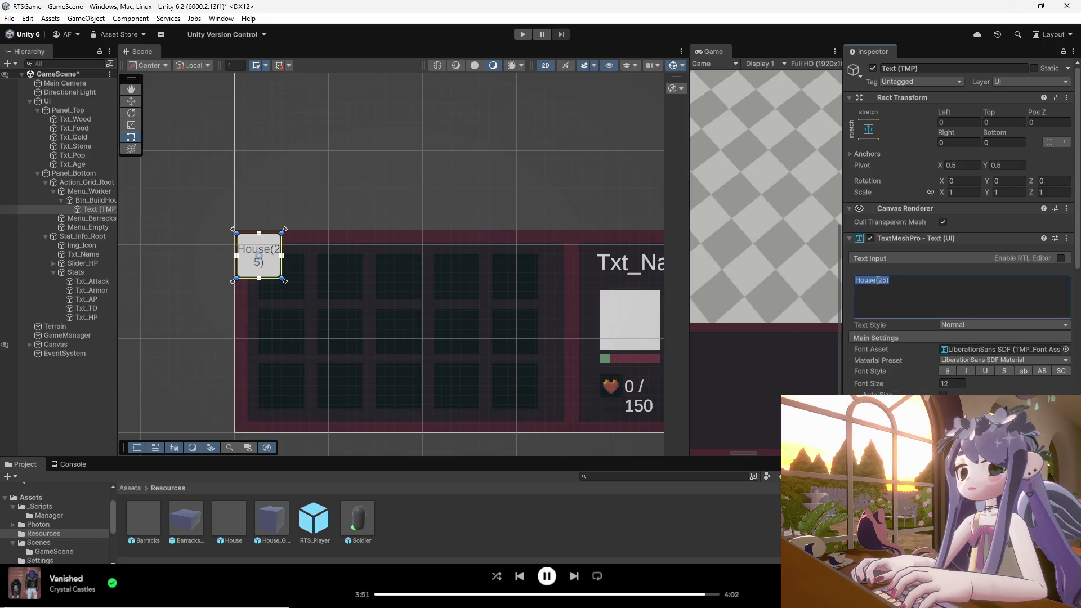
left_click(876, 280)
key("Return")
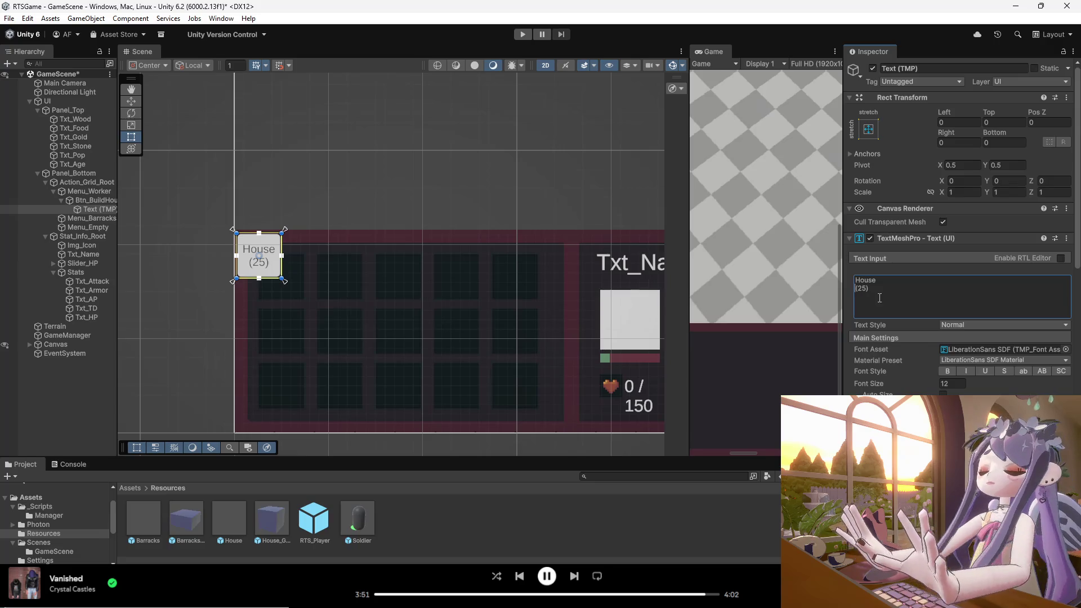
mouse_move(274, 266)
left_mouse_down()
mouse_move(304, 291)
mouse_move(280, 269)
left_mouse_up()
key("ctrl+z")
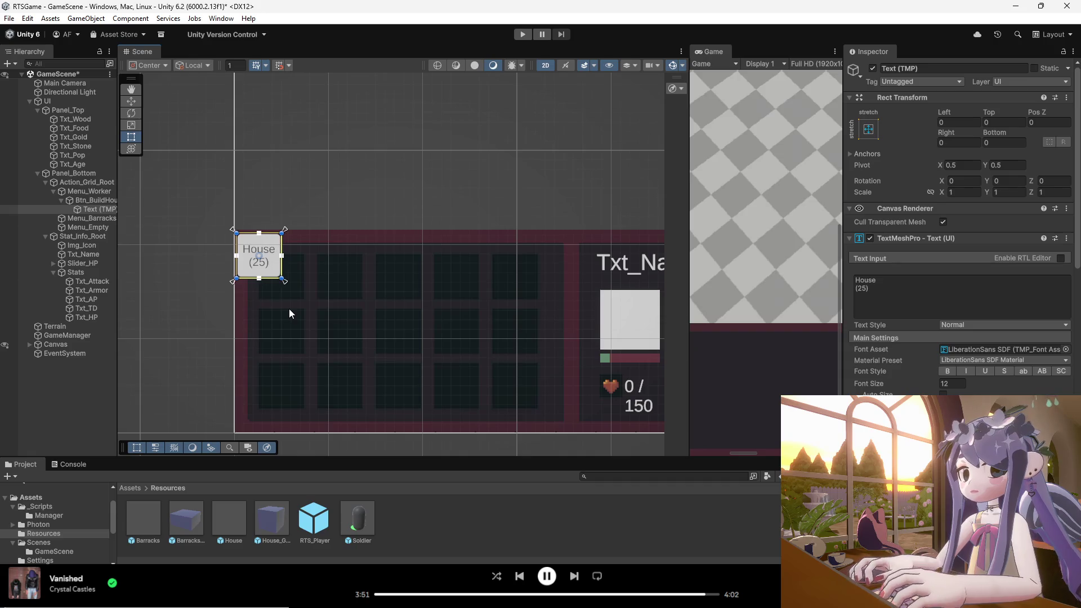
left_click(89, 201)
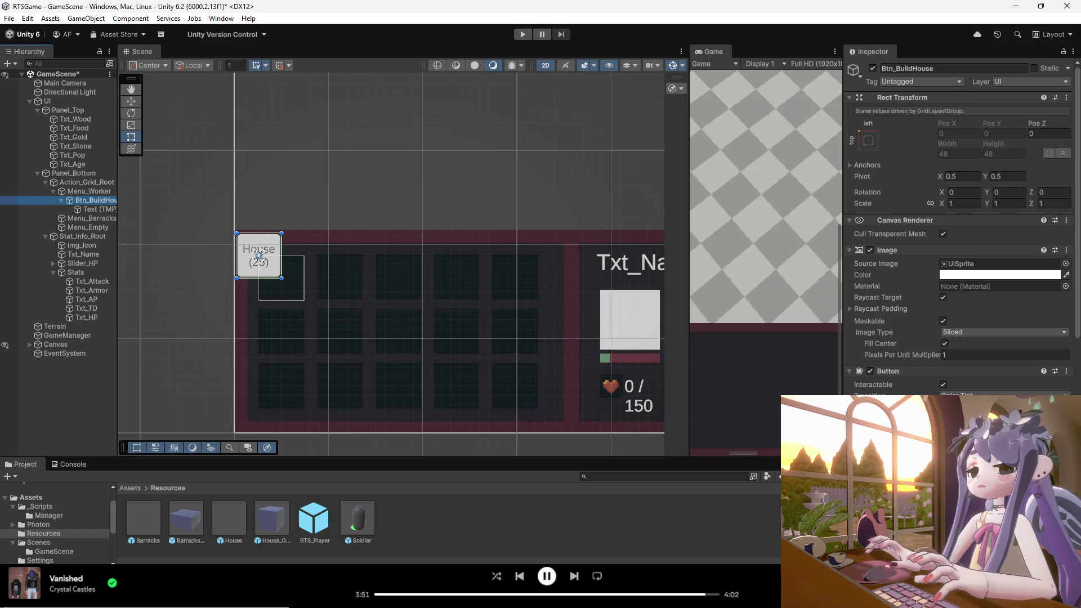
- Snap Btn_BuildHouse into the first 48×48 cell of Menu_Worker's Grid Layout Group
left_click(77, 192)
left_click(76, 198)
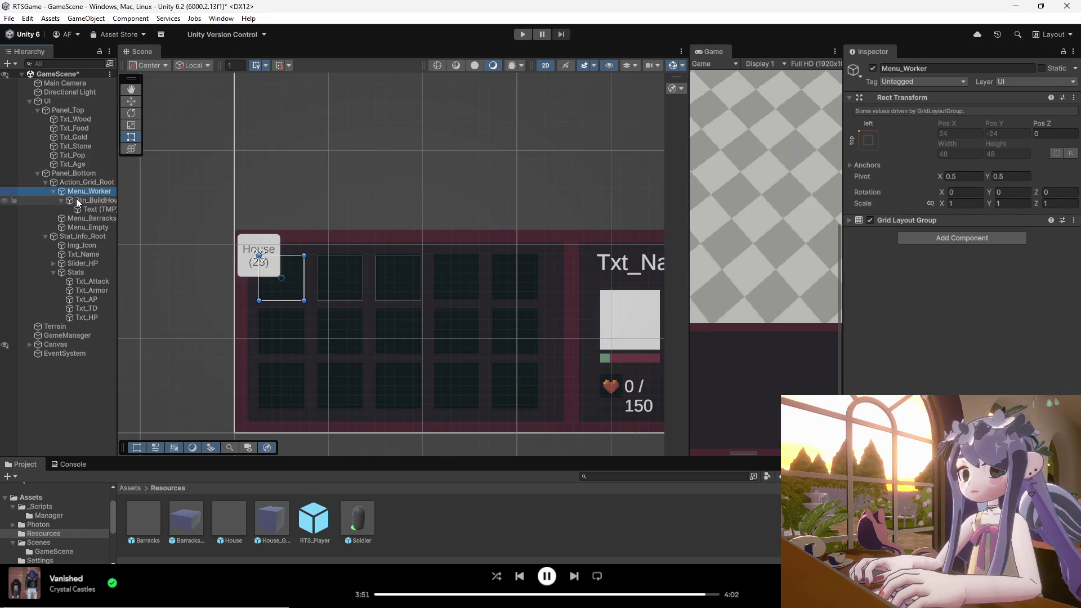
key("Left")
key("Left")
left_click(79, 199)
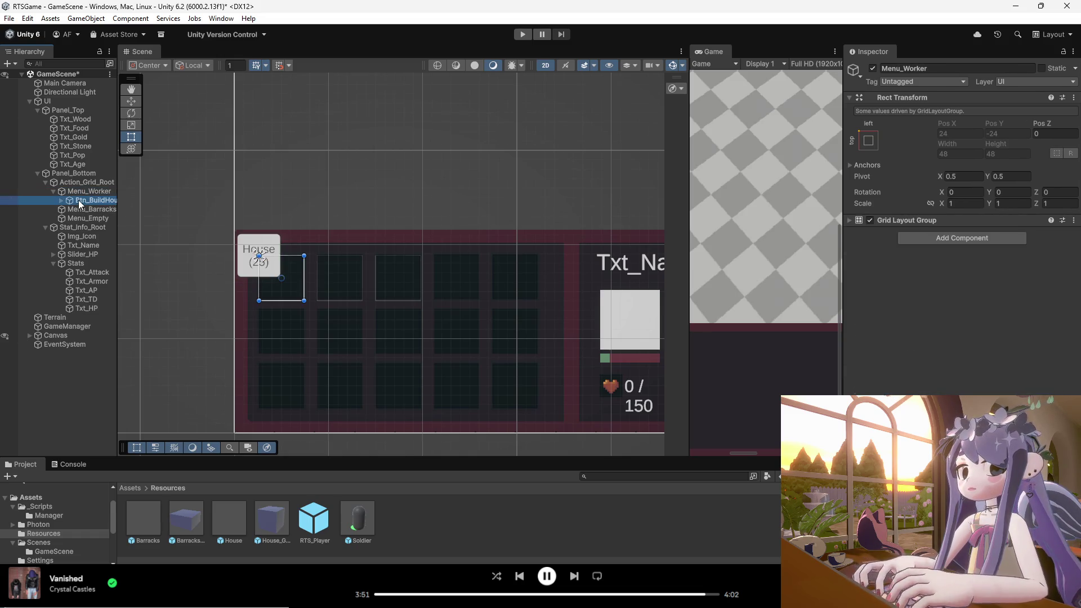
left_click(268, 266)
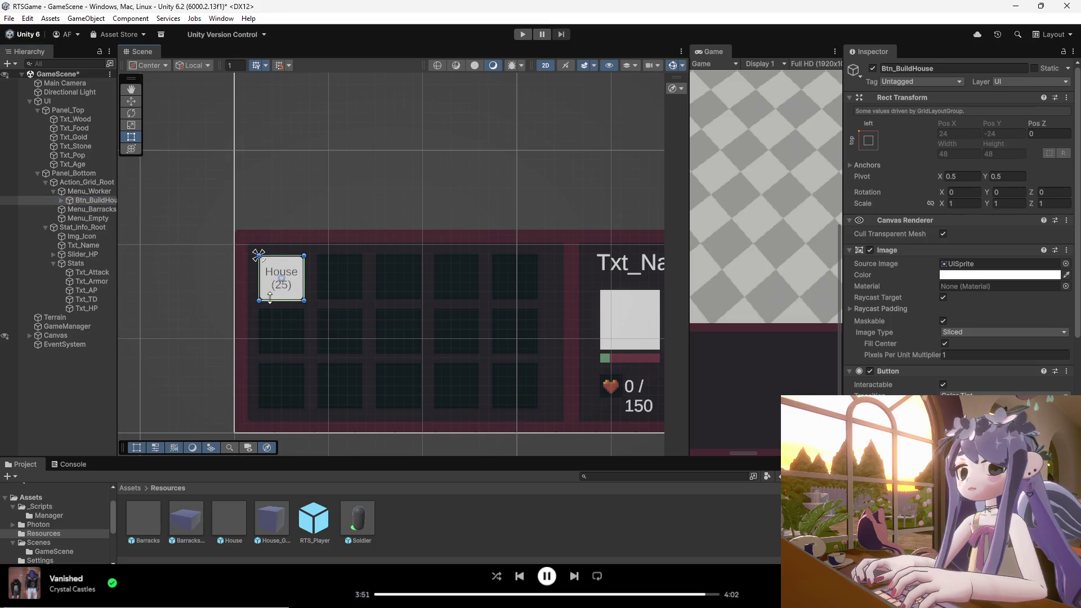
left_click(80, 192)
left_click(78, 201)
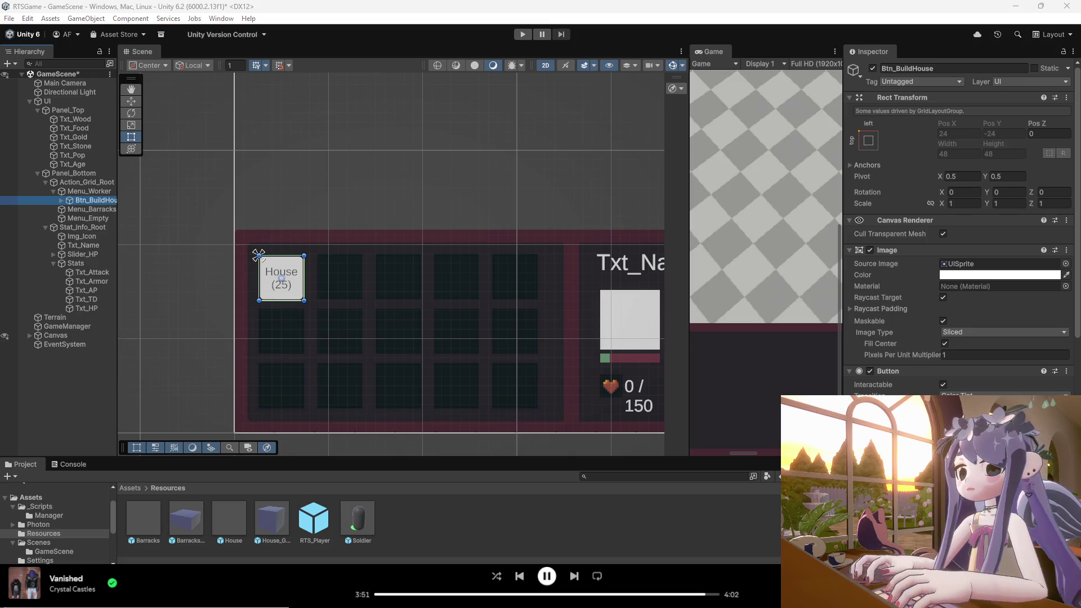
- Add a new BuildButton script component to Btn_BuildHouse, saved in Assets/_Scripts
left_click(850, 220)
left_click(848, 232)
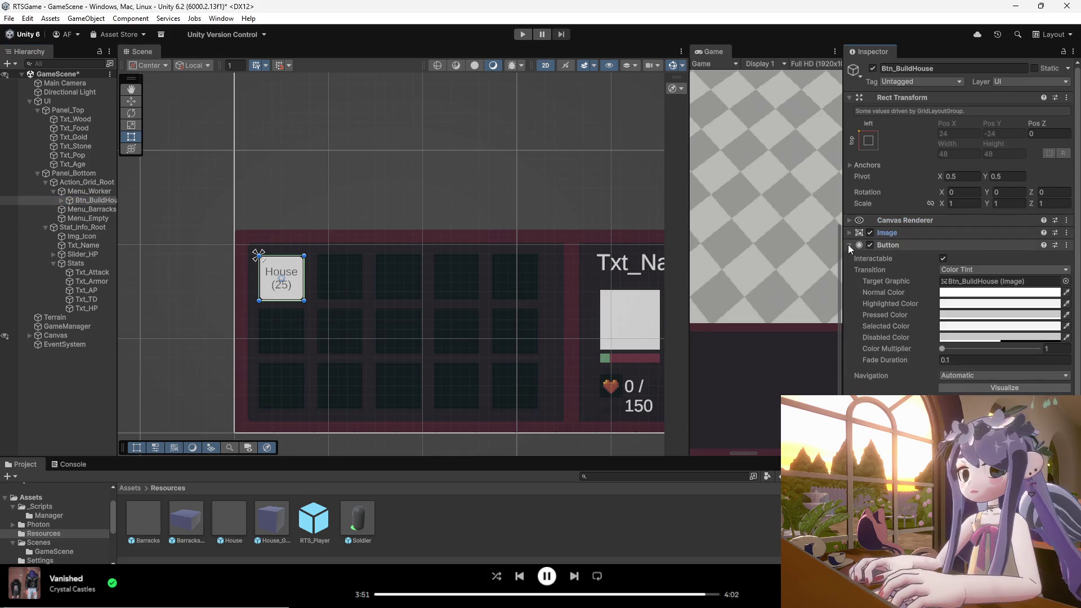
left_click(849, 245)
left_click(920, 298)
type("gr")
type("build")
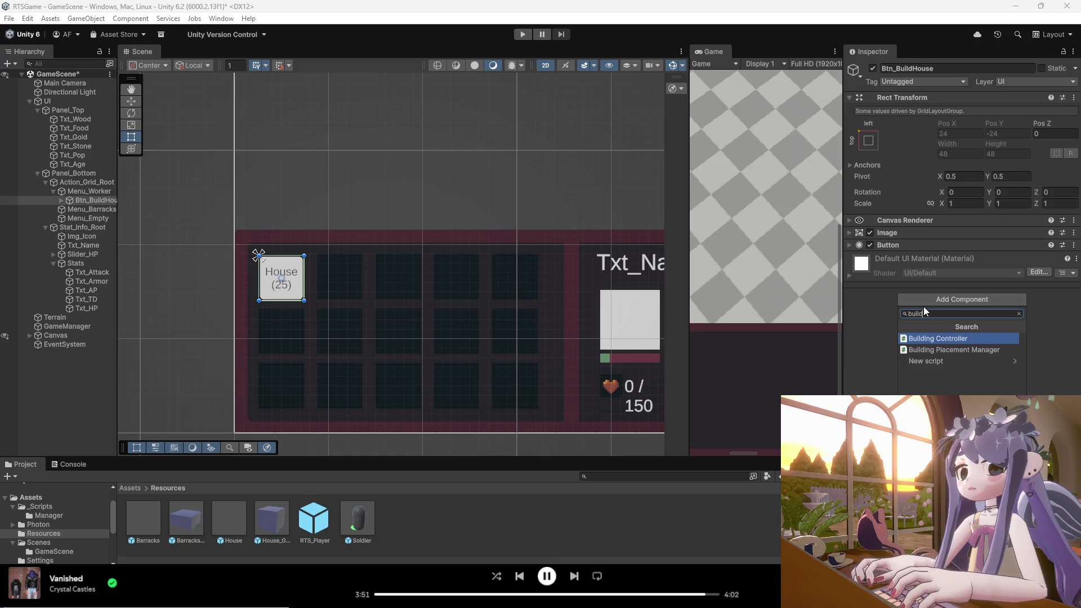
type("b")
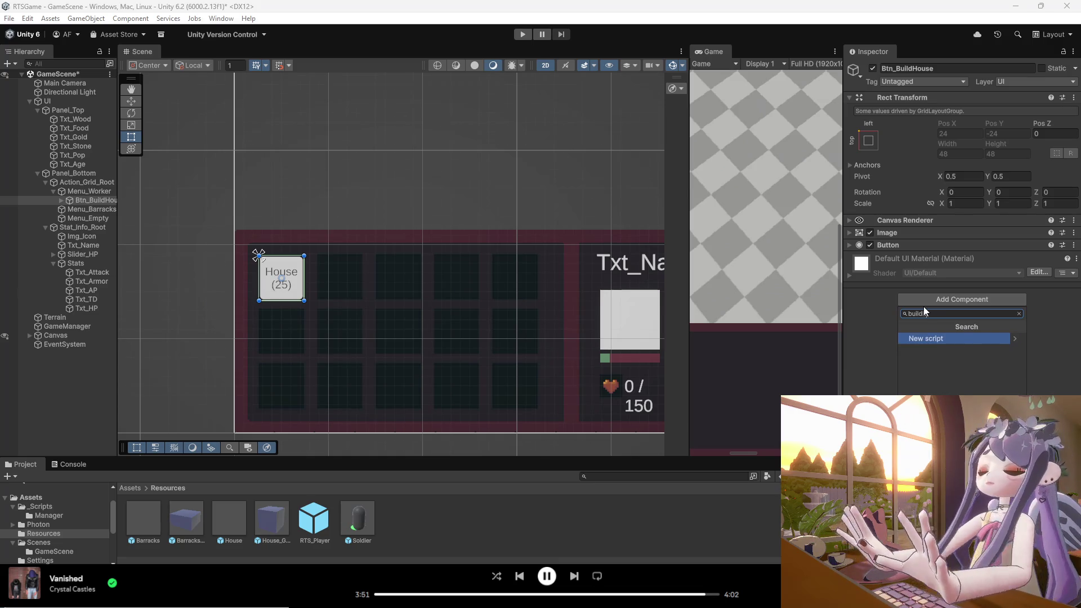
key("ctrl+a")
key("BackSpace")
type("BuildButton")
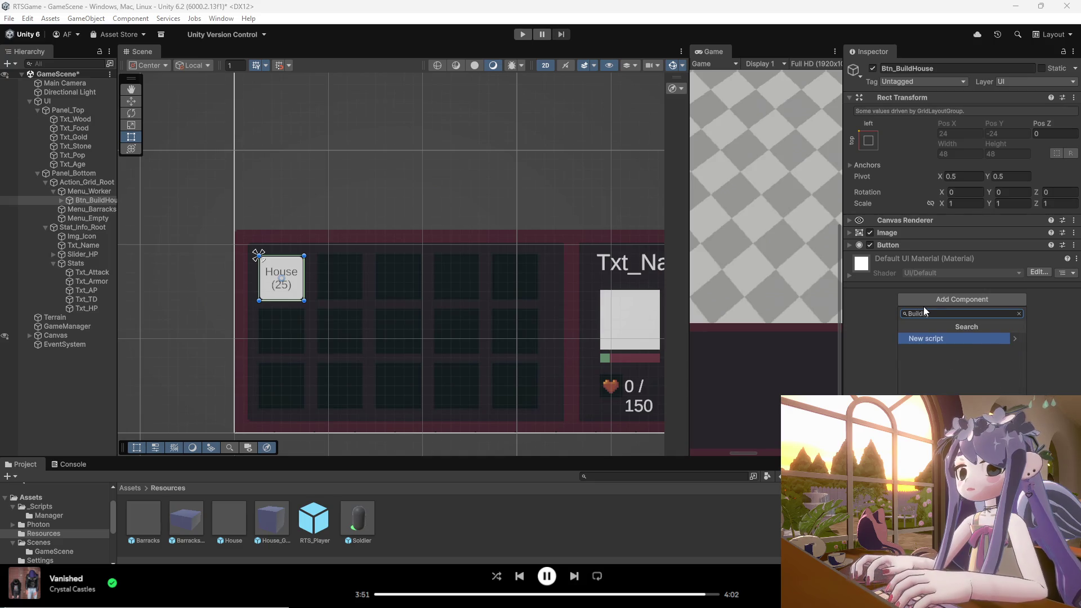
left_click(936, 339)
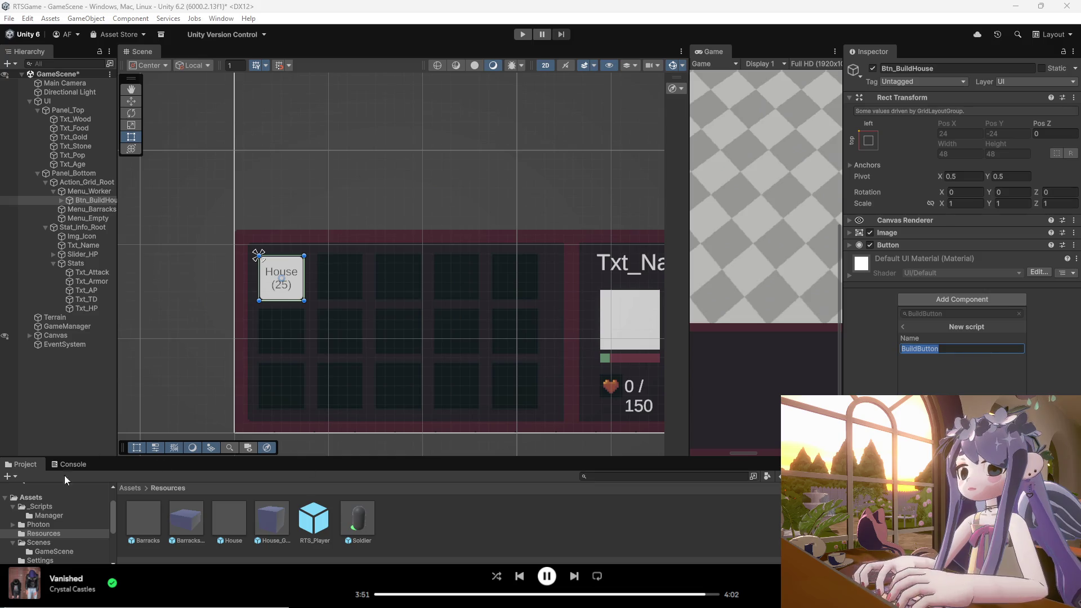
key("Return")
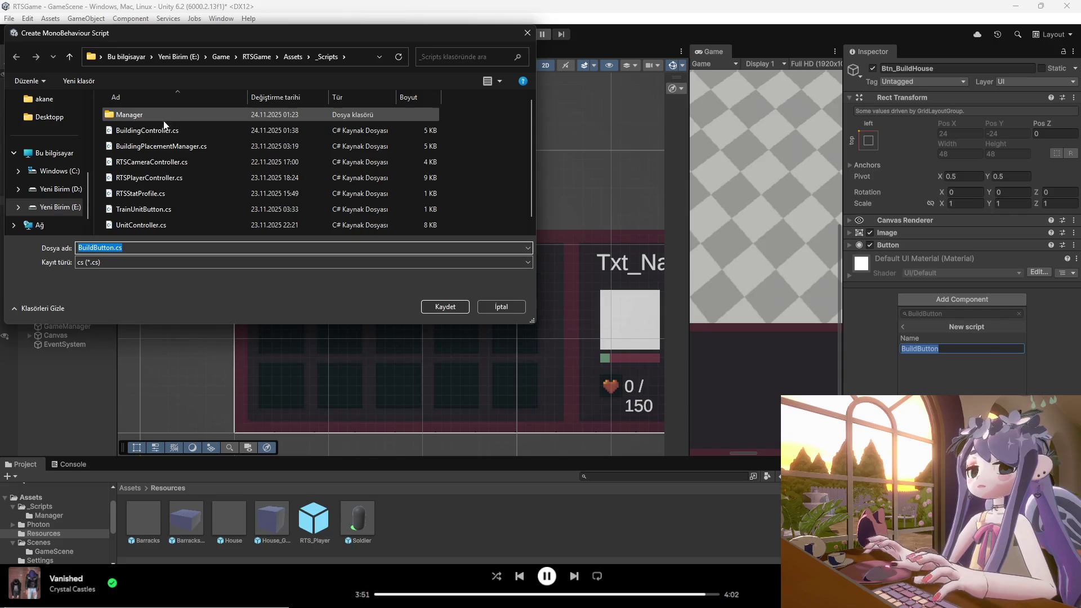
left_click(435, 305)
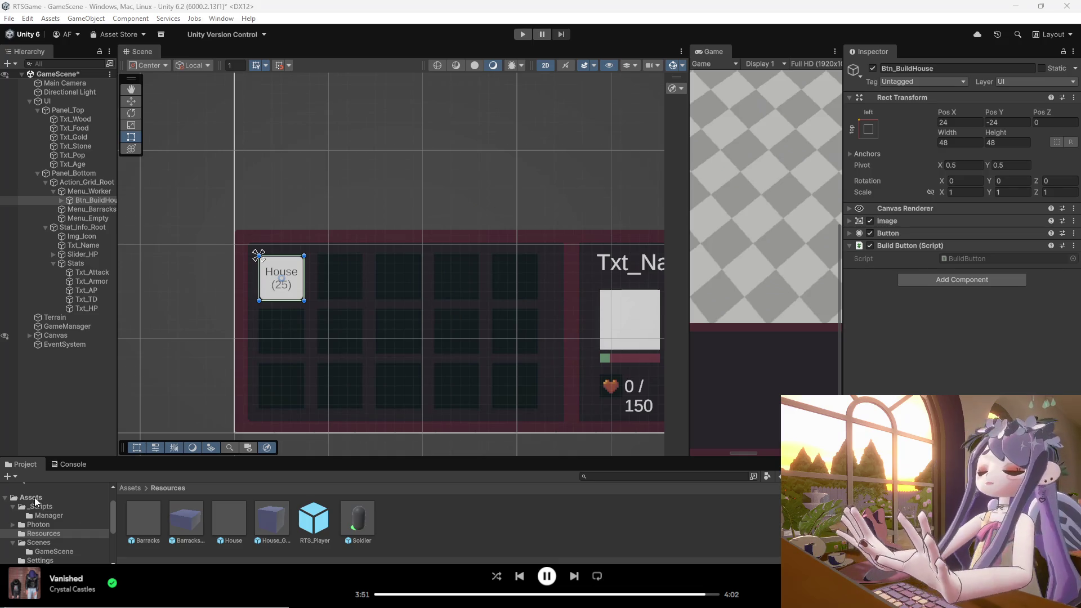
- Browse the _Scripts folder and preview the BuildingController and BuildingPlacementManager scripts
left_click(40, 506)
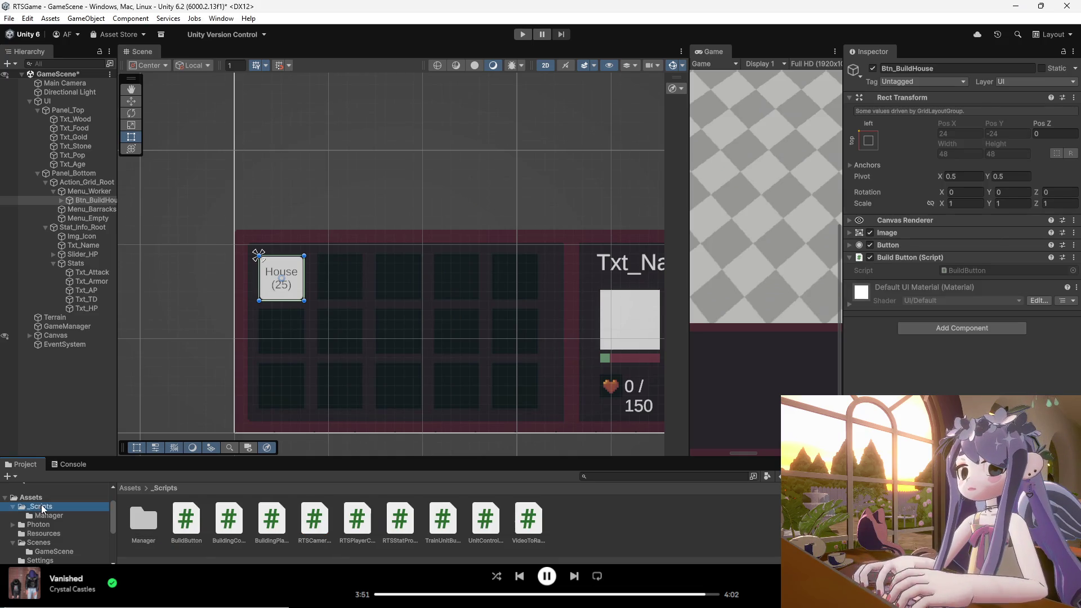
left_click(237, 526)
left_click(272, 526)
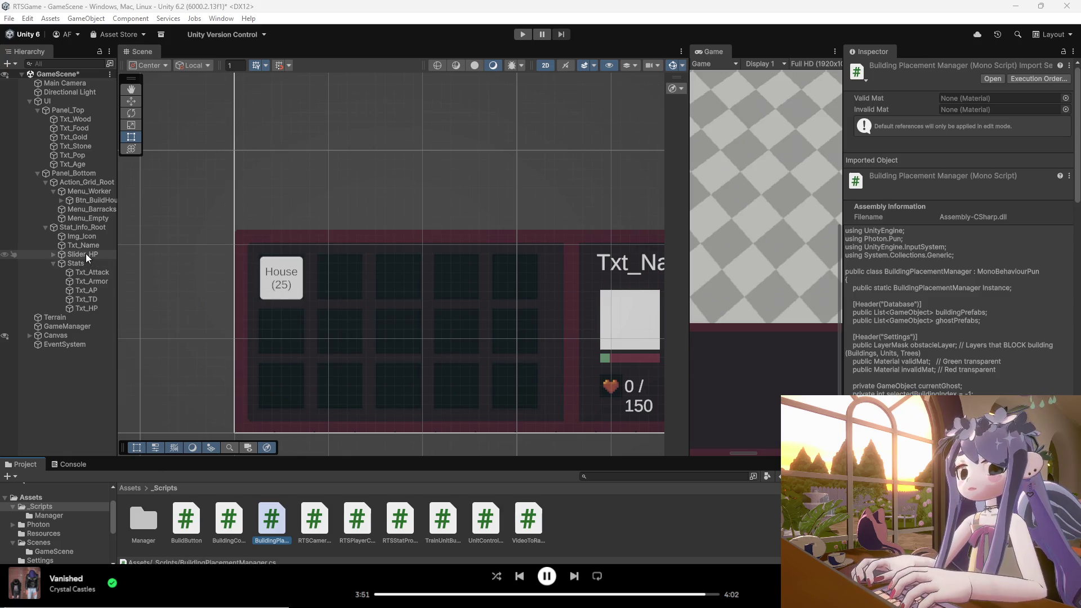
- Delete the BuildButton script asset from _Scripts, confirming the deletion dialog
right_click(194, 521)
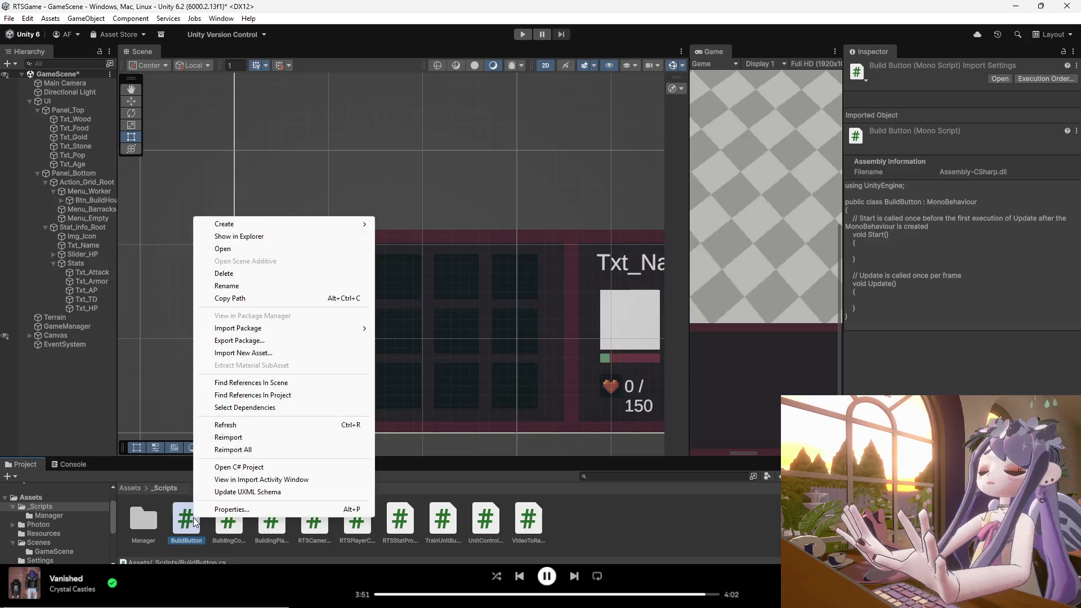
left_click(260, 274)
left_click(556, 315)
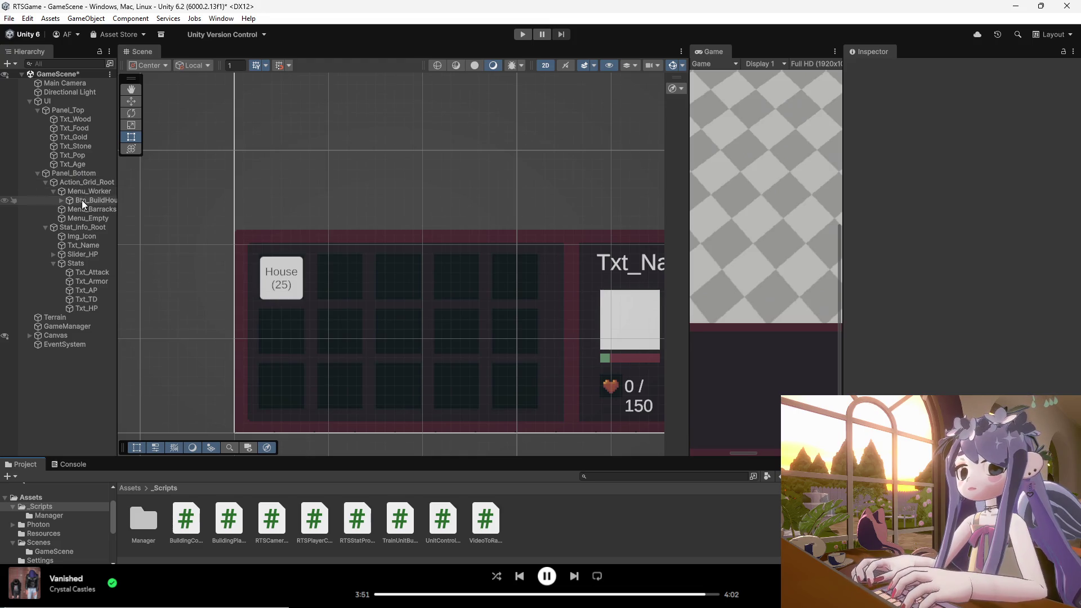
left_click(81, 202)
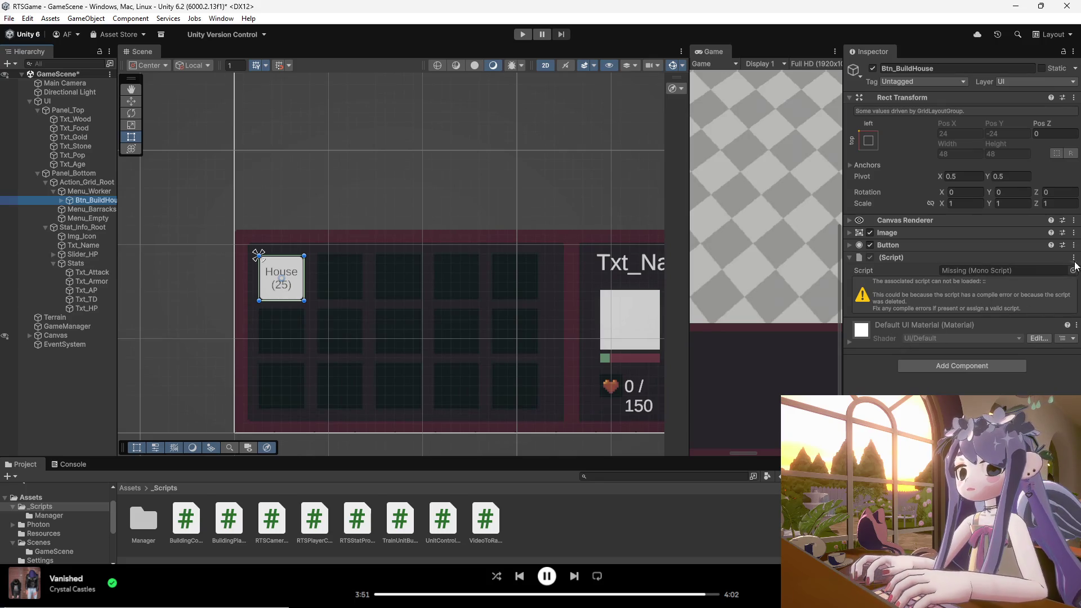
- Remove Btn_BuildHouse's missing-script component and add a freshly created BuildButton script
left_click(1074, 258)
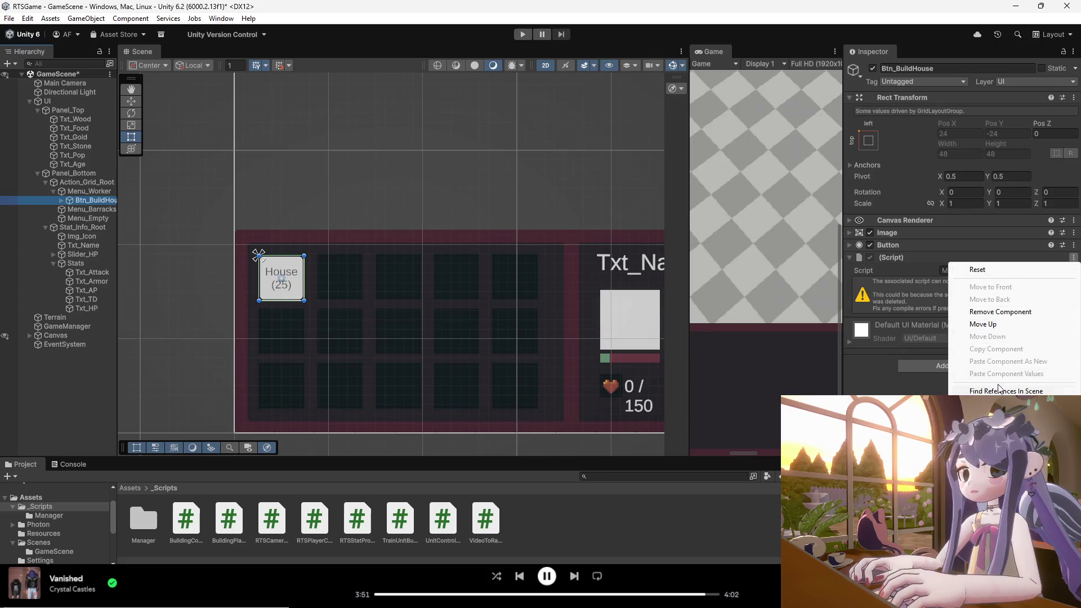
left_click(1005, 312)
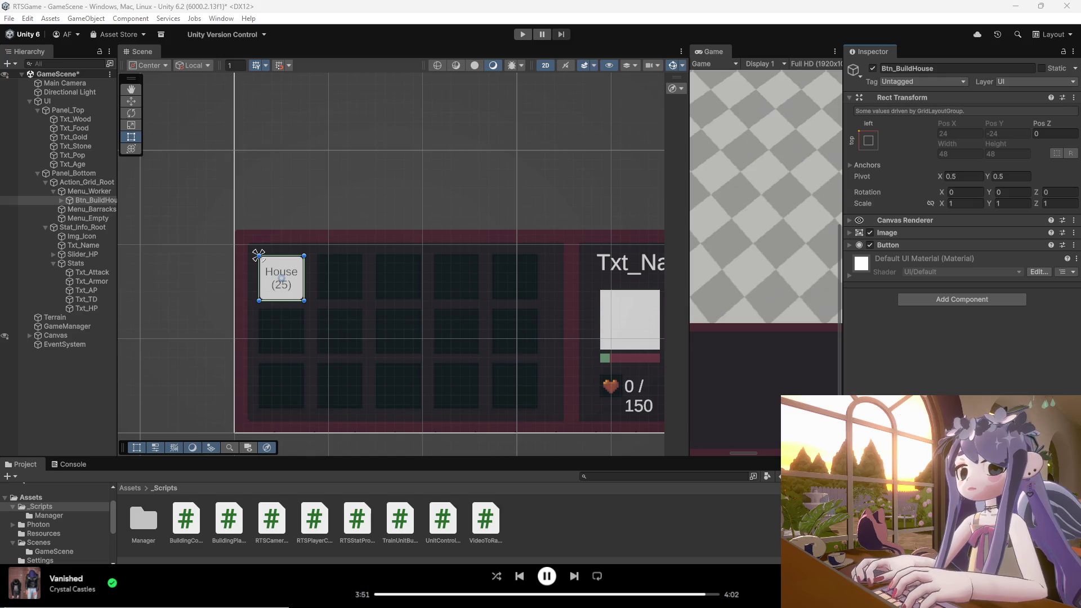
left_click(949, 300)
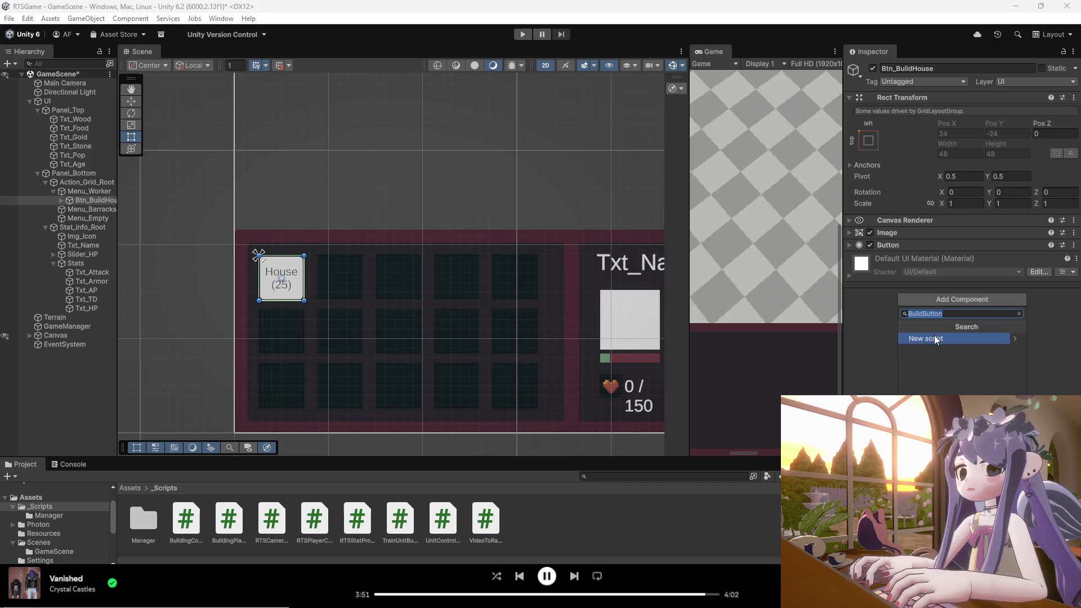
key("Return")
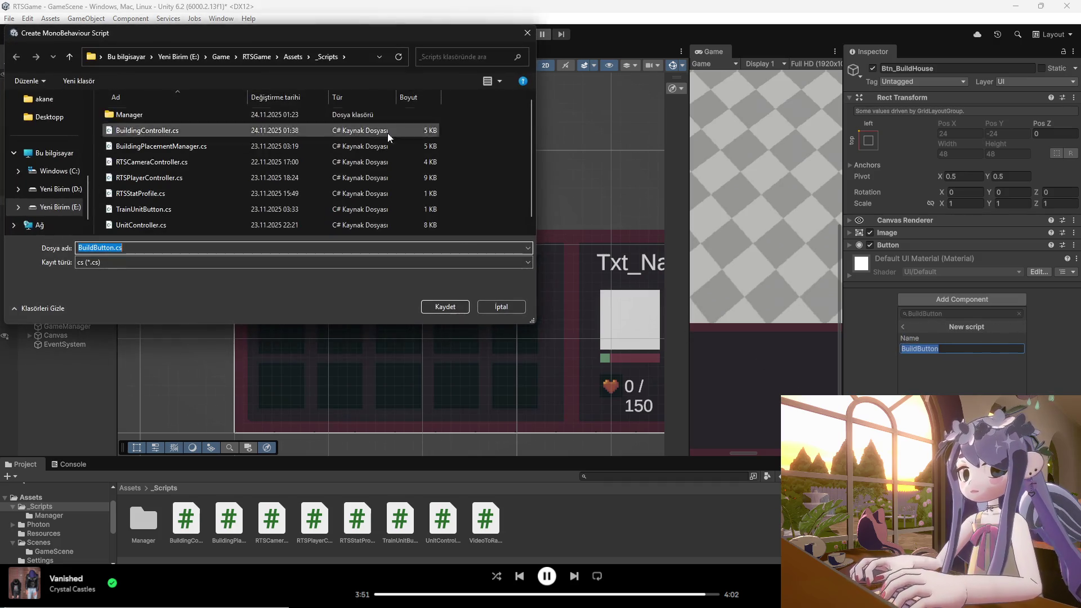
left_click(444, 308)
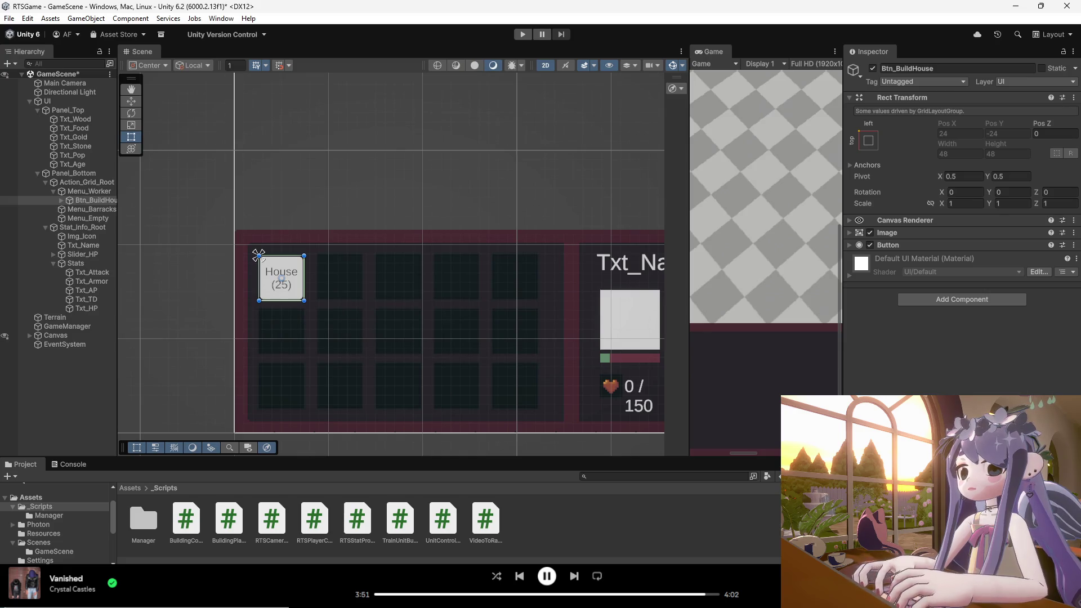
key("alt+Tab")
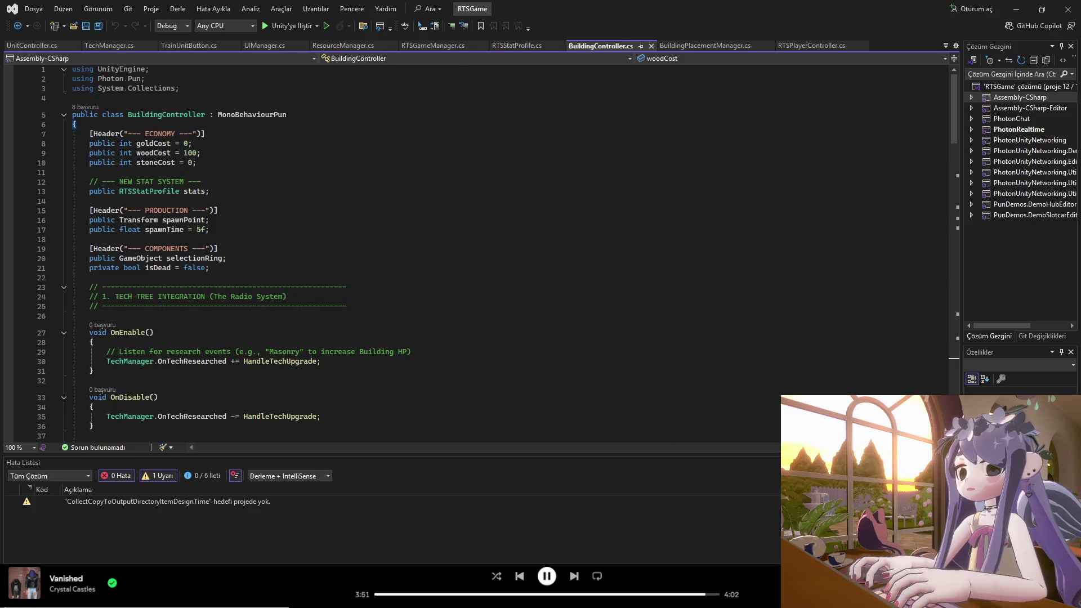
- Replace BuildButton.cs's template with a buildingIndex field and OnClick calling SelectBuilding, then save
key("alt+Tab")
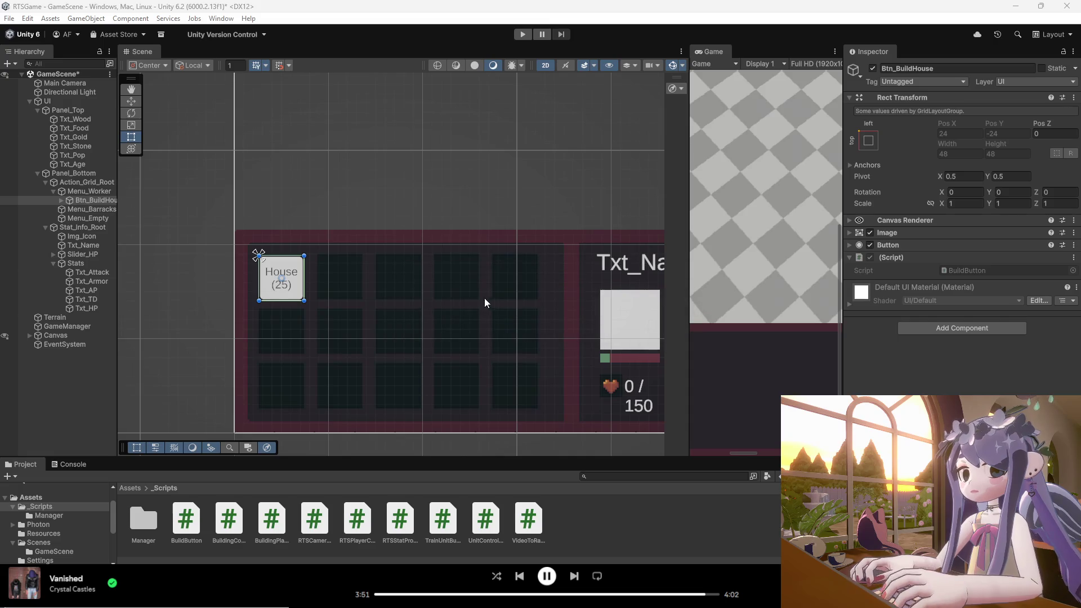
key("alt+Tab")
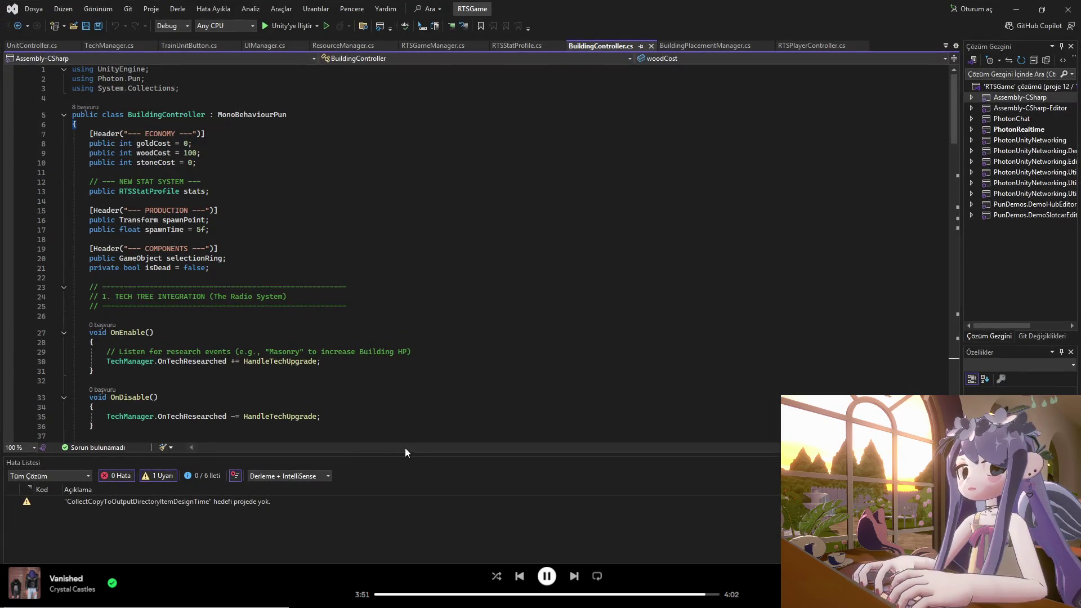
key("alt+Tab")
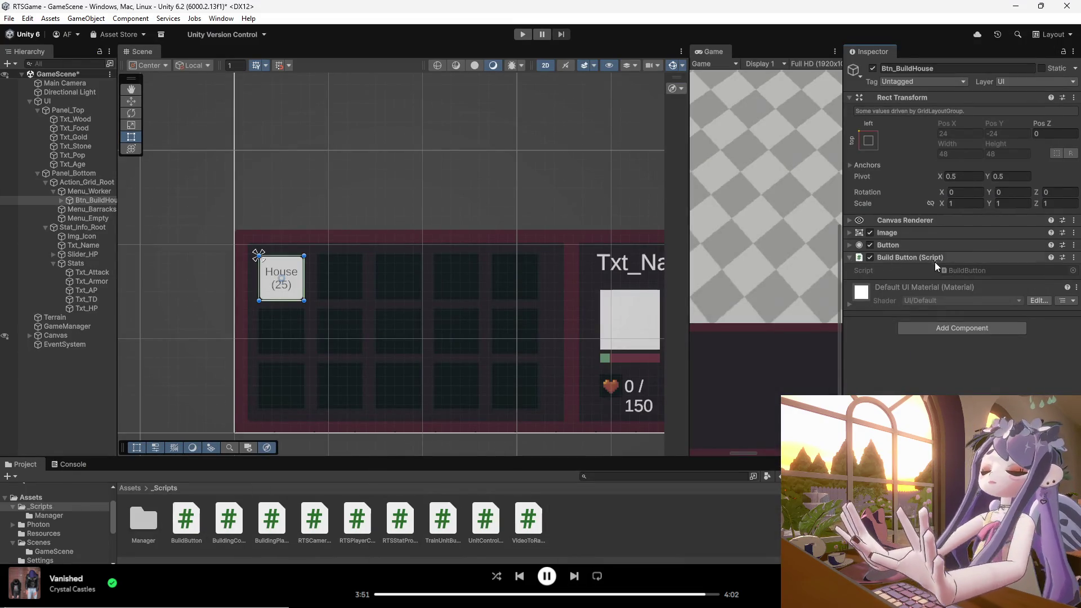
double_click(953, 269)
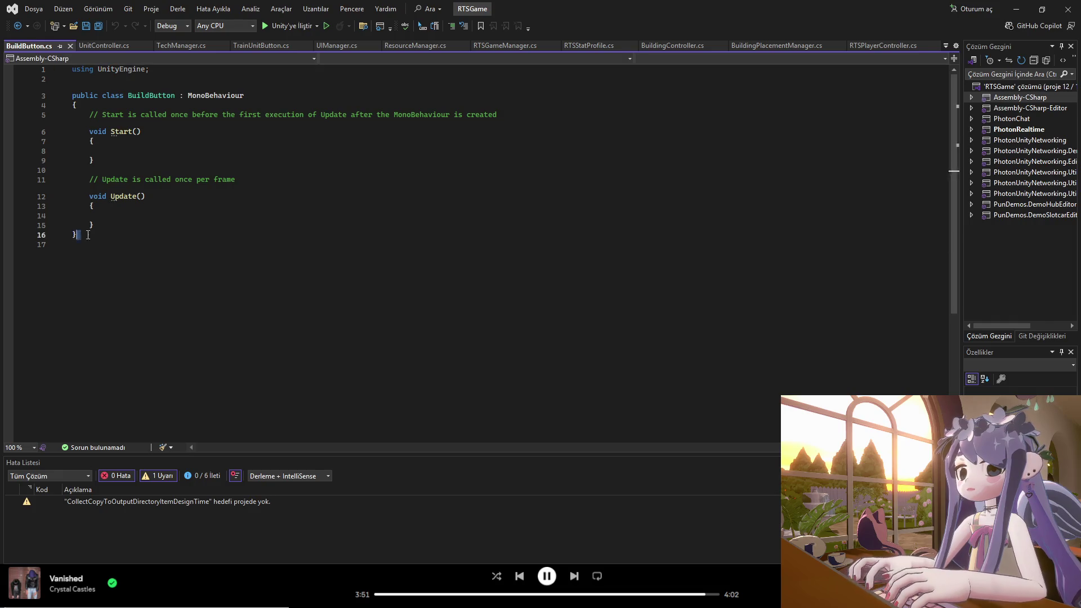
left_click_drag(325, 421, 72, 79)
type("using UnityEngine;  public class BuildButton : MonoBehaviour {     // Bu butona basınca hangi sıradaki binayı seçsin?     // 0: House (Eğer listende ilk sıradaysa)     // 1: Barracks (Eğer listende ikinci sıradaysa)     public int buildingIndex;      // Bu fonksiyonu butonun \"On Click\" olayına bağlayacağız     public void OnClick()     {         if (BuildingPlacementManager.Instance != null)         {             // Yöneticiye \"Şu indeksteki binanın hayaletini çıkar\" der             BuildingPlacementManager.Instance.SelectBuilding(buildingIndex);         }         else         {             Debug.LogError(\"BuildingPlacementManager bulunamadı! Oyun başlamamış veya Player henüz oluşmamış olabilir.\");         }     } }")
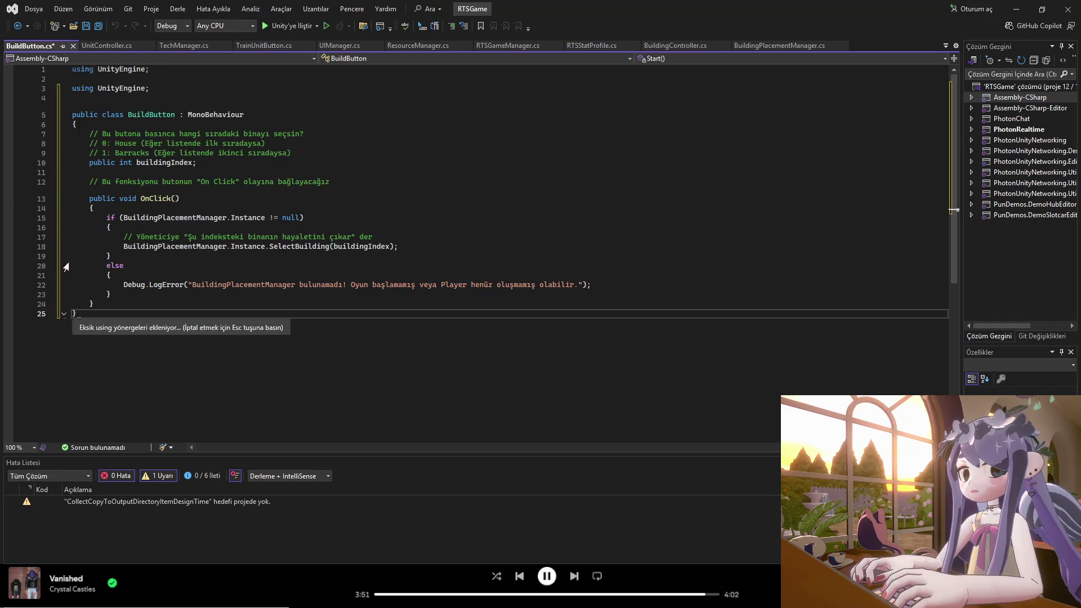
key("ctrl+s")
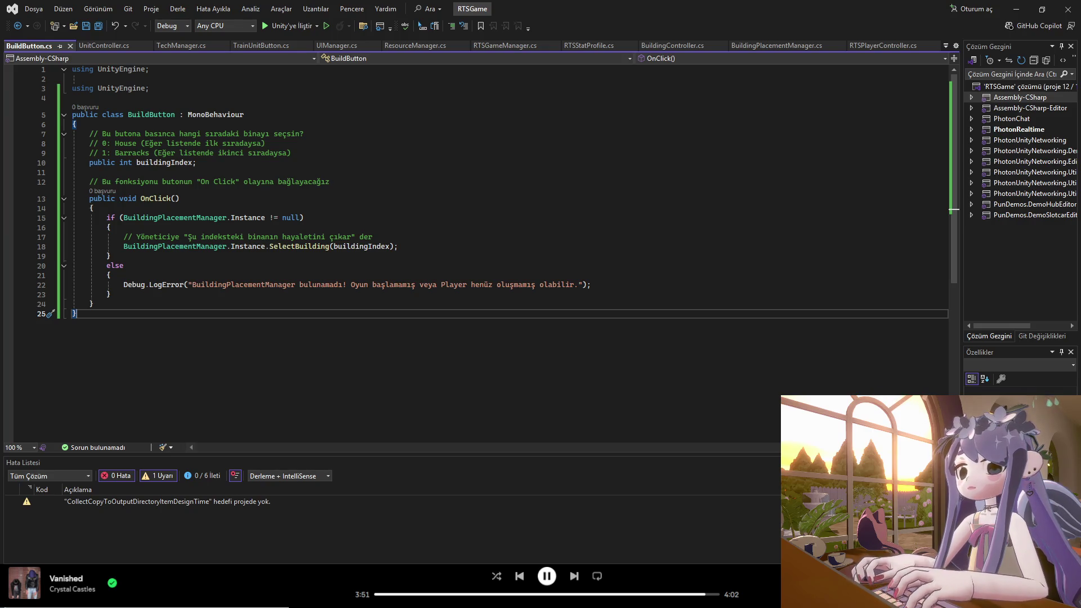
key("alt+Tab")
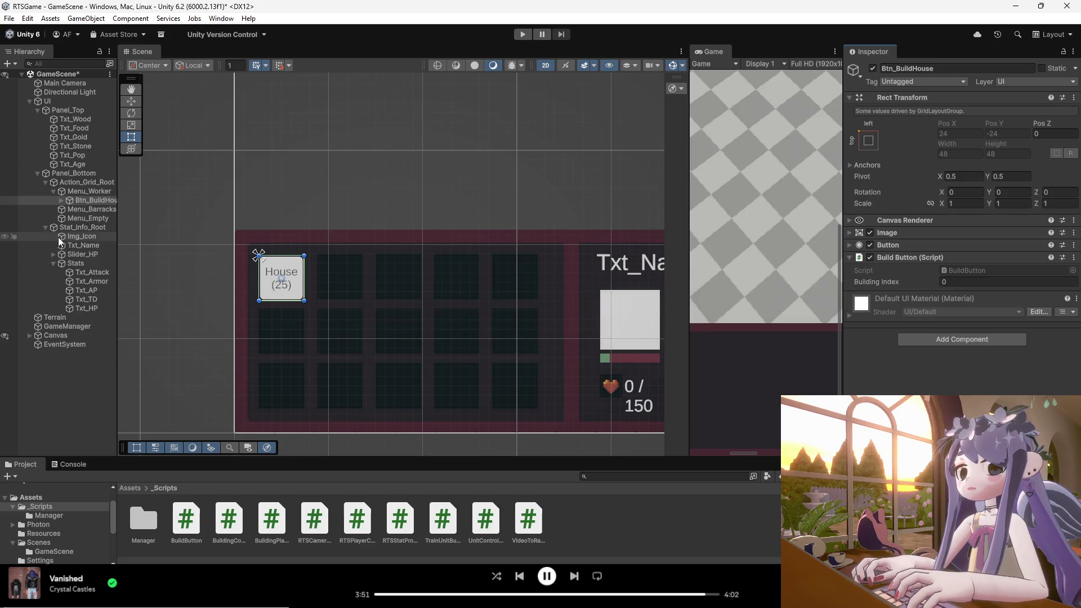
- Confirm Btn_BuildHouse's Building Index is 0, collapse Rect Transform, and expand the Button component
left_click(961, 280)
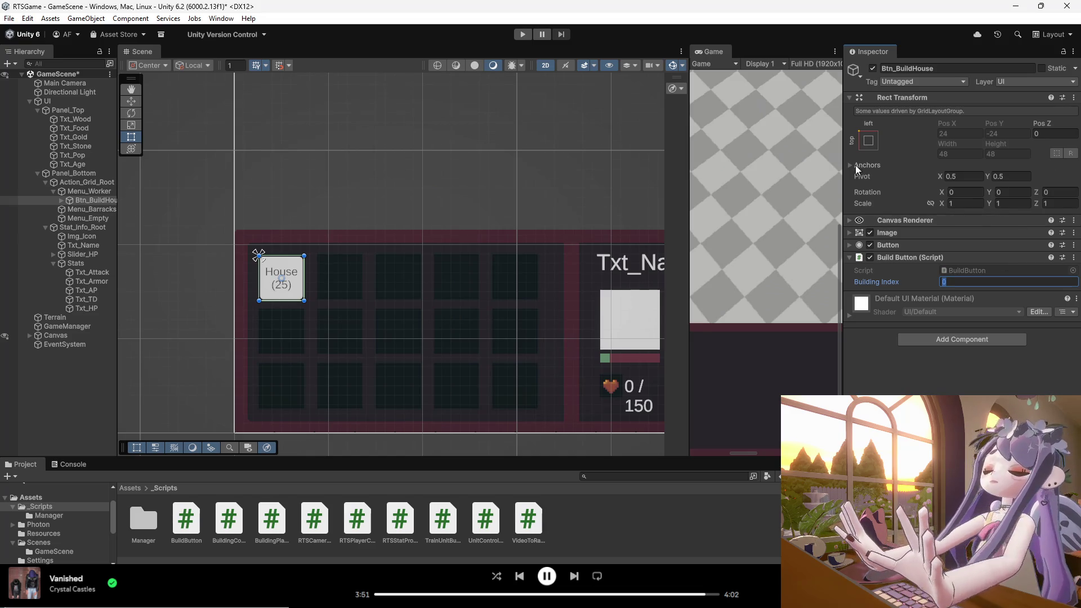
left_click(855, 98)
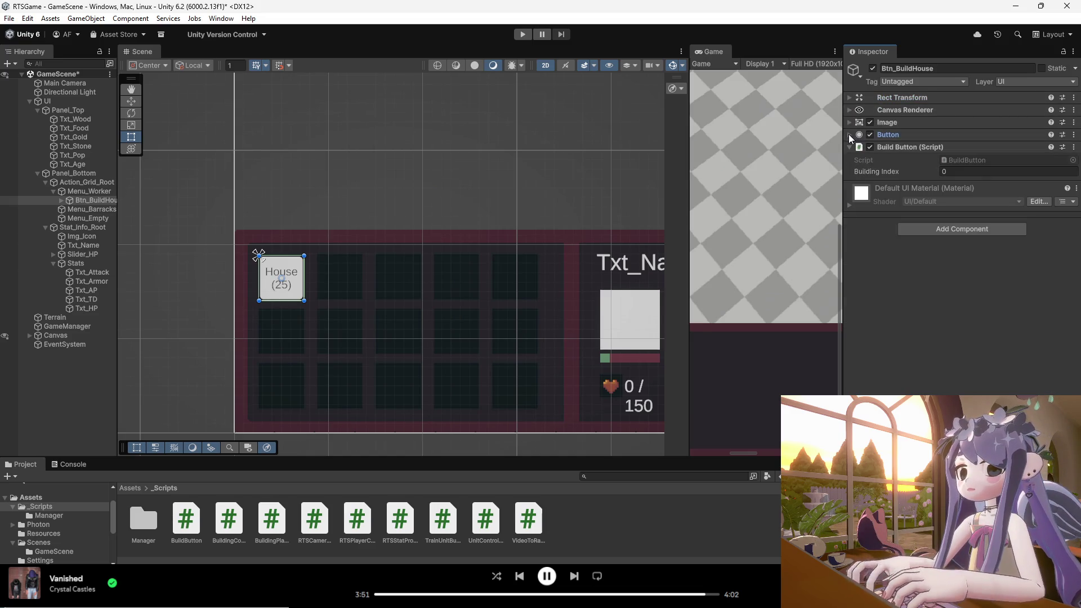
left_click(849, 135)
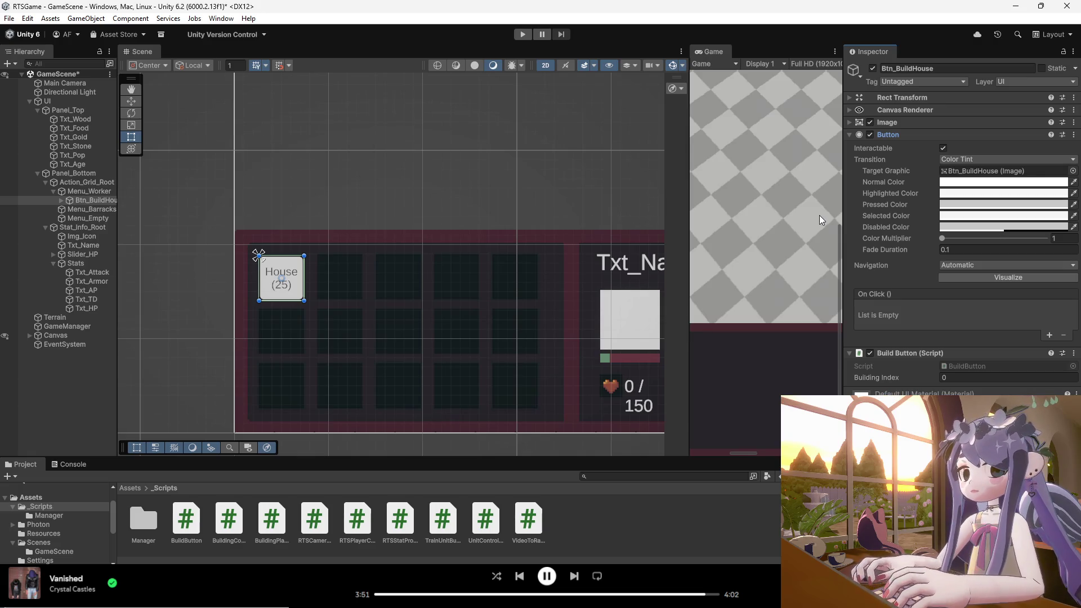
- Add an On Click entry targeting Btn_BuildHouse and set its function to BuildButton.OnClick
left_click(1050, 336)
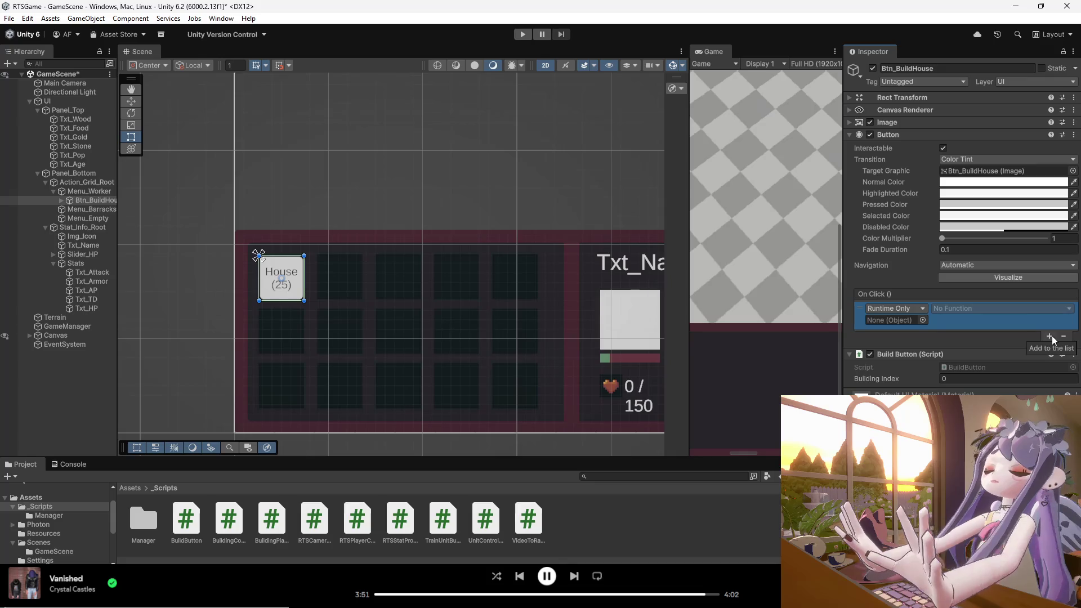
left_click_drag(93, 200, 895, 320)
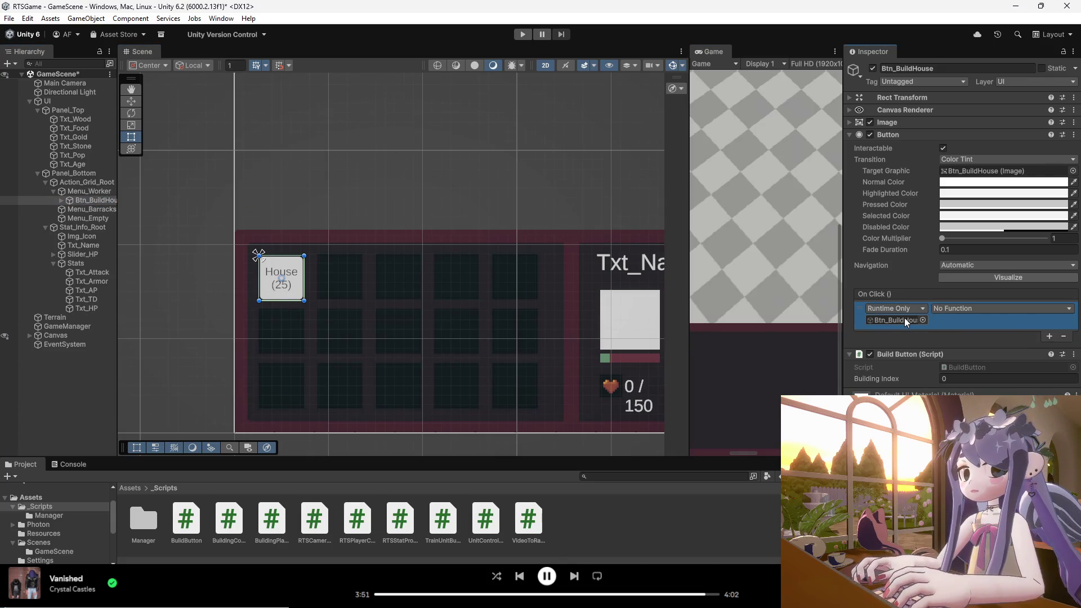
left_click(947, 309)
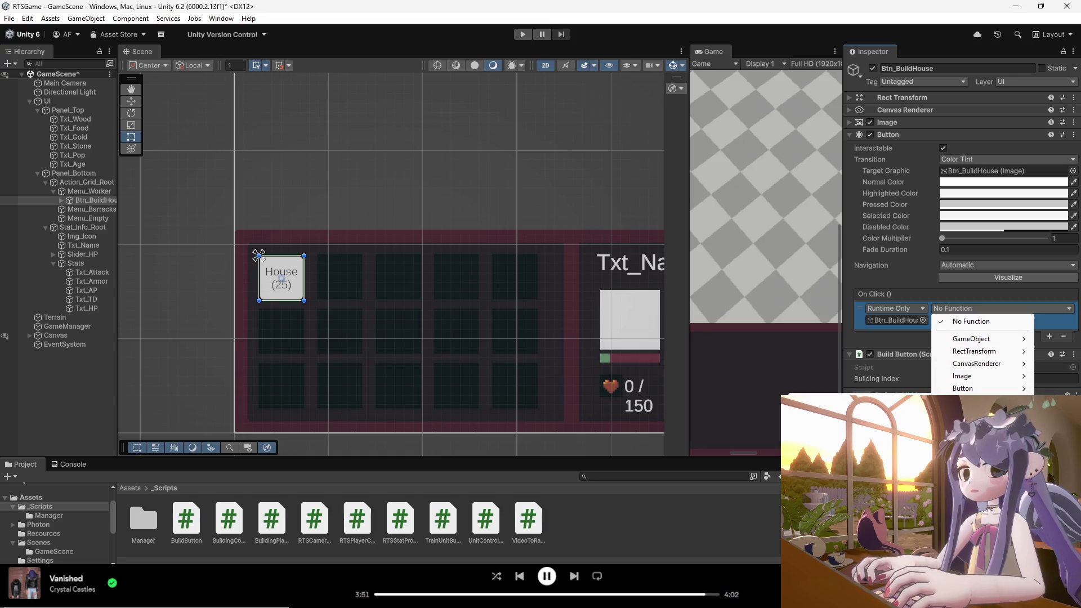
left_click(991, 412)
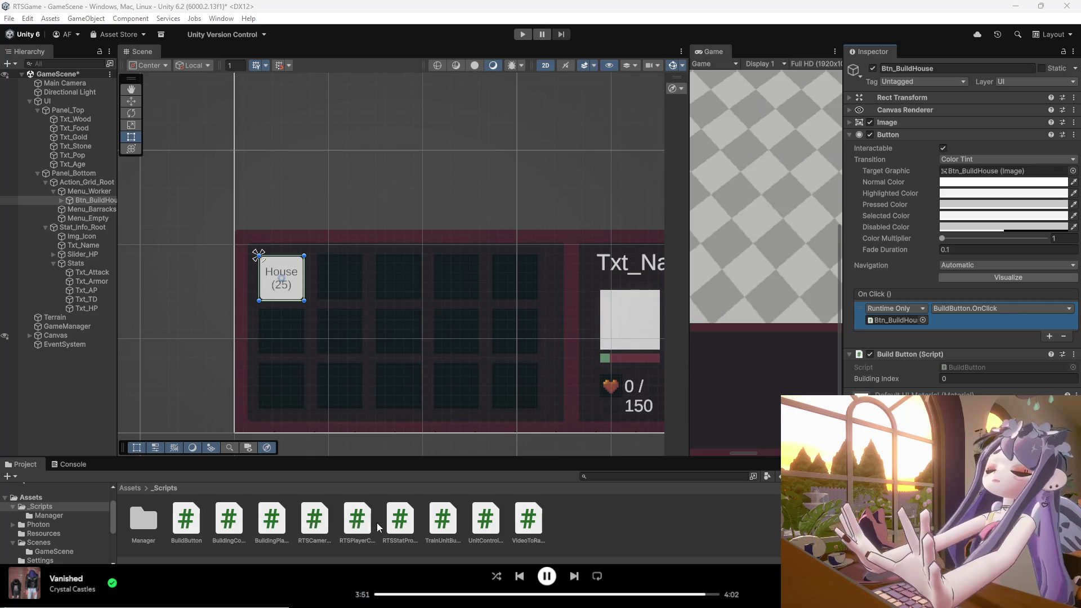
left_click_drag(272, 521, 929, 428)
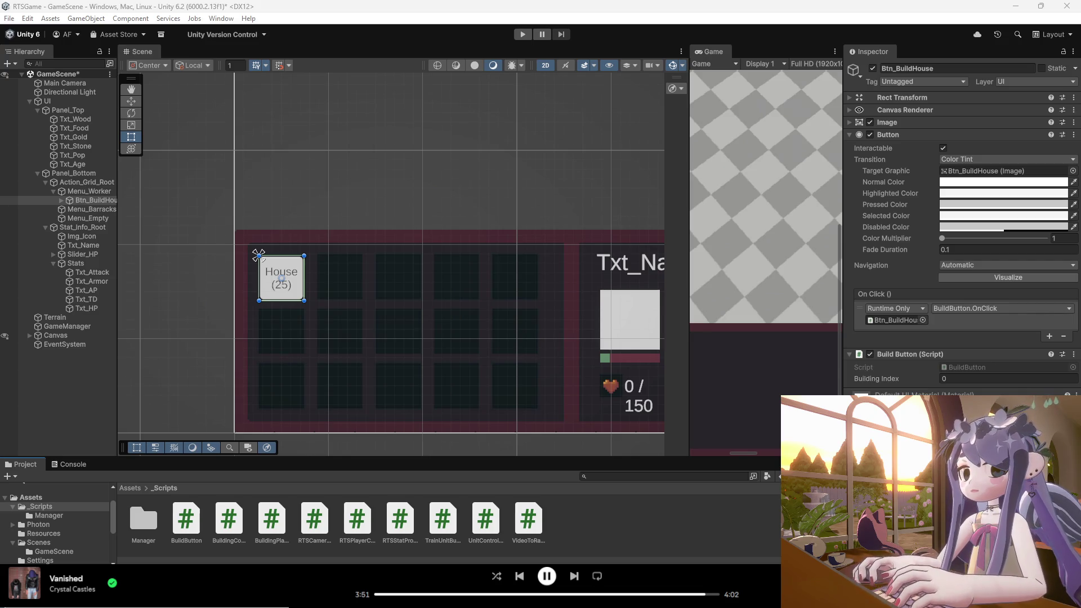
- Create a new UI > Button as a child of Menu_Barracks
left_click(72, 209)
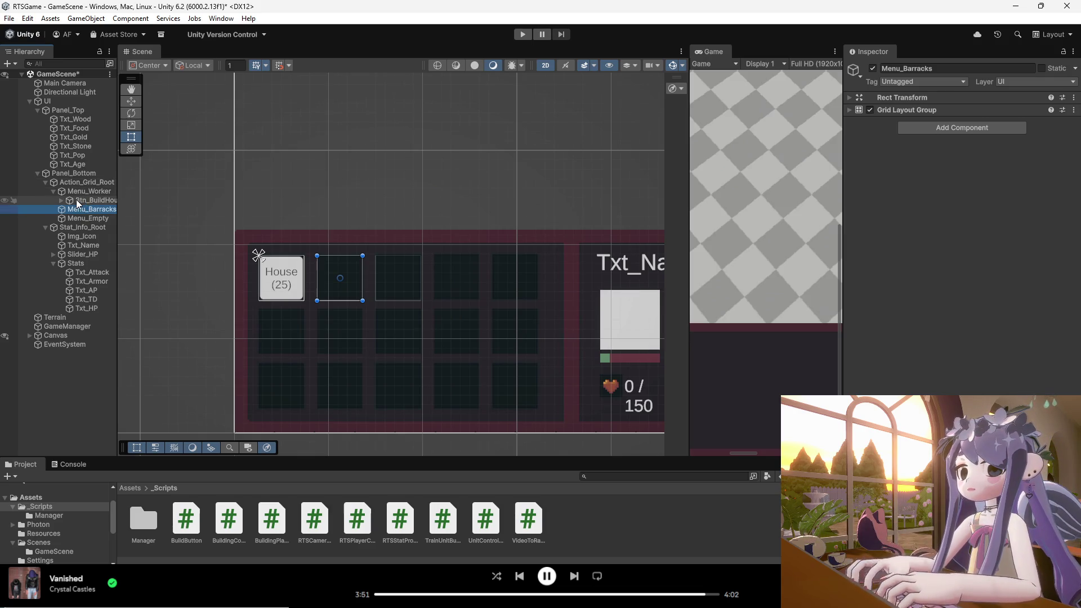
left_click(79, 191)
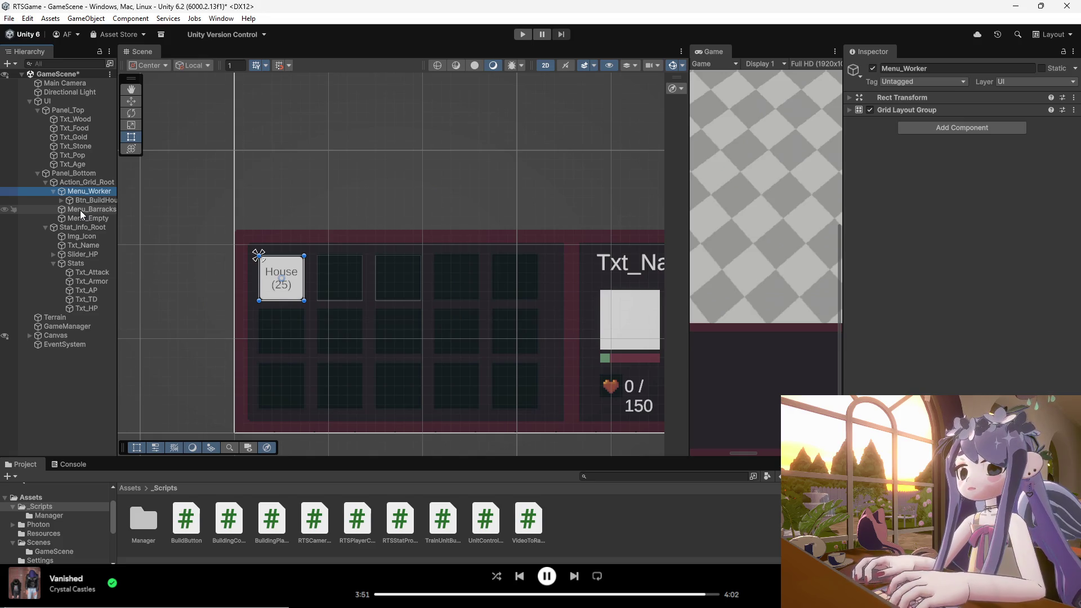
left_click(81, 211)
right_click(81, 211)
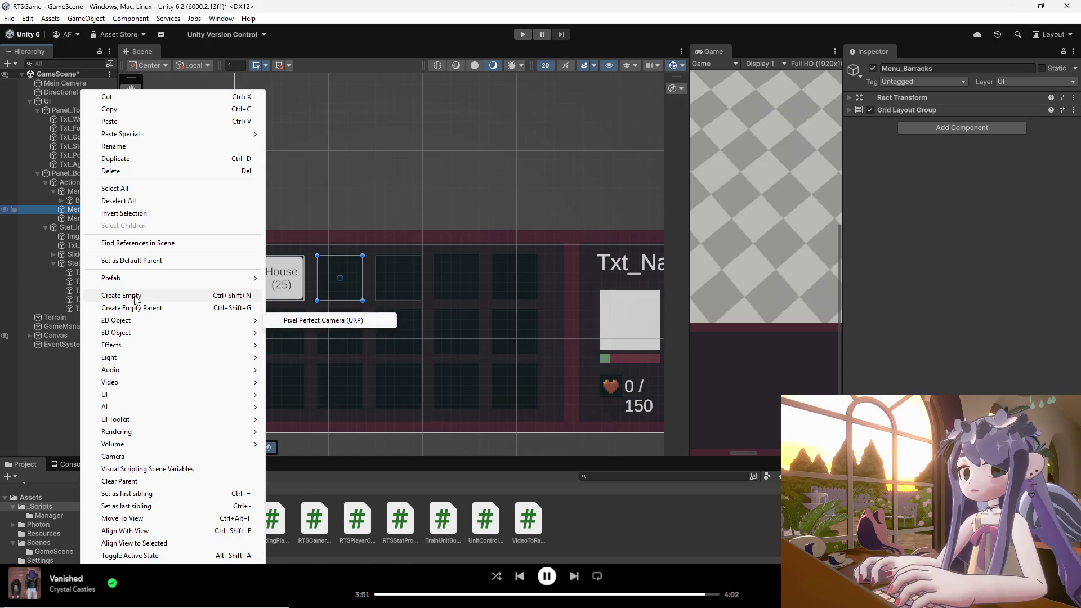
mouse_move(138, 394)
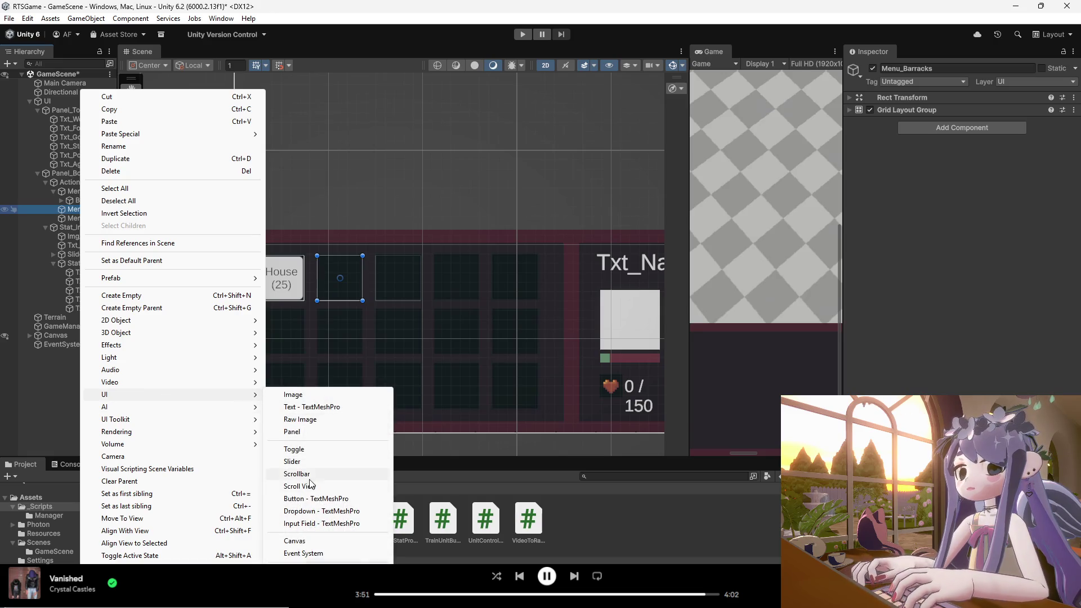
left_click(308, 500)
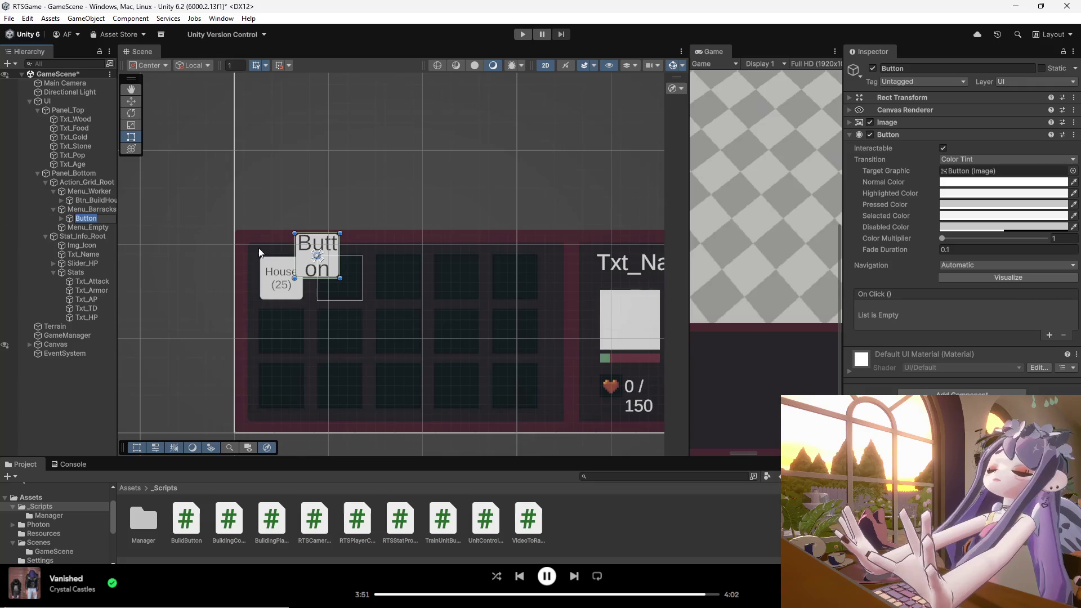
- Inspect the new Button under Menu_Barracks, then collapse the Menu_Worker and Menu_Barracks groups
left_click(88, 192)
left_click(81, 210)
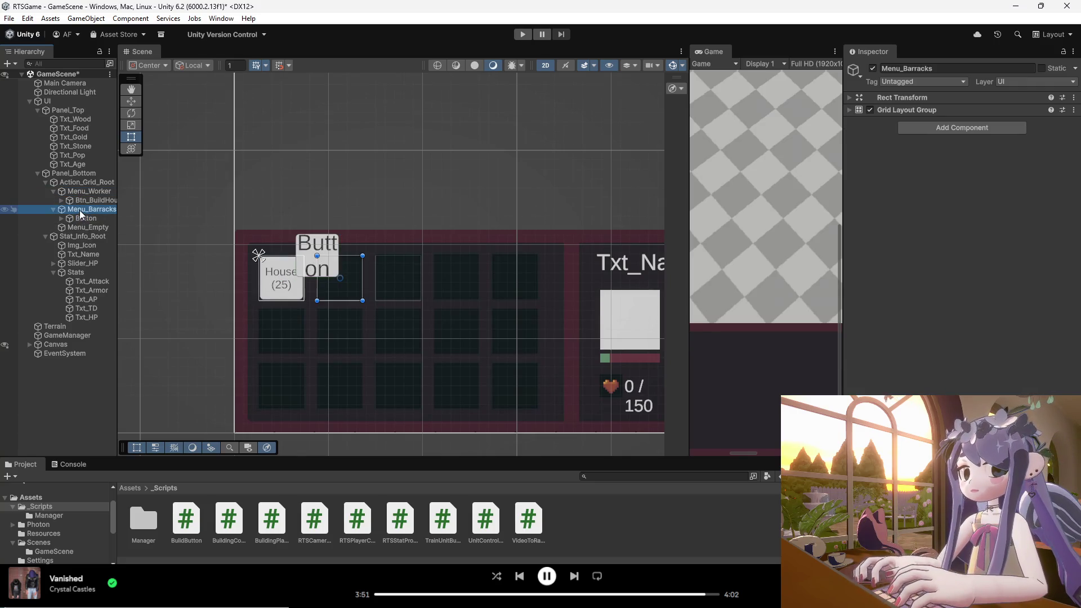
left_click(82, 219)
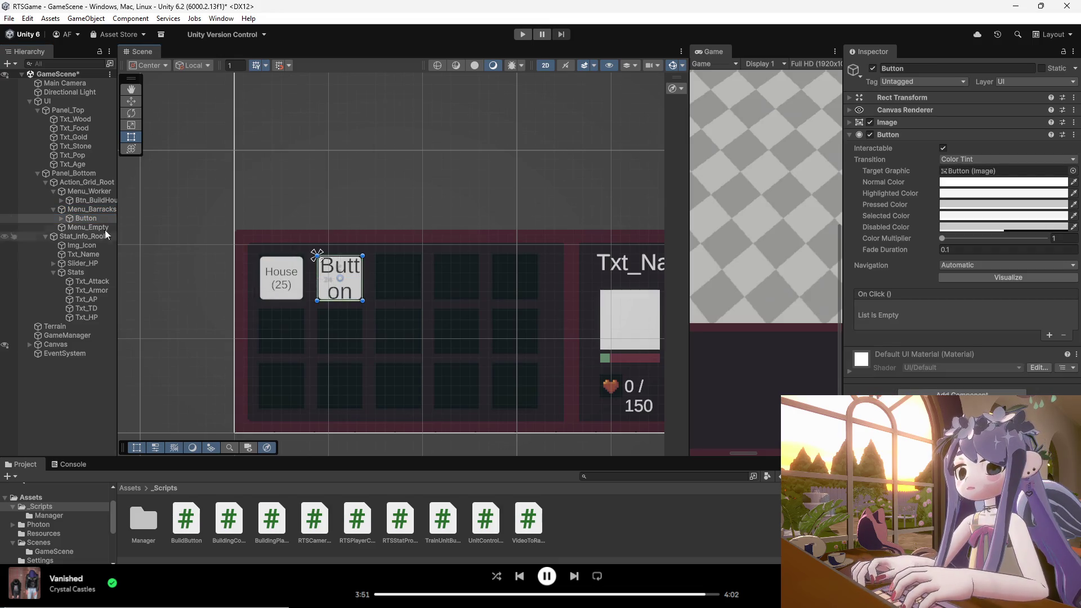
left_click(340, 280)
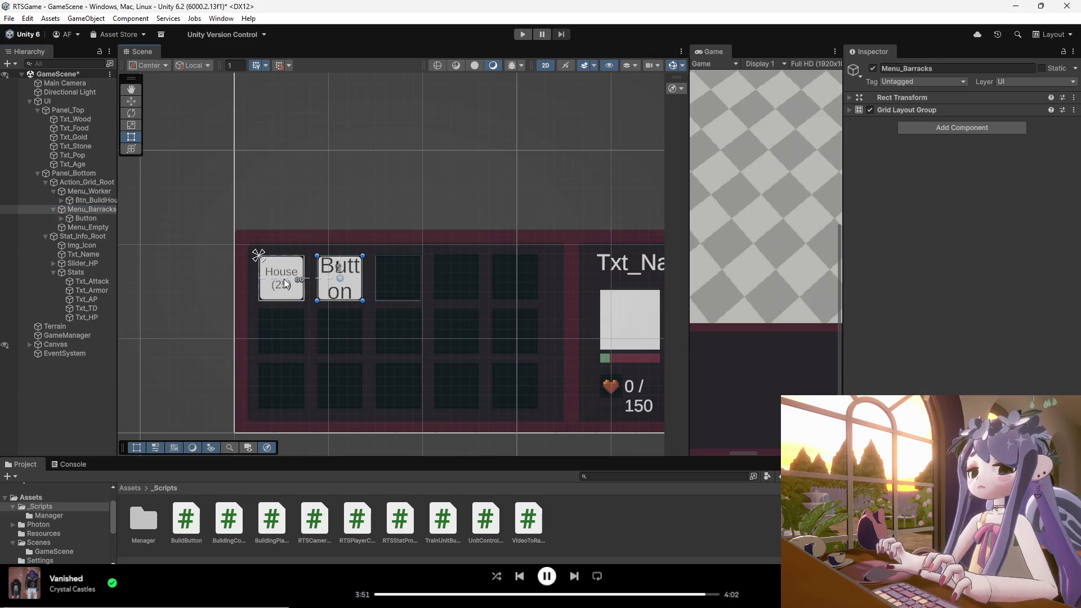
left_click(90, 219)
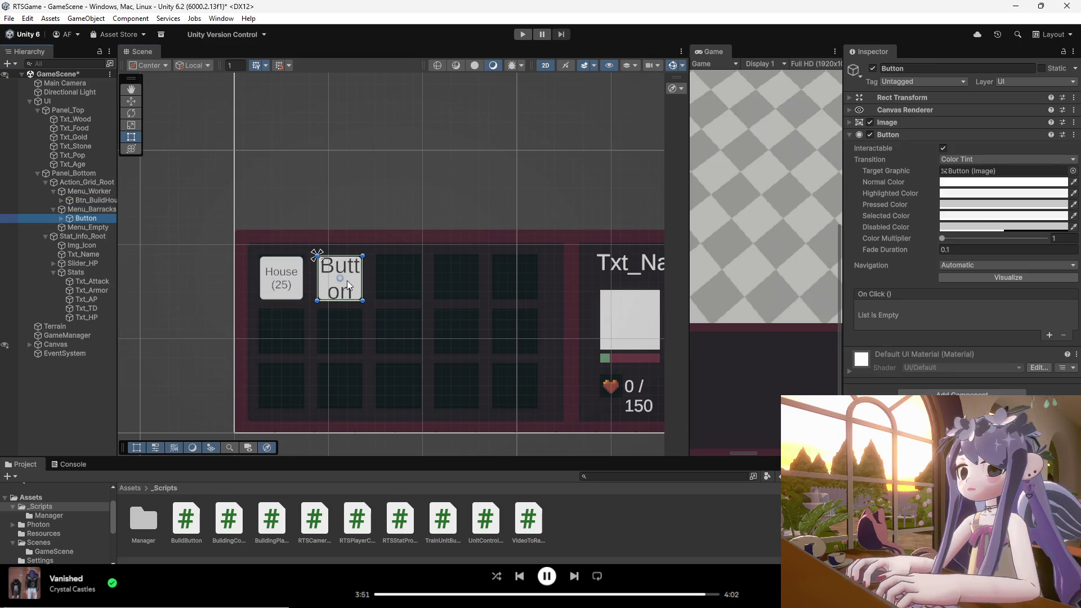
scroll(305, 291, "up", 2)
scroll(318, 287, "up", 2)
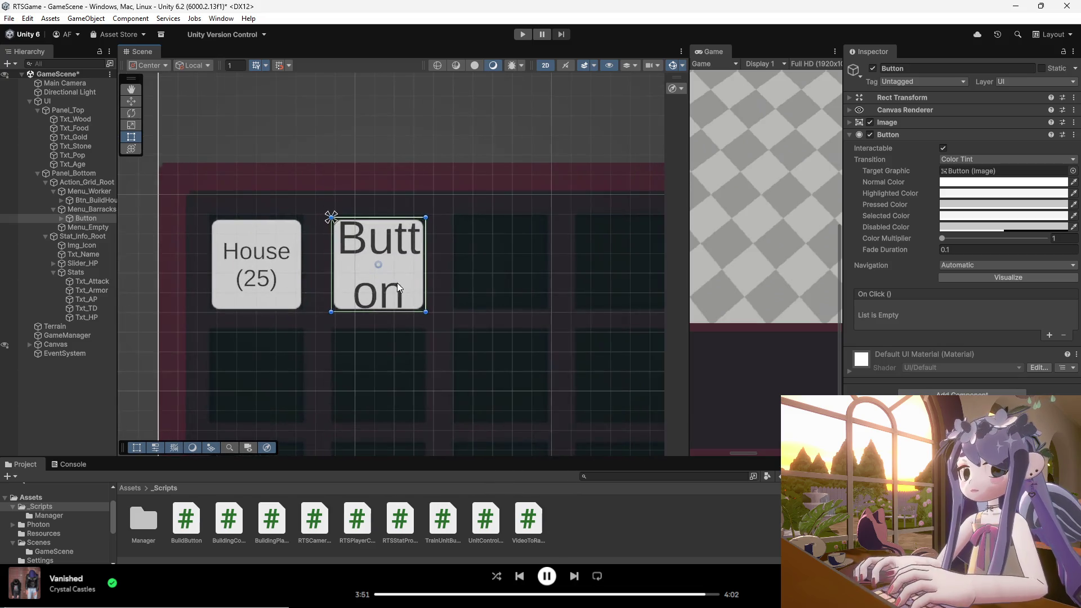
left_click(52, 192)
left_click(53, 200)
left_click(80, 194)
left_click(84, 201)
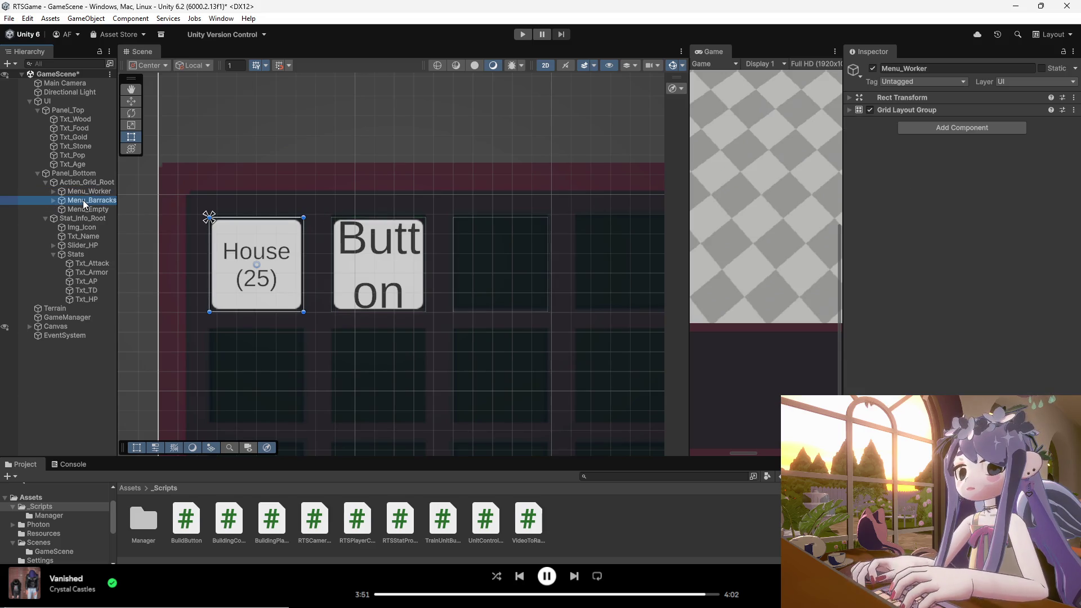
left_click_drag(380, 261, 232, 266)
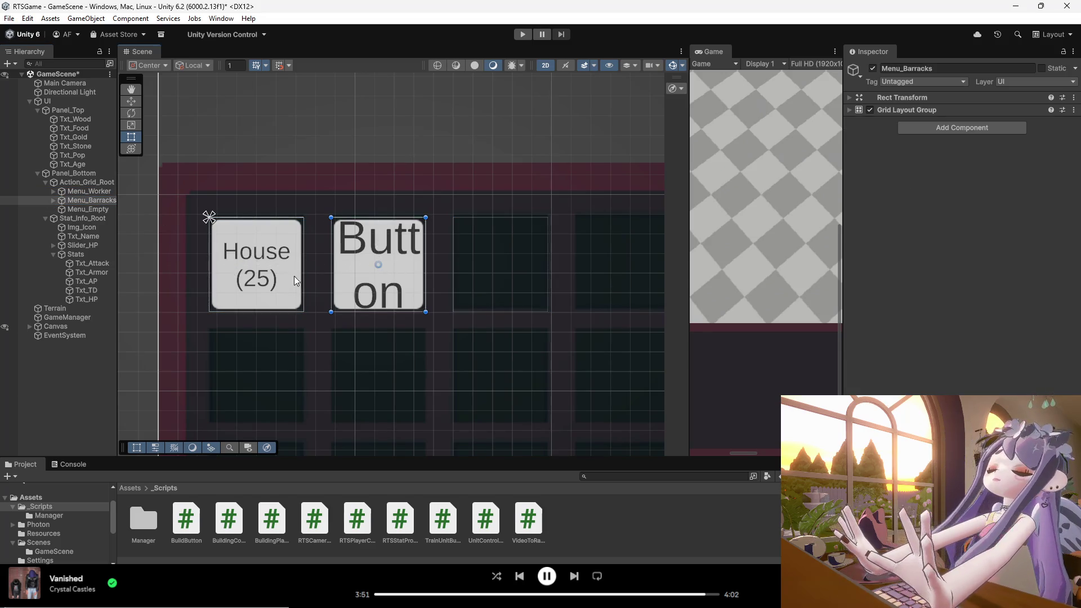
- Hide Btn_BuildHouse in the Scene view and select the new Button under Menu_Barracks
left_click(63, 191)
left_click(54, 192)
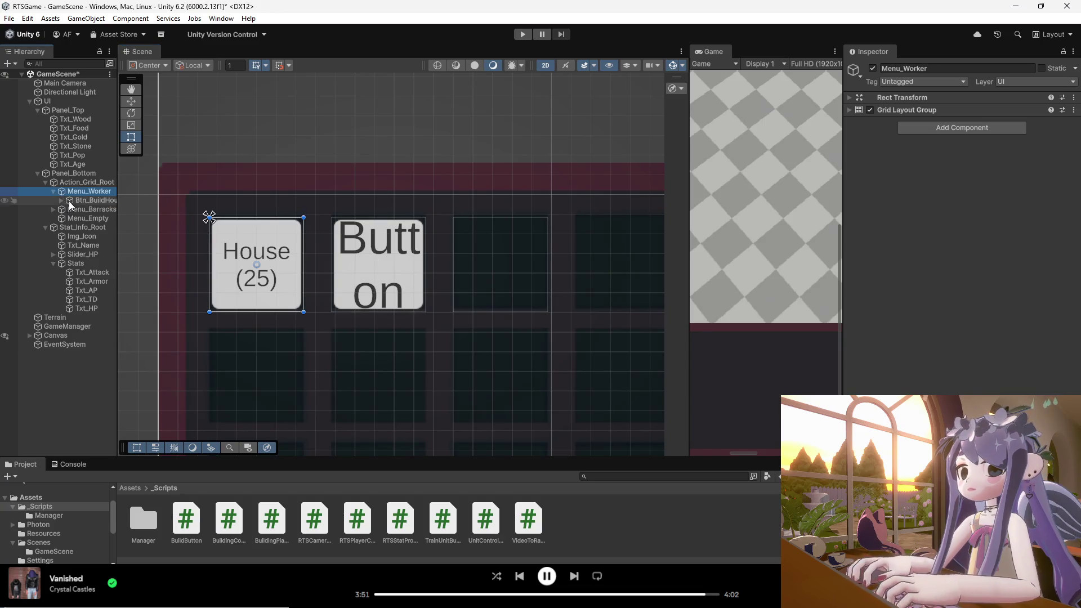
left_click(79, 201)
left_click(4, 200)
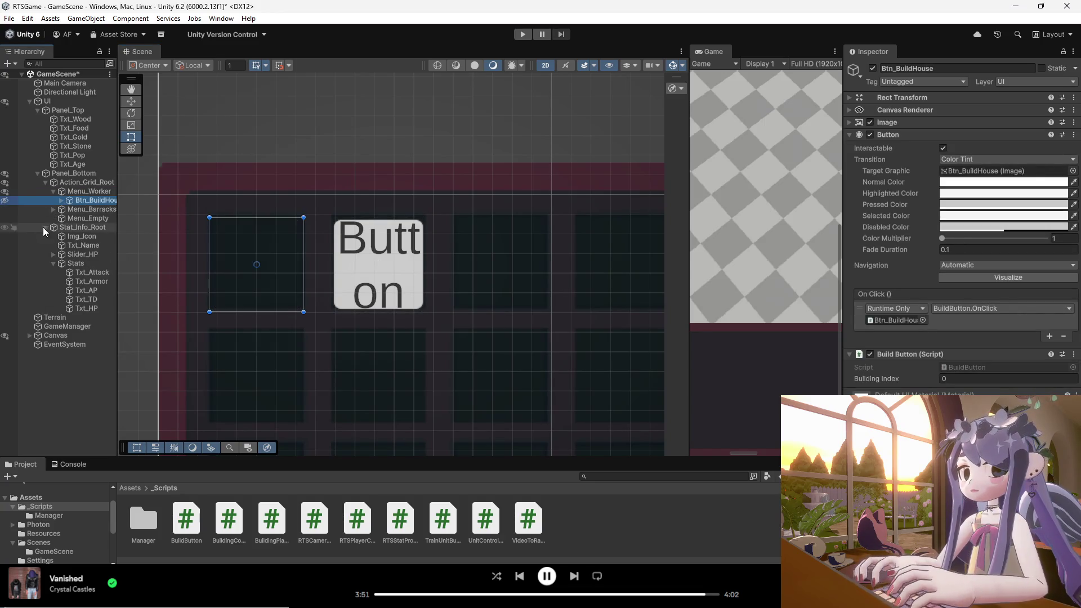
left_click(78, 209)
key("Right")
left_click(82, 218)
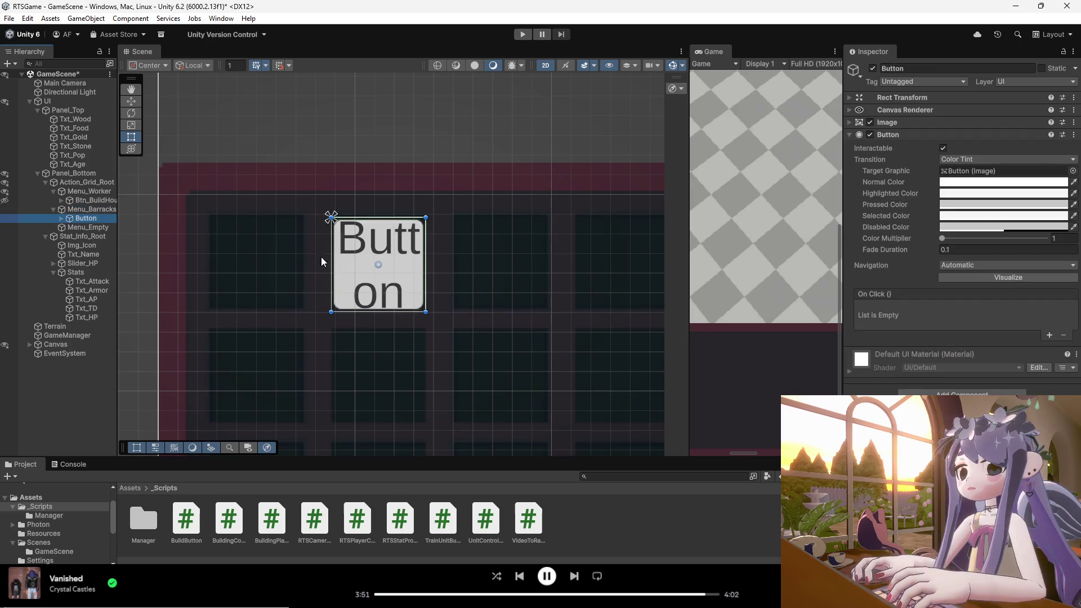
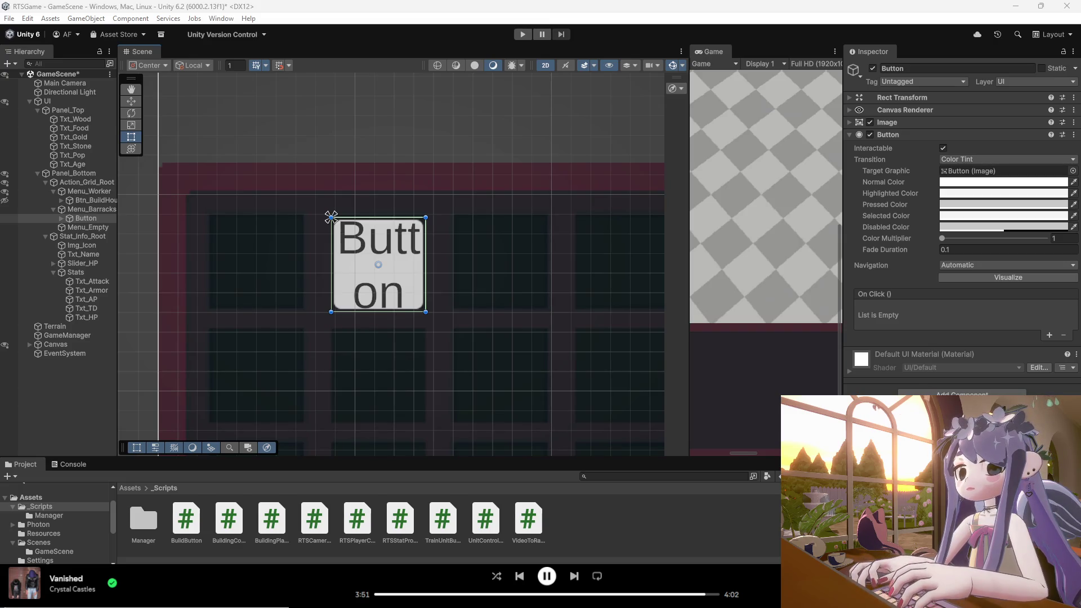
- Widen the Hierarchy panel, clear the selection, and snip a screenshot of the UI hierarchy
left_click_drag(118, 178, 160, 273)
left_click(120, 424)
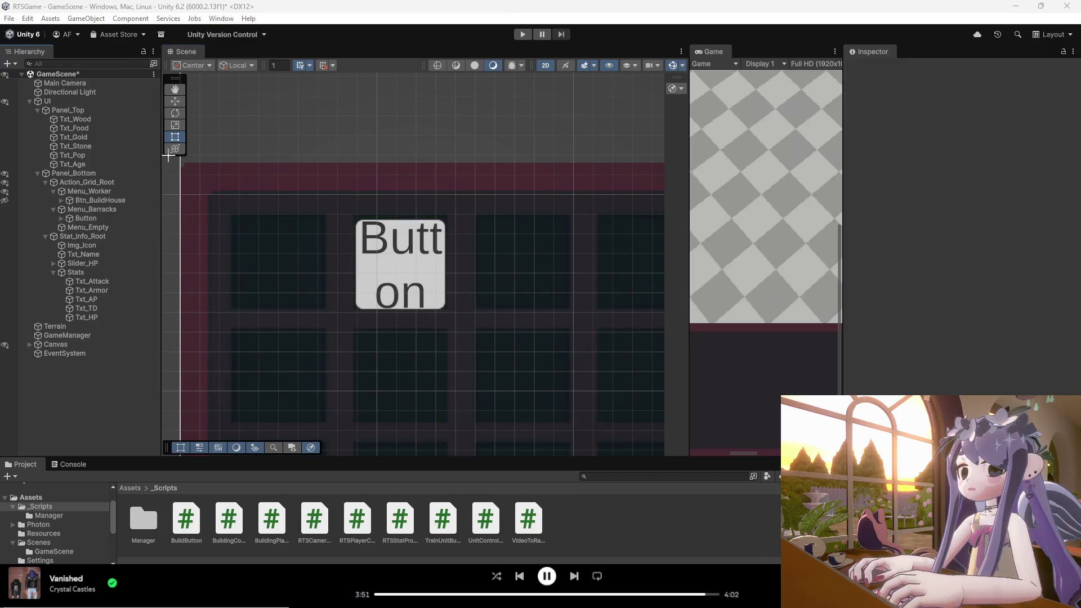
key("super+shift+s")
left_click_drag(172, 80, 29, 347)
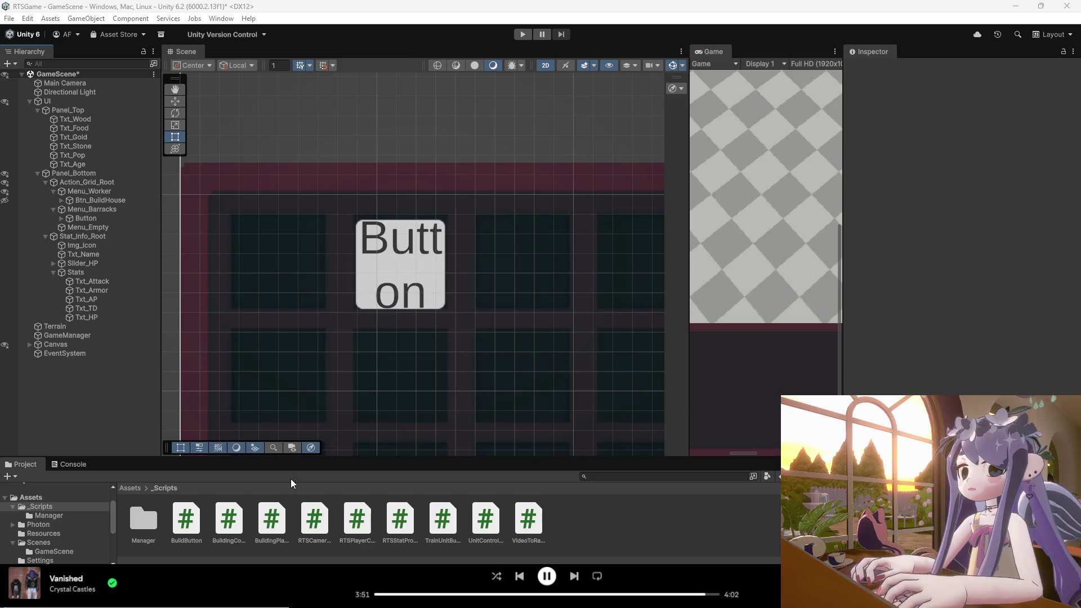
- Replace BuildingPlacementManager.cs with the stone-checking version, save it, and return to Unity
mouse_move(678, 607)
left_click(664, 530)
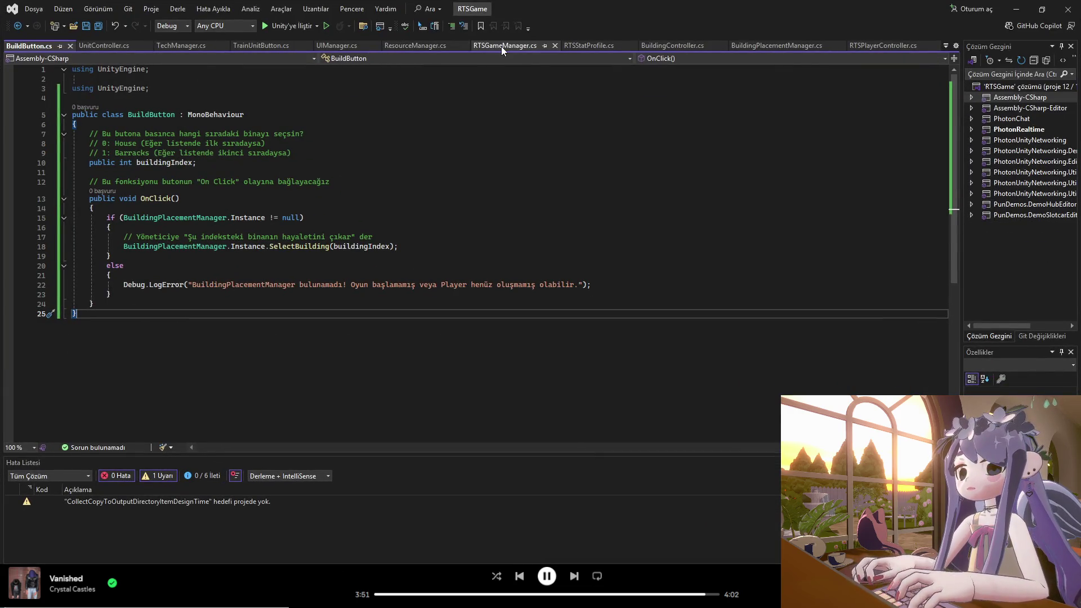
left_click(777, 45)
scroll(630, 111, "down", 7)
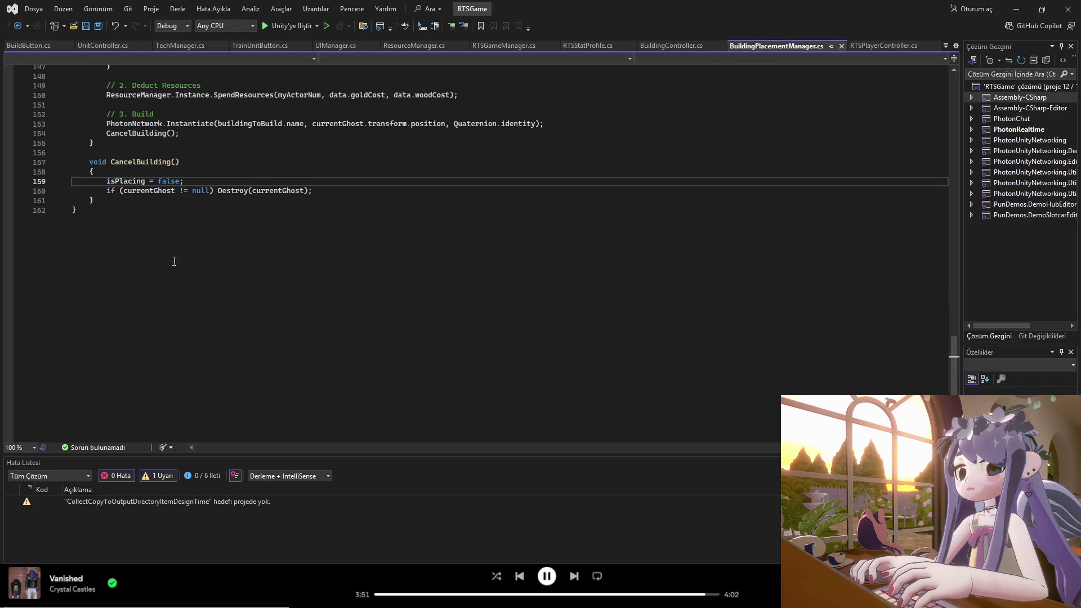
mouse_move(76, 217)
left_mouse_down()
mouse_move(119, 124)
mouse_move(76, 124)
mouse_move(41, 48)
left_mouse_up()
scroll(120, 124, "up", 20)
scroll(96, 129, "up", 11)
scroll(93, 131, "up", 7)
key("ctrl+v")
key("ctrl+s")
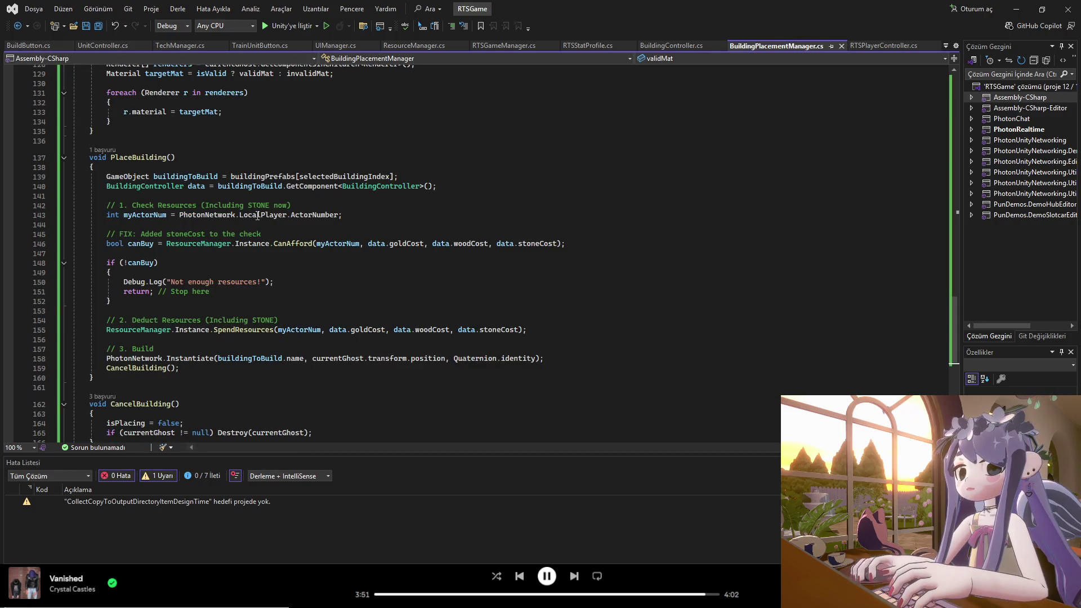
key("alt+Tab")
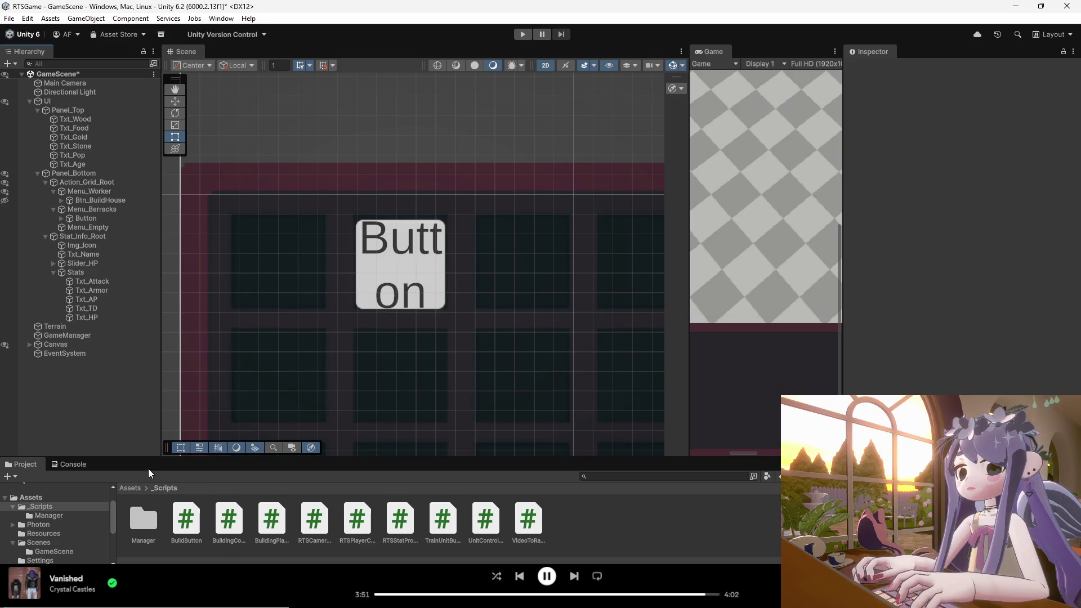
- Enlarge the Console and read the CS1501 errors: CanAfford and SpendResources lack 4-argument overloads
left_click(71, 465)
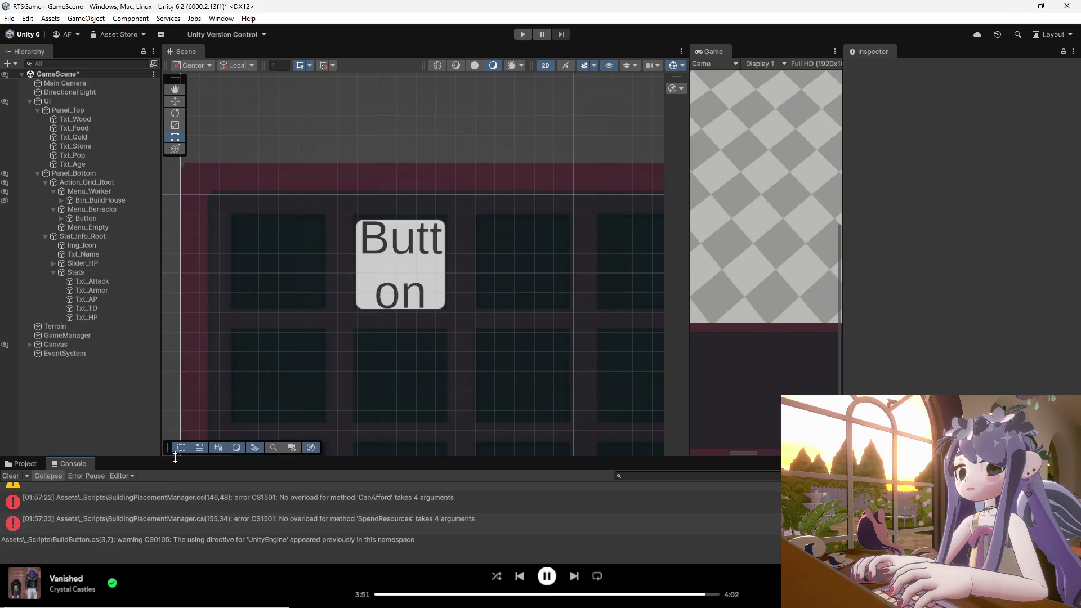
left_click_drag(177, 457, 177, 328)
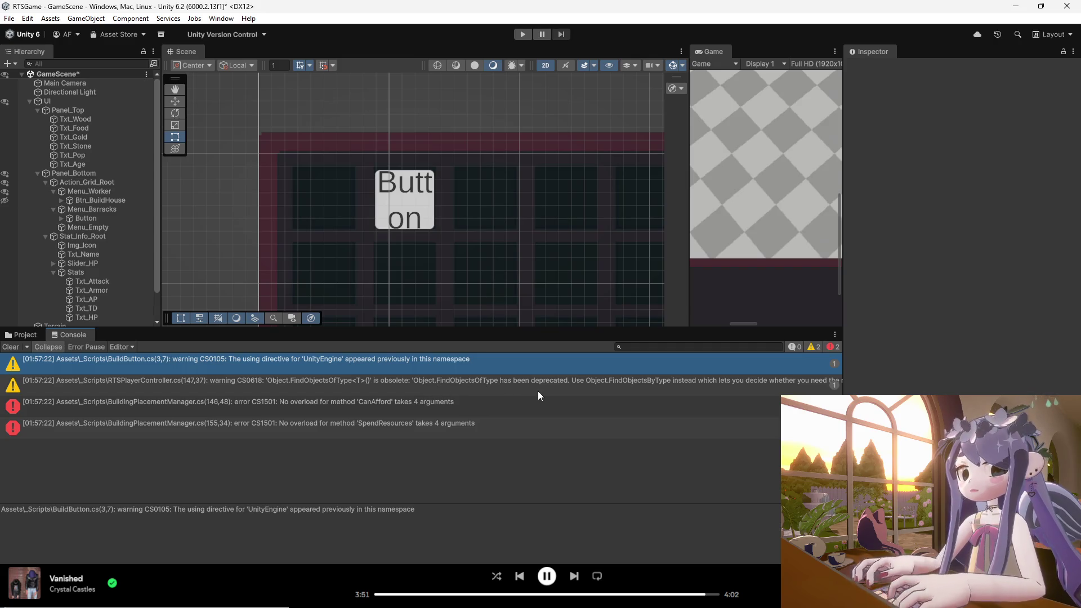
left_click(558, 388)
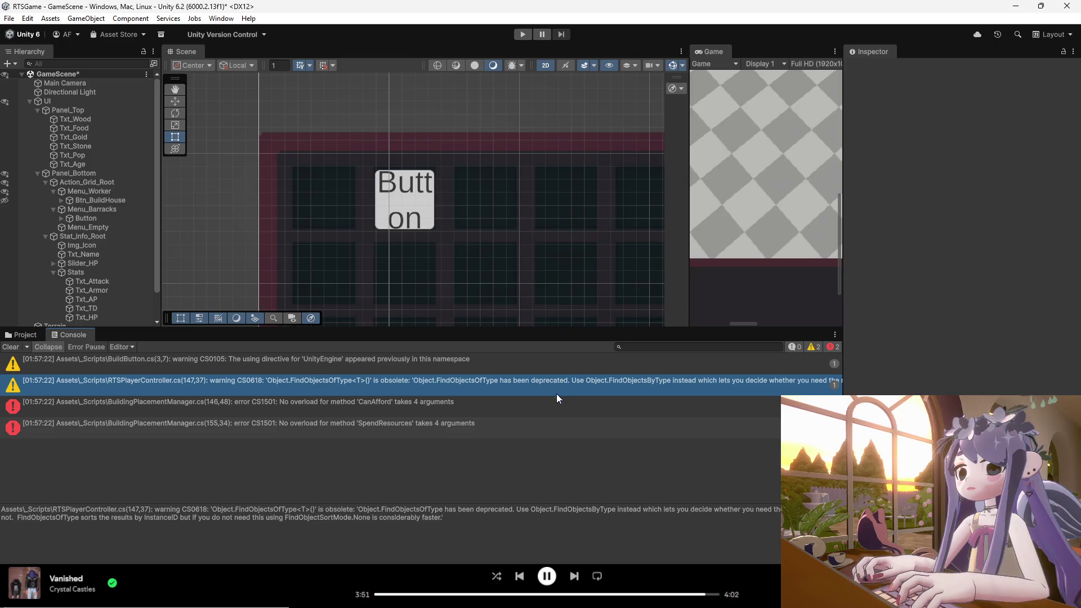
left_click(543, 406)
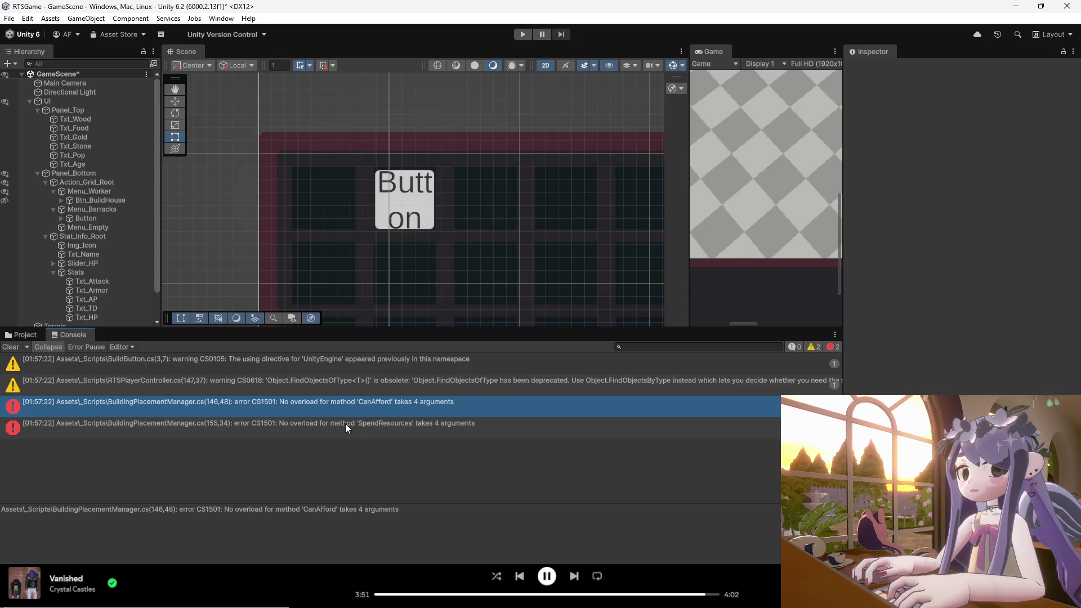
left_click(344, 429)
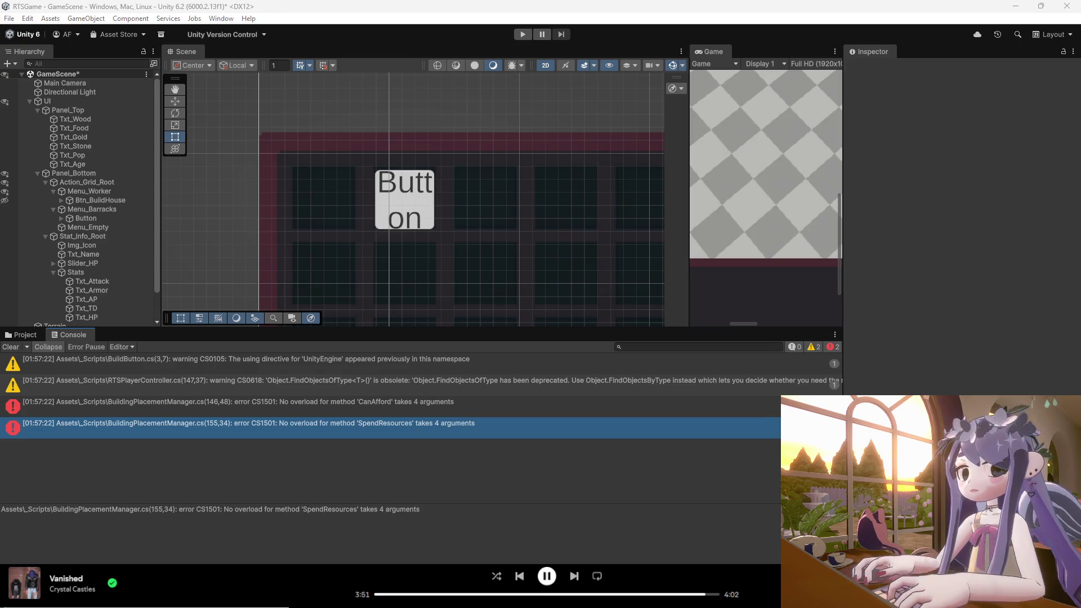
mouse_move(704, 607)
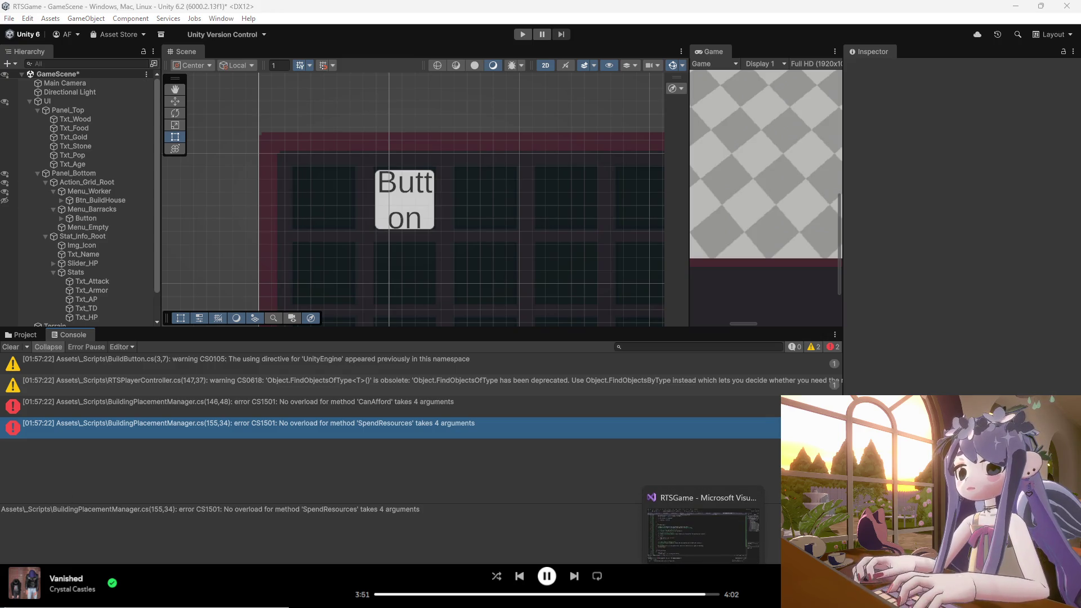
left_click(704, 532)
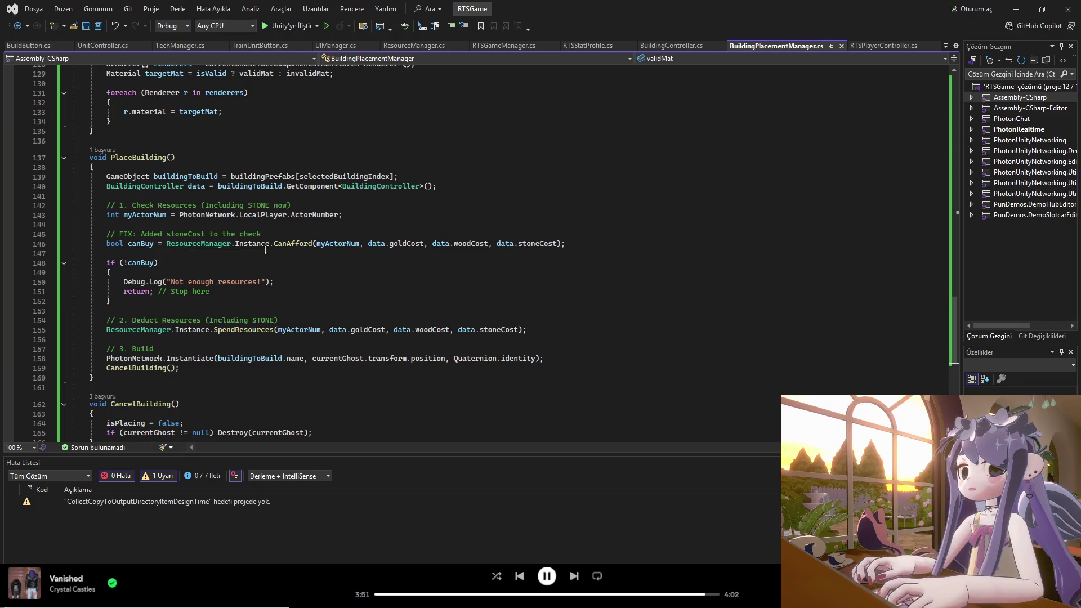
- Compare ResourceManager's CanAfford and SpendResources code against the PlaceBuilding calls in BuildingPlacementManager.cs
left_click(205, 243)
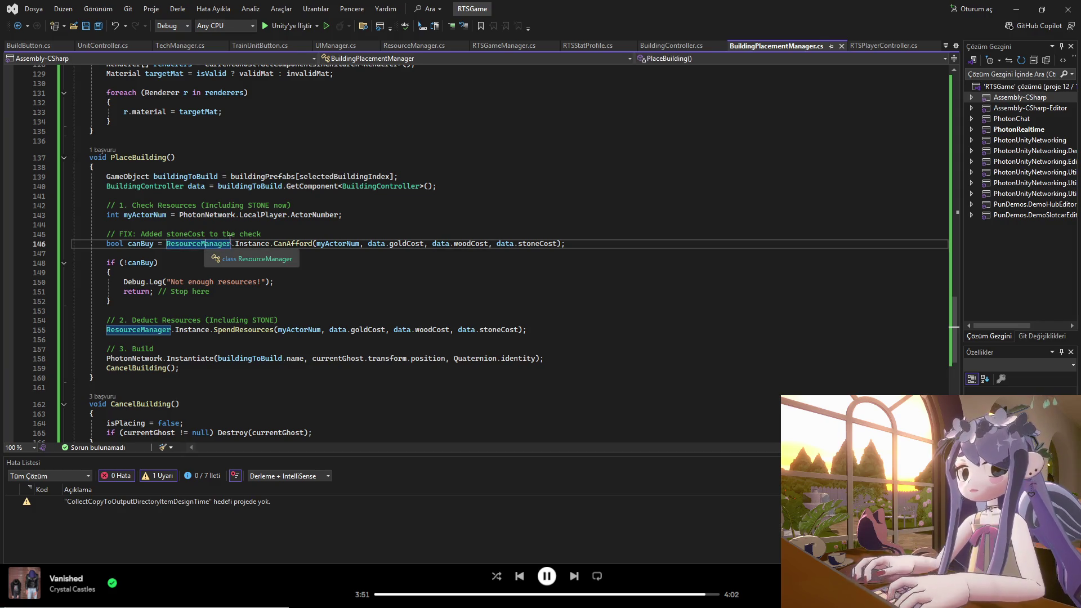
left_click(431, 45)
left_click_drag(717, 45, 500, 48)
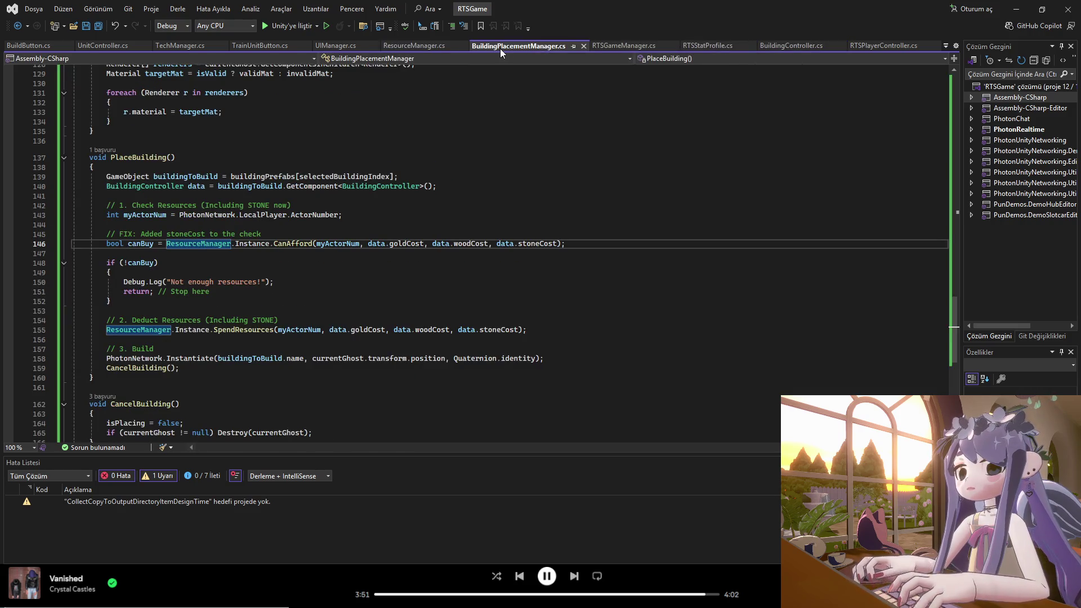
left_click(435, 46)
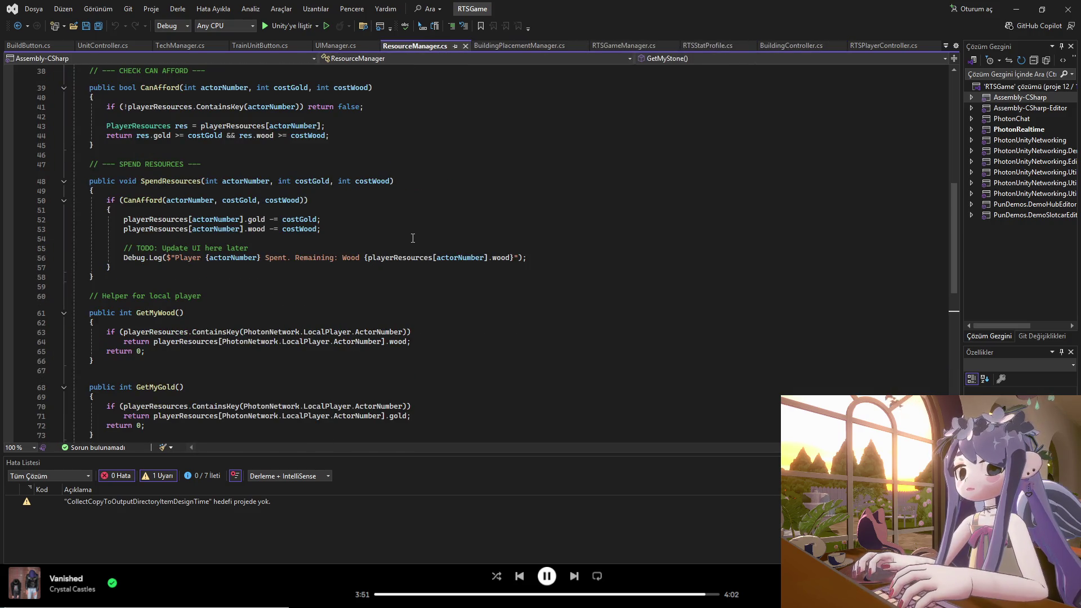
left_click(490, 45)
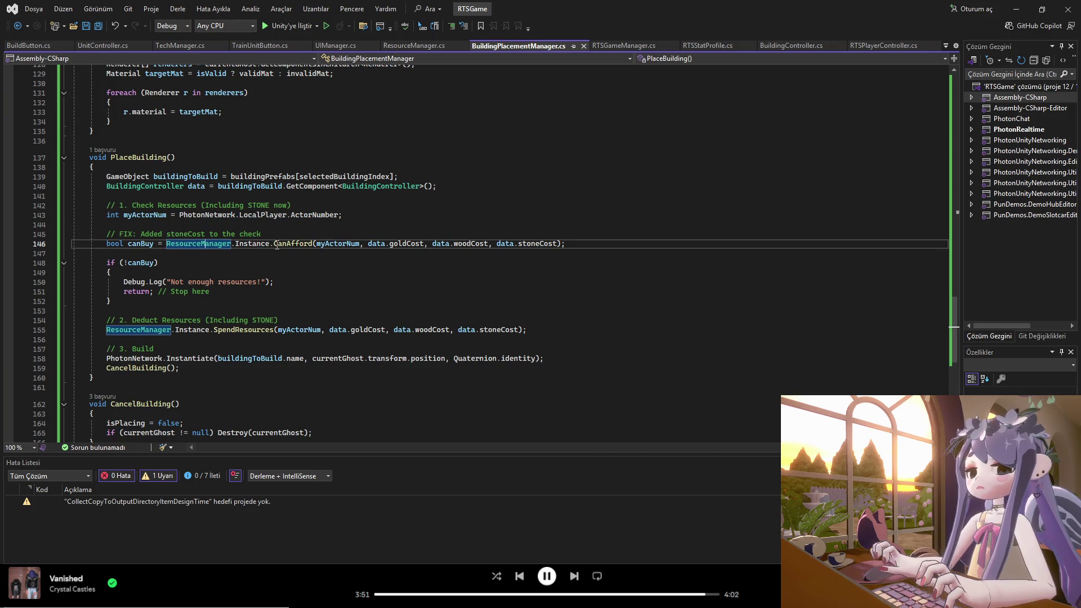
left_click(400, 45)
scroll(269, 313, "down", 1)
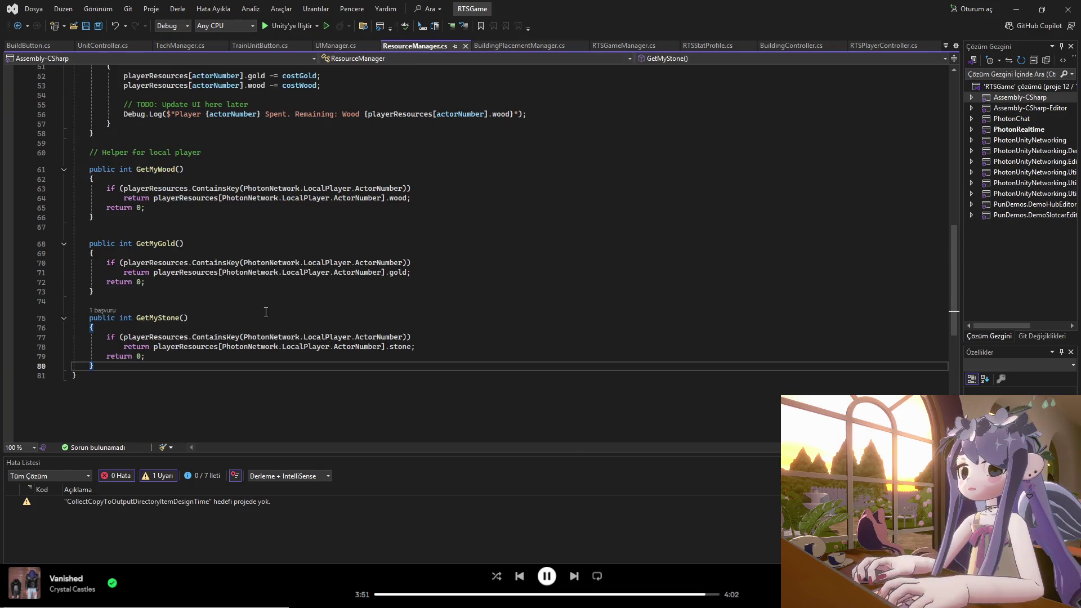
scroll(196, 260, "up", 7)
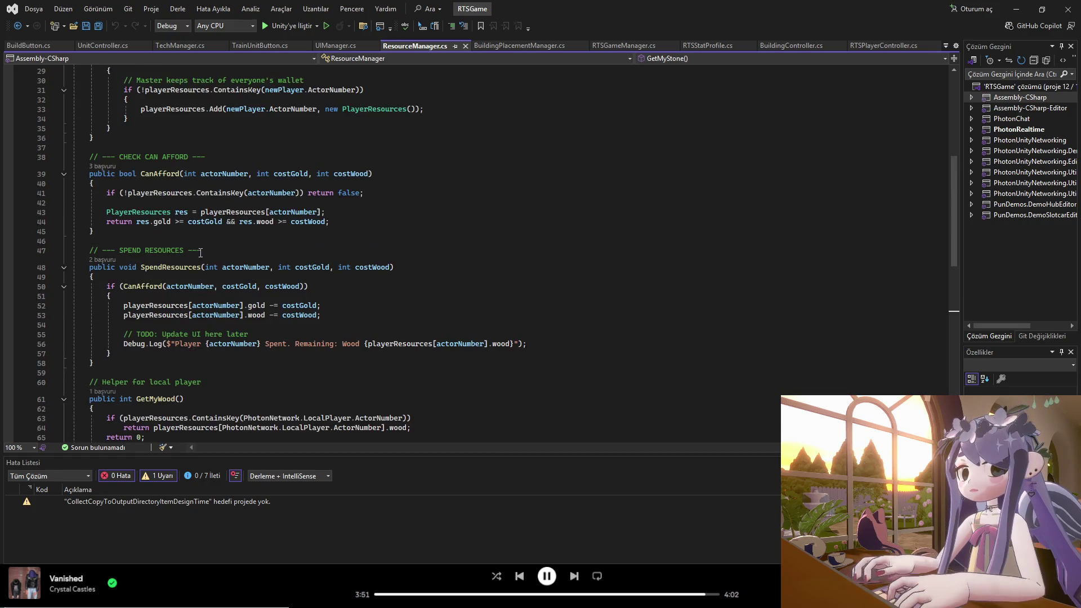
left_click(226, 173)
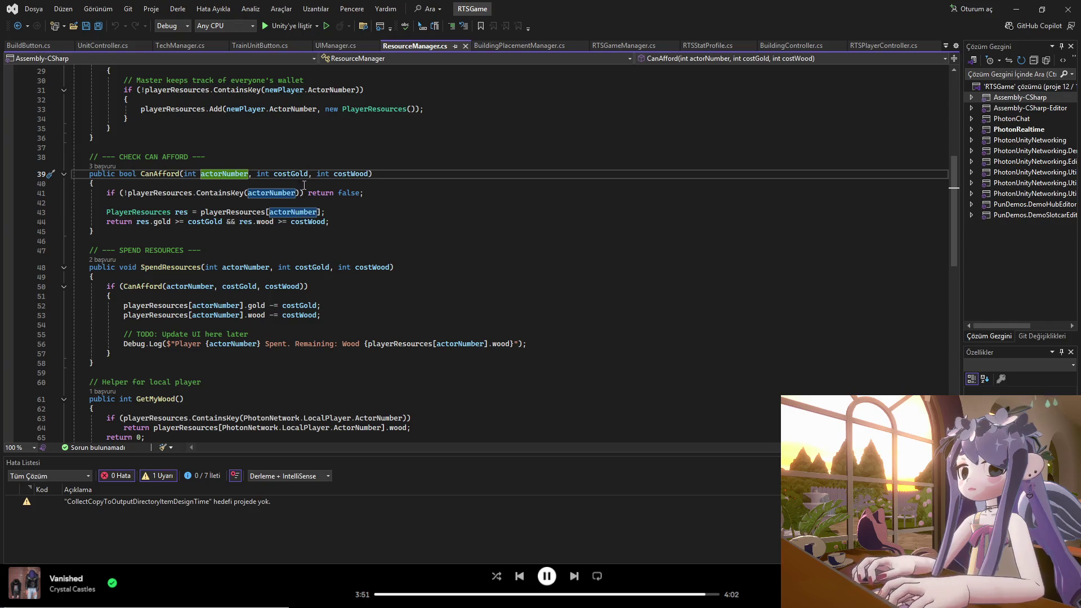
- Check the stoneCost argument on line 146, then duplicate CanAfford's int costWood parameter
left_click(505, 45)
left_click(558, 243)
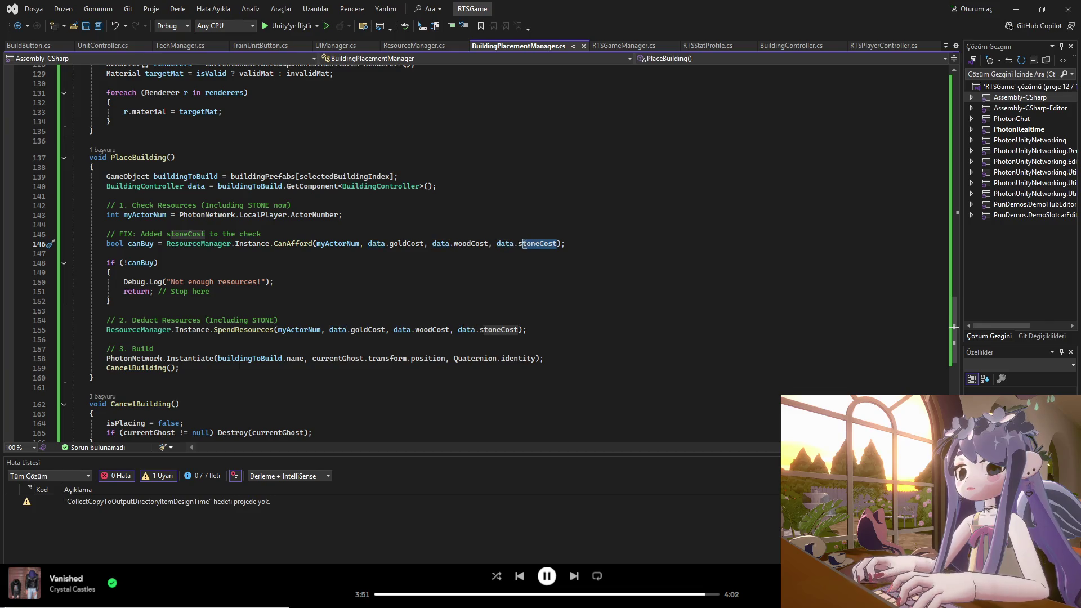
left_click(415, 45)
left_click(368, 174)
key("ctrl+shift+Left")
key("ctrl+shift+Left")
key("ctrl+shift+Left")
key("ctrl+d")
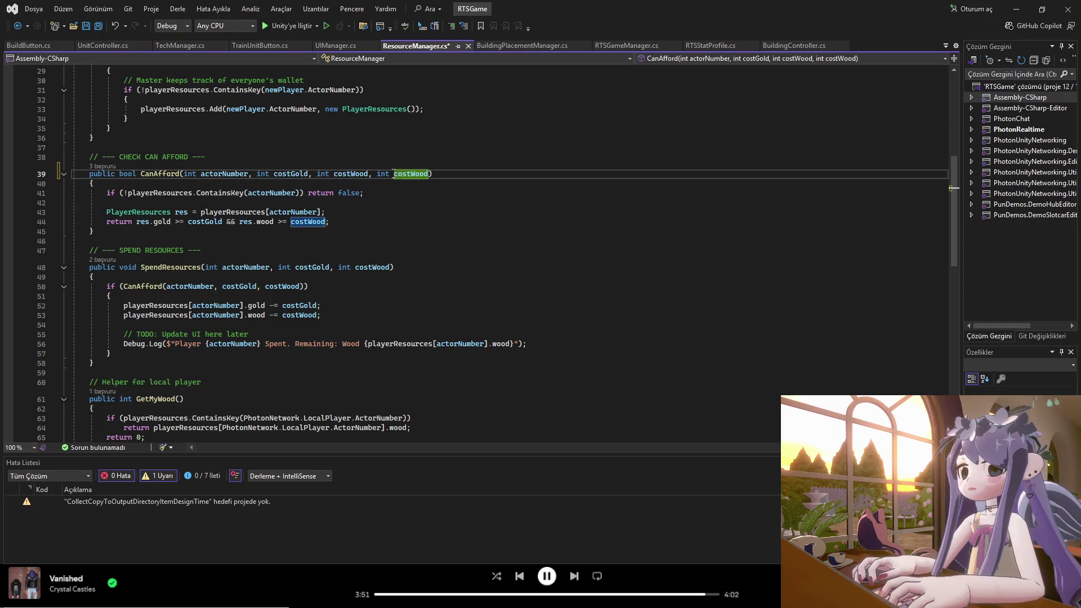
- Rename the duplicated parameter to costStone and duplicate the wood affordability check on line 44
key("ctrl+shift+Right")
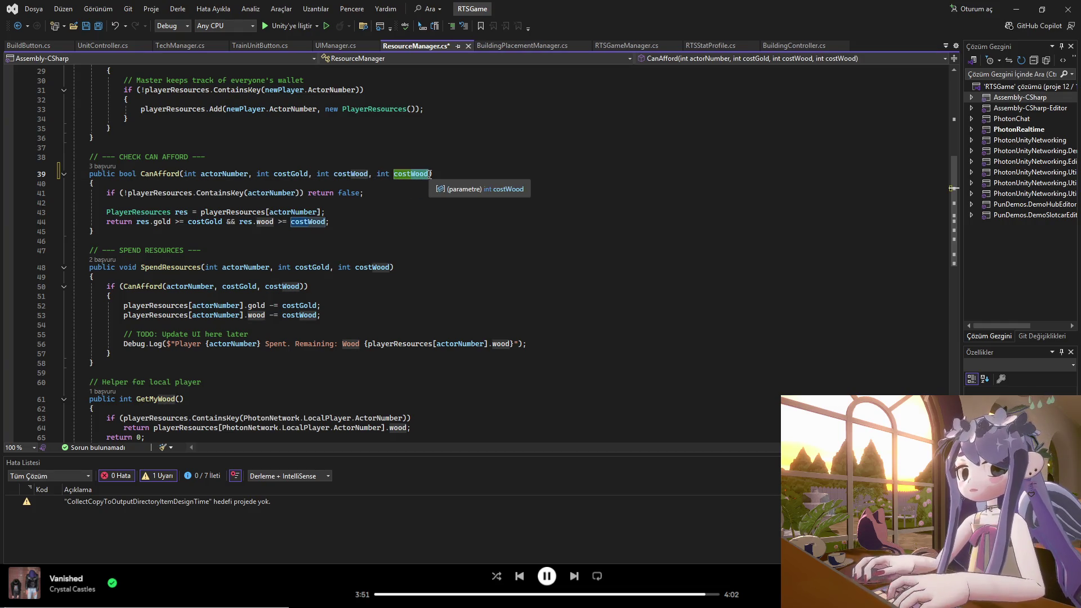
type("Stone")
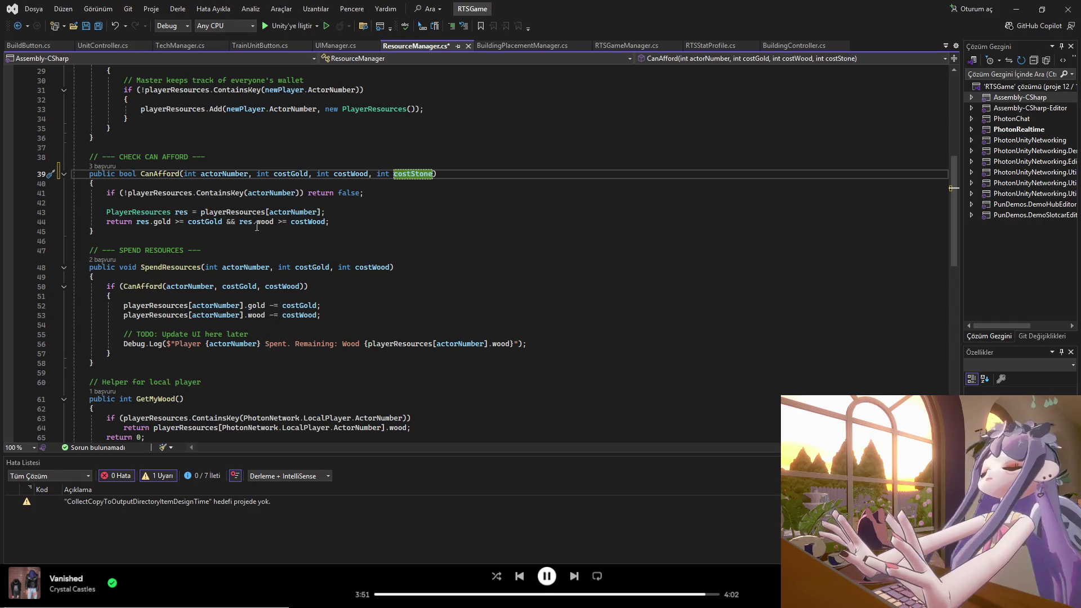
left_click(324, 222)
key("ctrl+shift+Left")
key("ctrl+shift+Left")
key("ctrl+shift+Left")
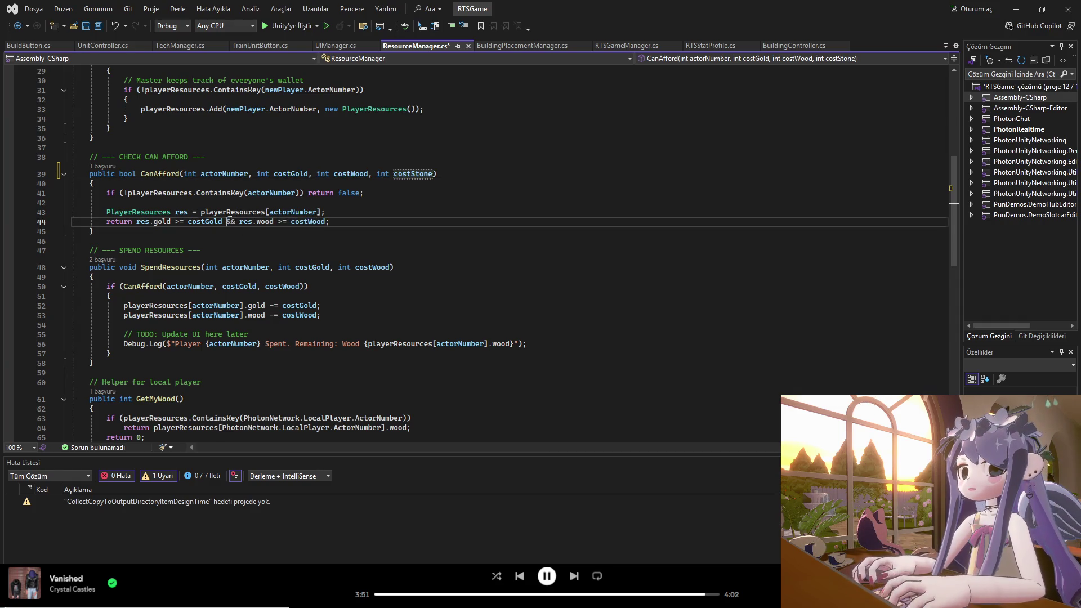
key("ctrl+c")
key("Right")
key("ctrl+v")
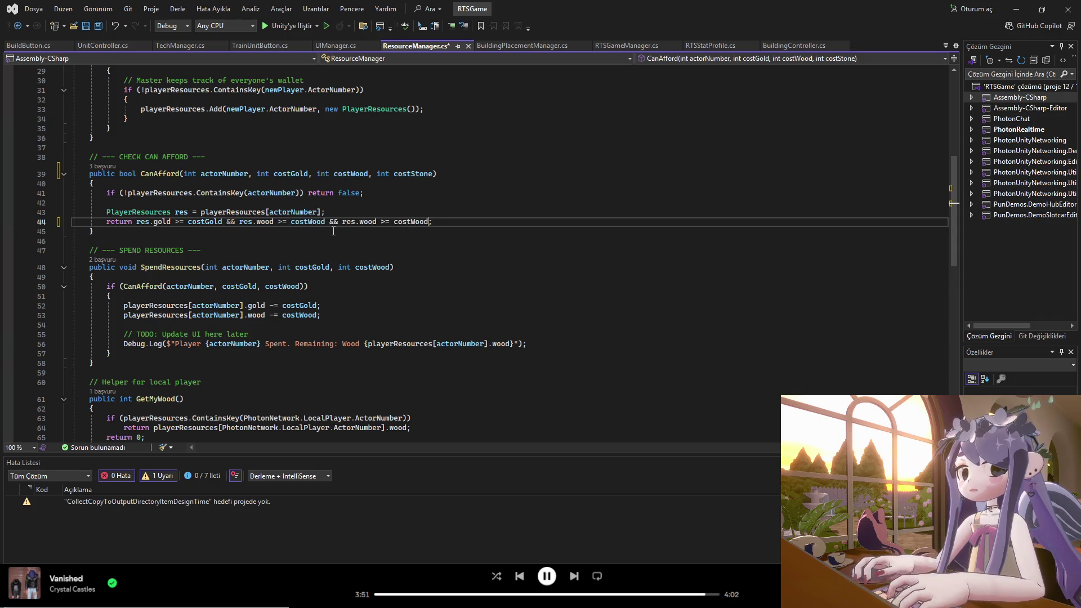
- Turn the copied check into res.stone >= costStone and save ResourceManager.cs
double_click(367, 221)
type("s")
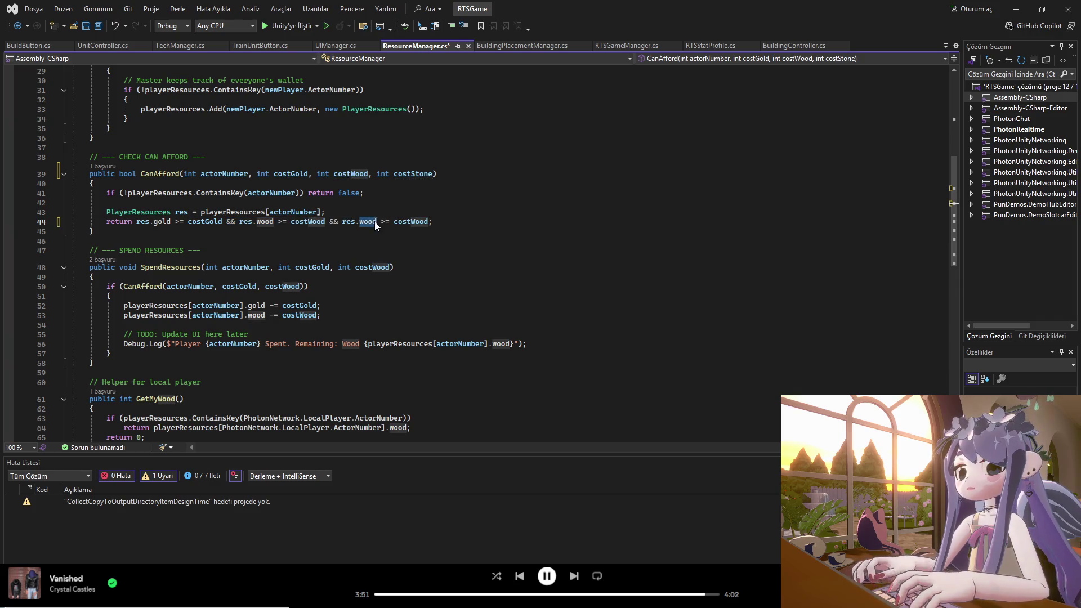
type("tone")
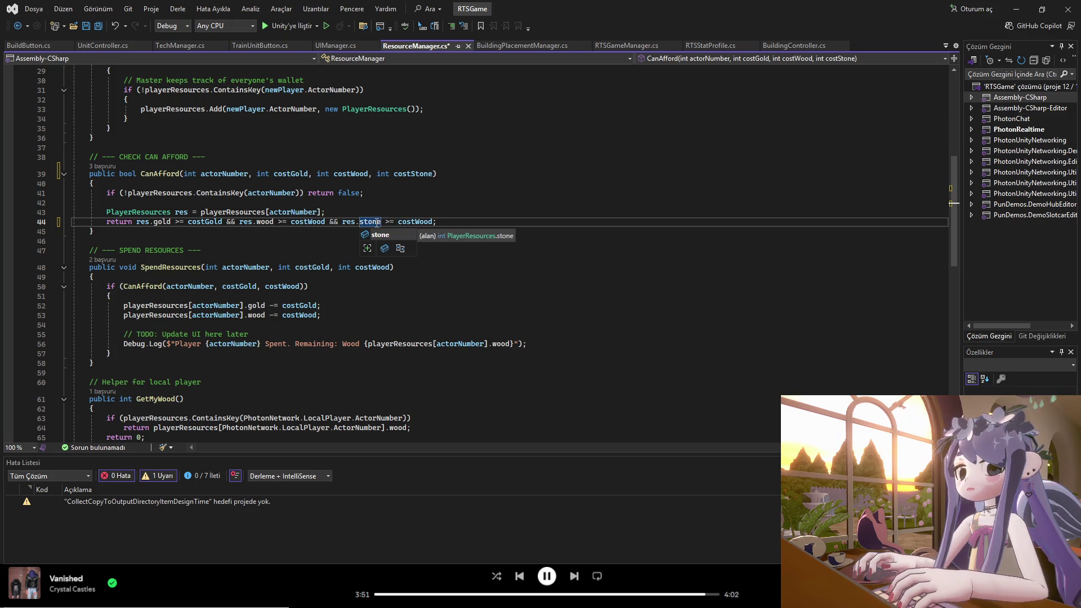
left_click(422, 222)
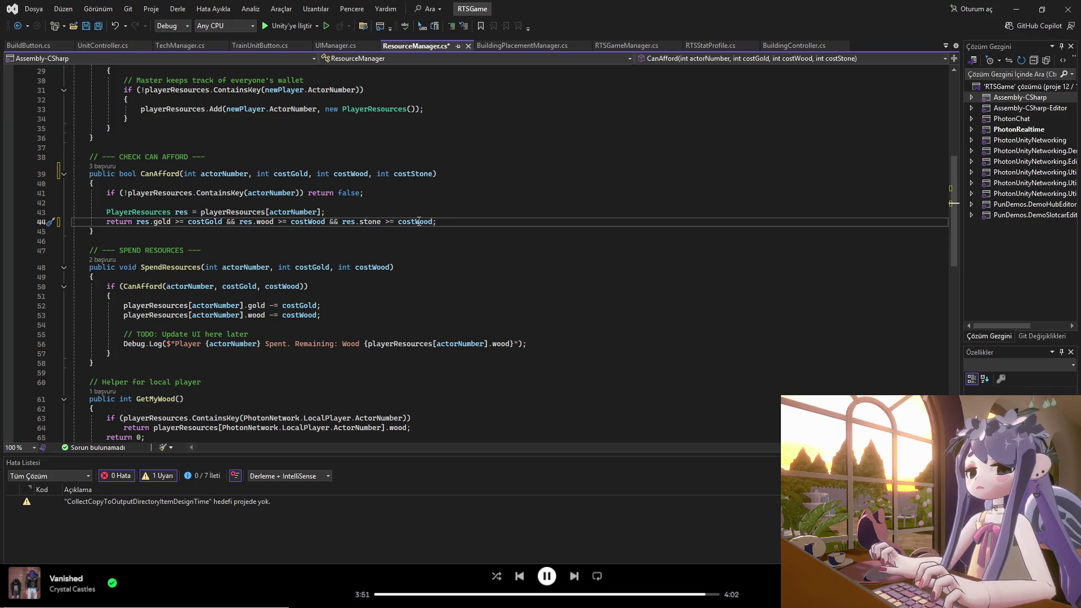
double_click(422, 222)
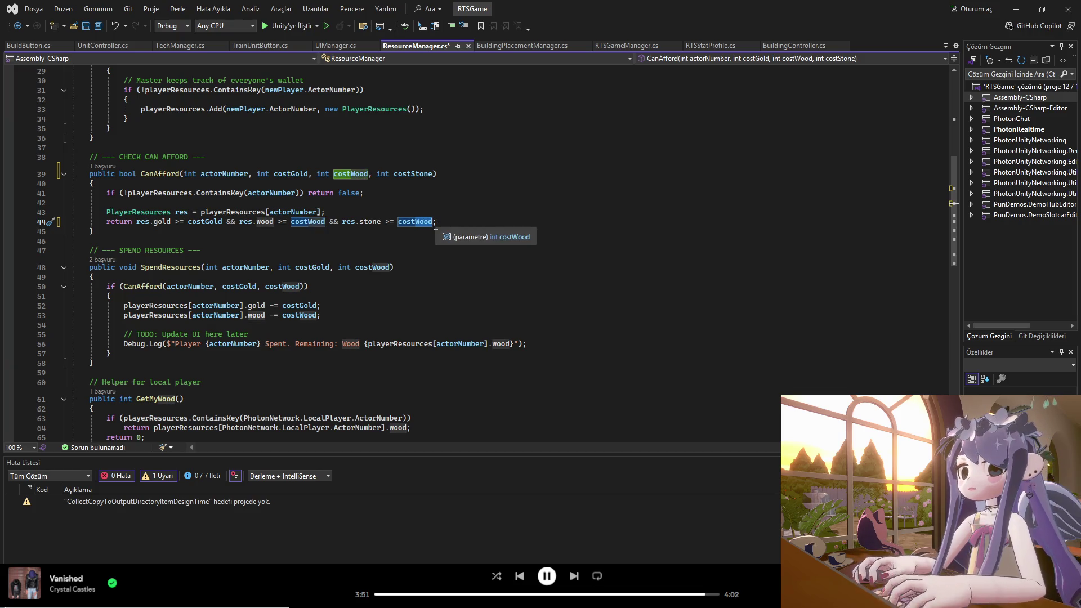
type("costStone")
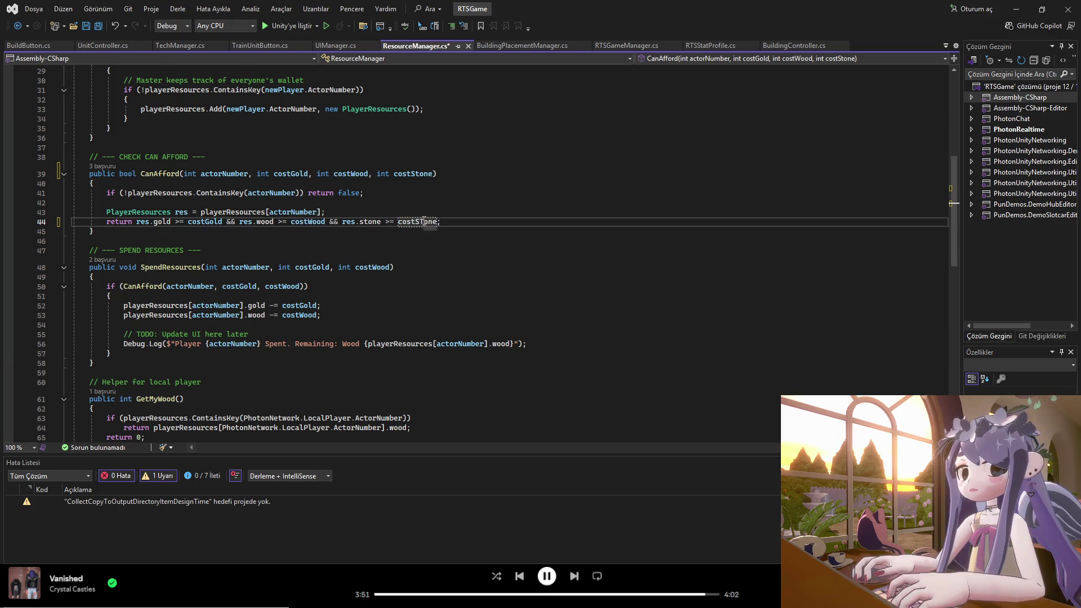
left_click(429, 247)
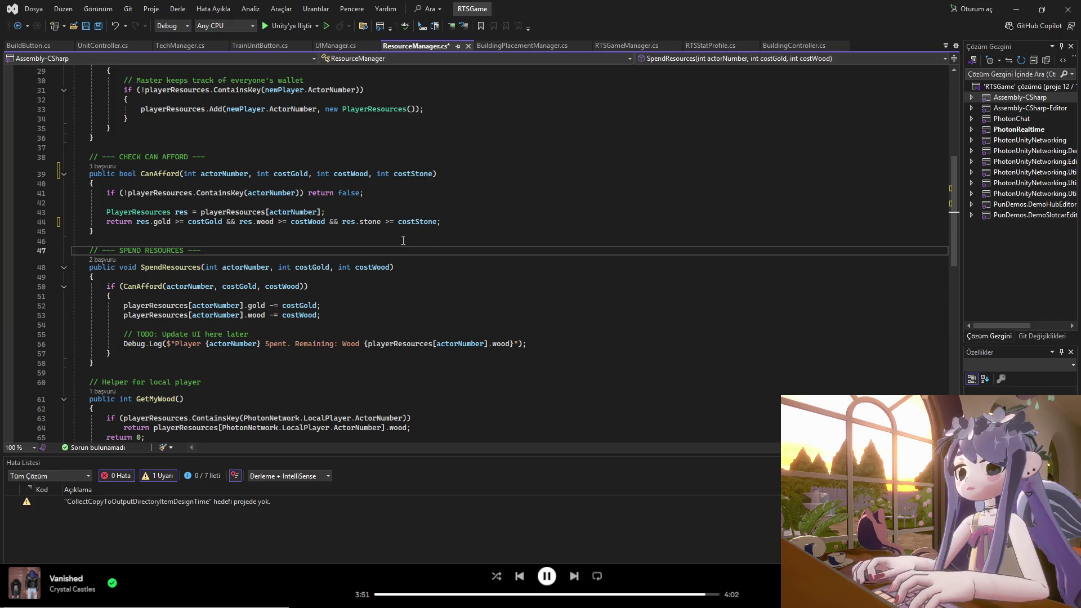
key("ctrl+s")
- Copy CanAfford's costWood and costStone parameters into the SpendResources signature
left_click_drag(435, 173, 333, 174)
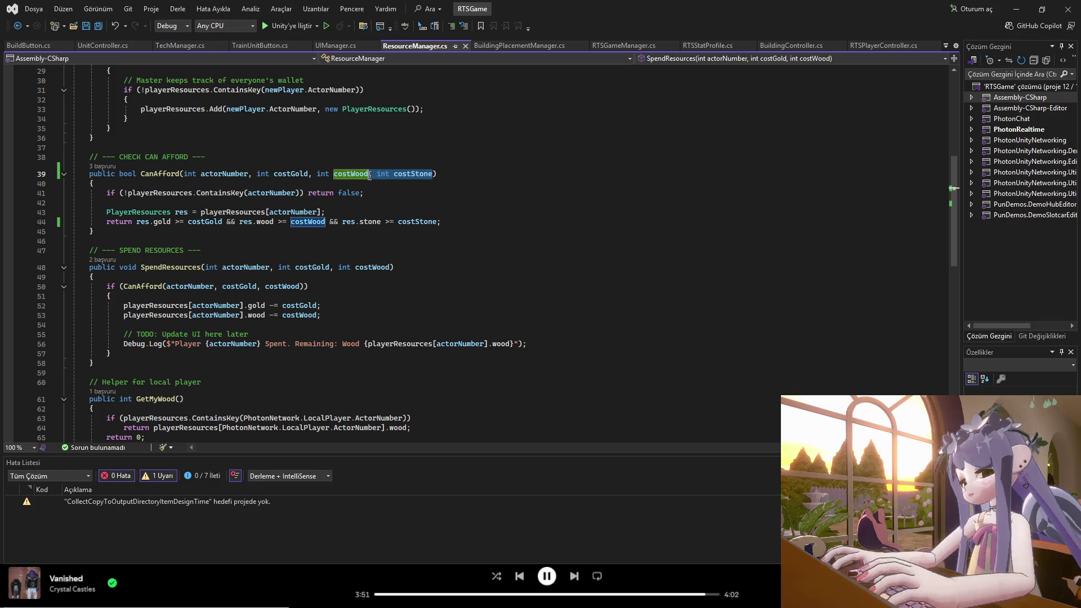
key("ctrl+c")
double_click(387, 267)
key("ctrl+v")
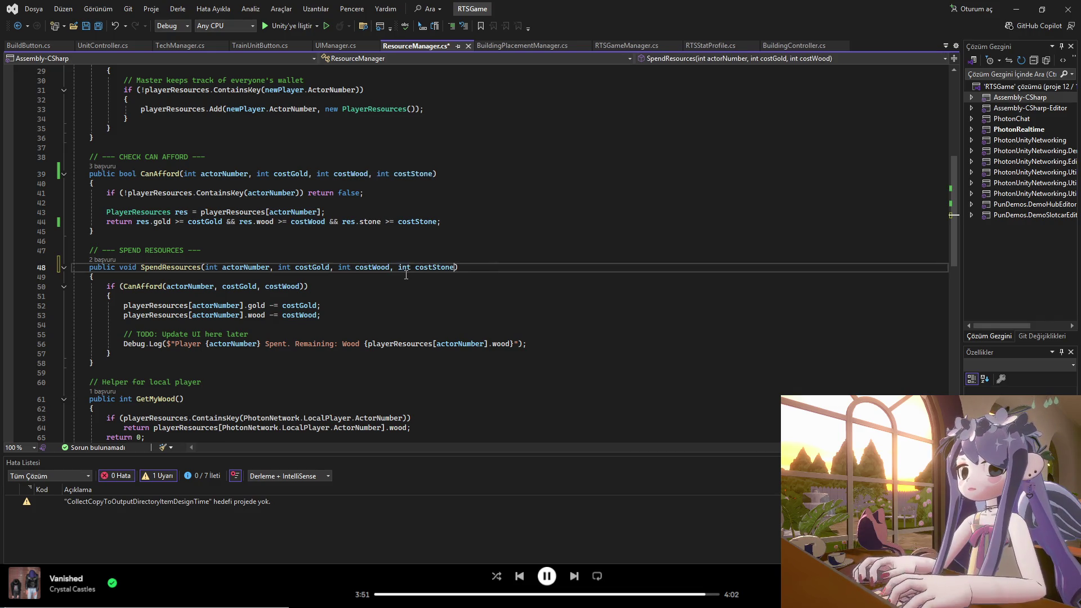
- Duplicate the wood deduction line as stone -= costStone and save the script
left_click(298, 317)
left_click(327, 314)
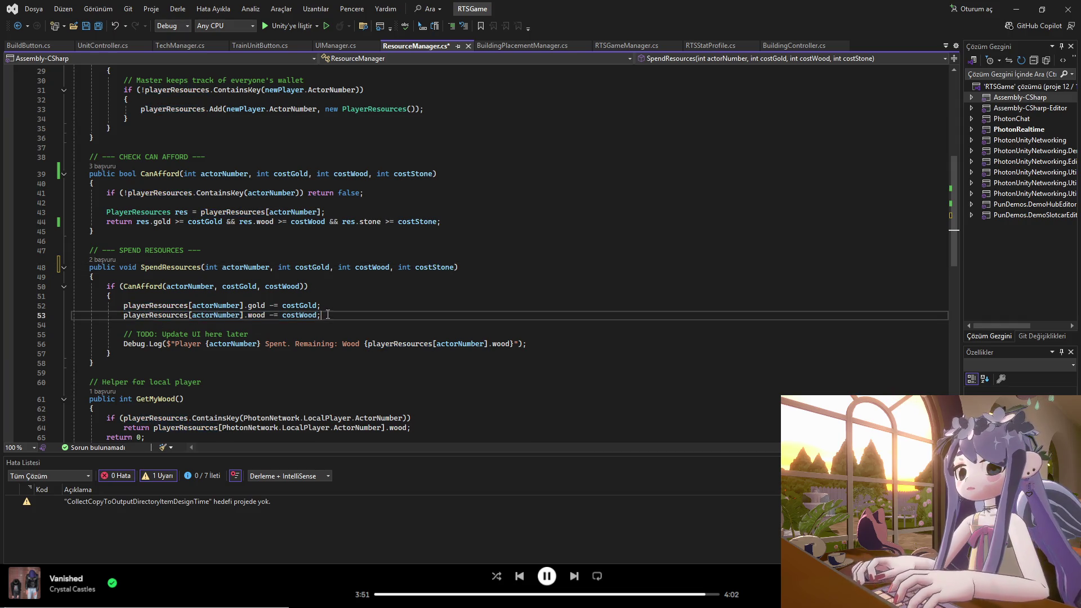
key("ctrl+d")
double_click(257, 324)
type("stone")
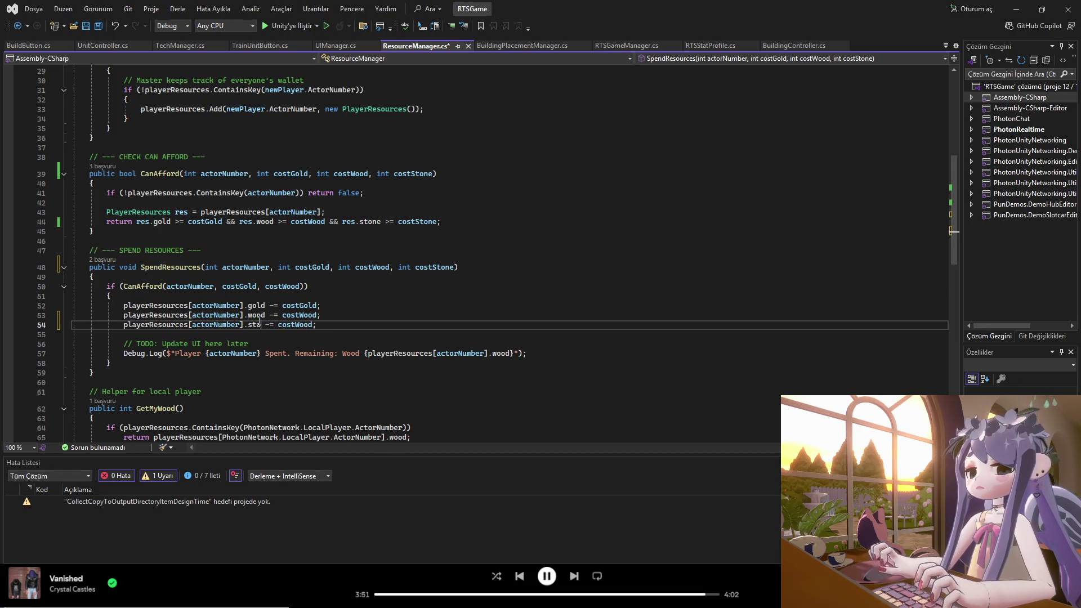
double_click(424, 267)
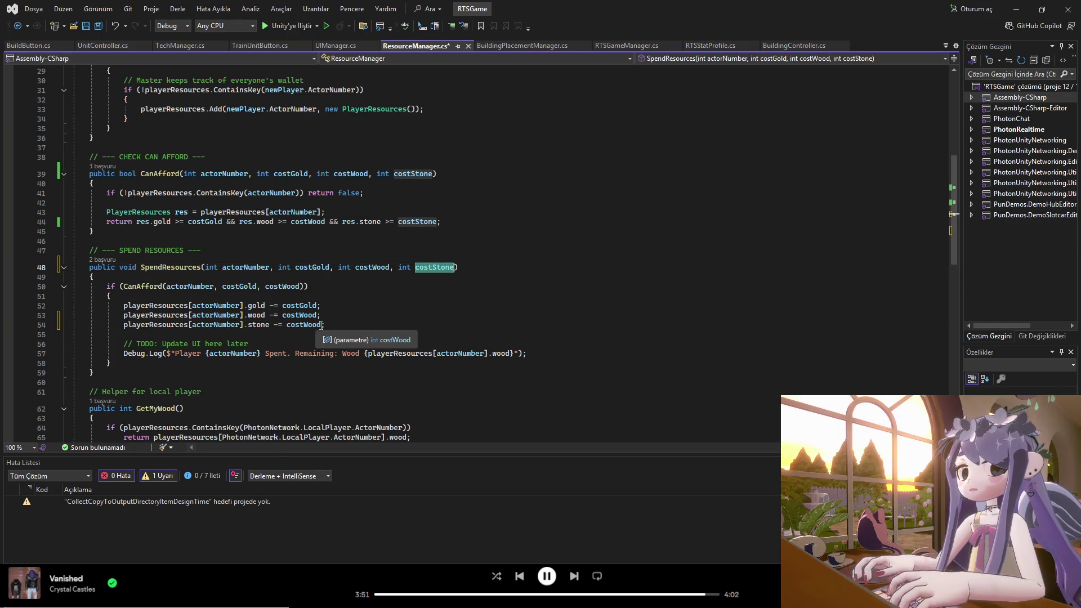
key("ctrl+c")
double_click(304, 325)
key("ctrl+v")
key("ctrl+s")
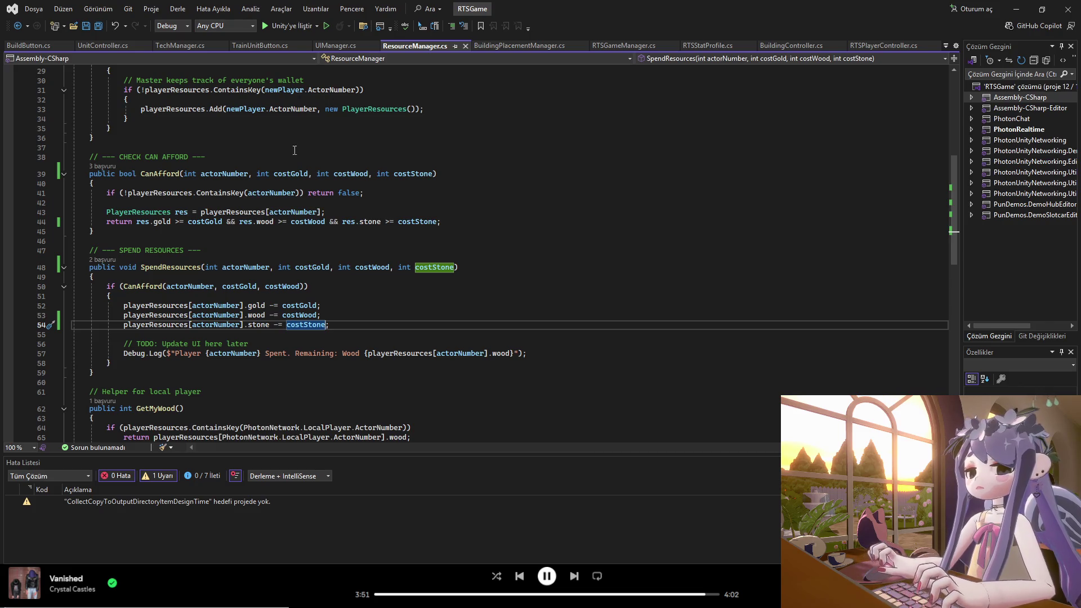
- Check PlayerResources' starting stone, then pass costStone to the CanAfford call and save
scroll(954, 211, "up", 10)
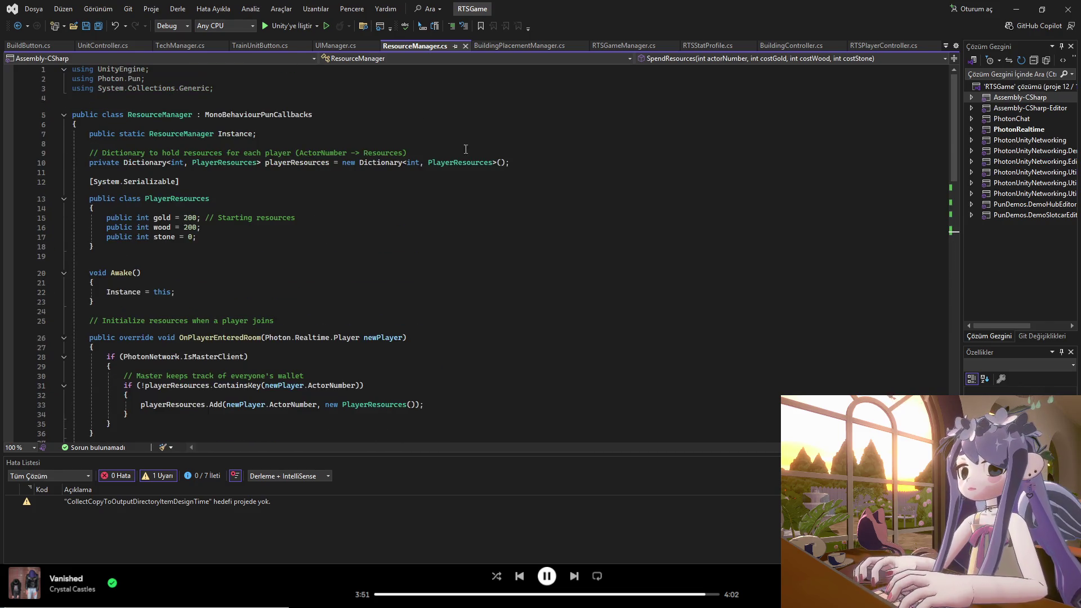
left_click(192, 237)
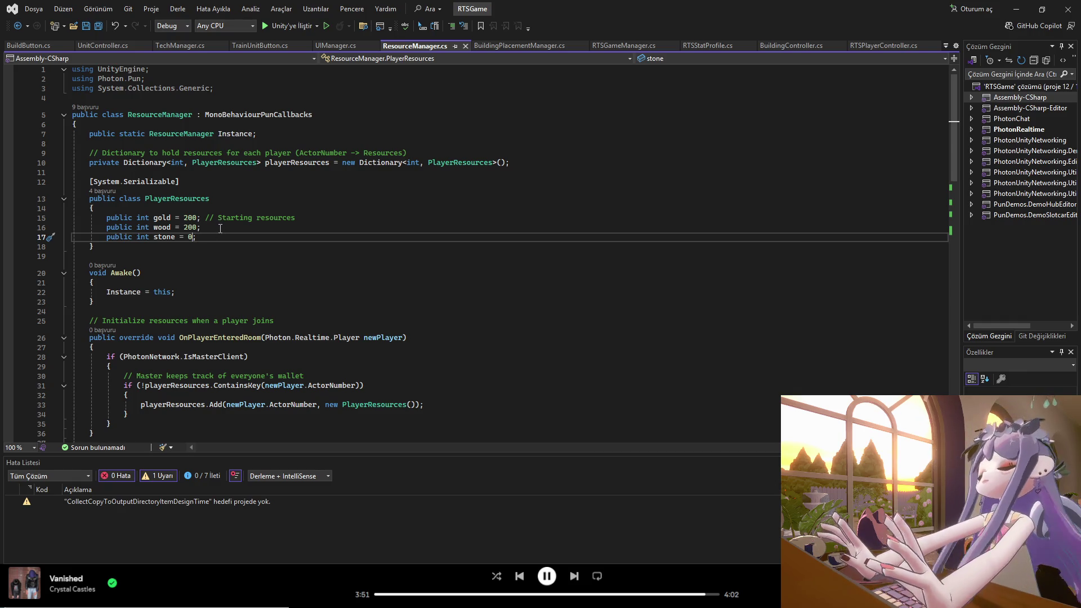
mouse_move(951, 141)
left_mouse_down()
mouse_move(901, 343)
mouse_move(903, 266)
left_mouse_up()
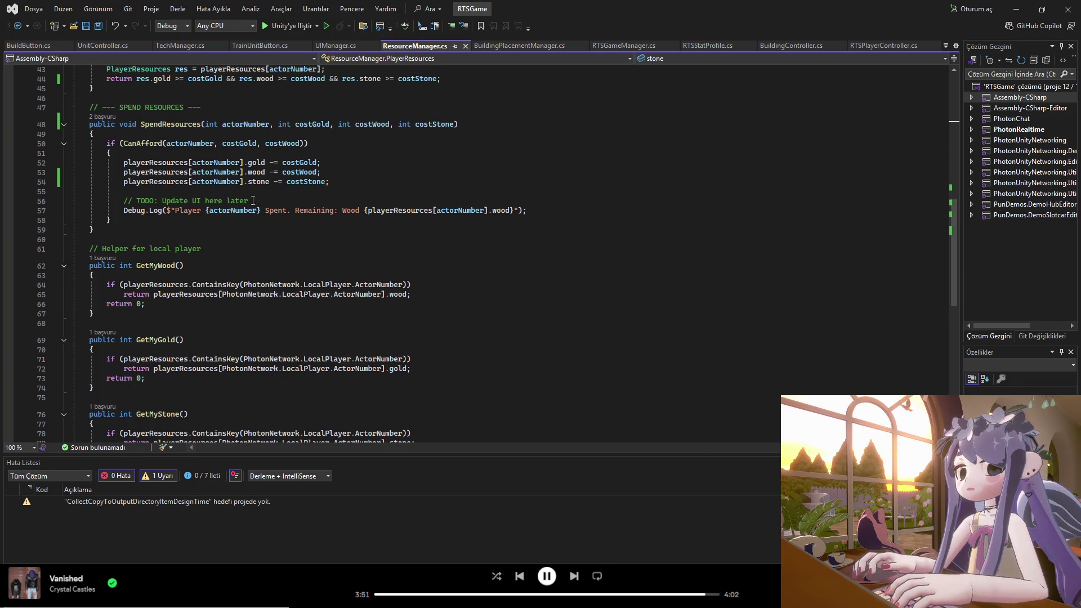
left_click(451, 124)
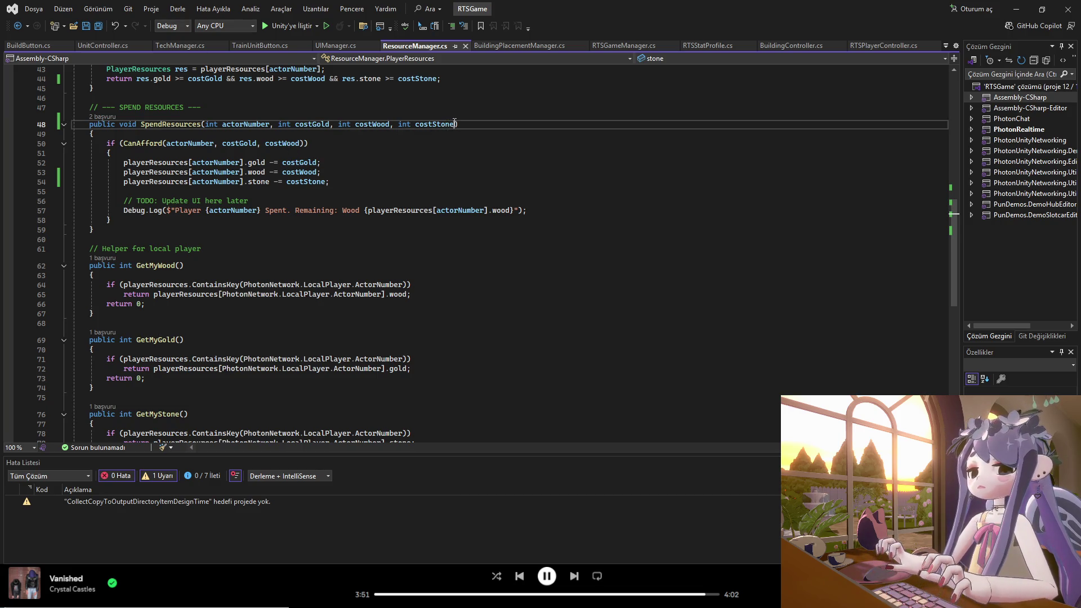
left_click(302, 143)
type(", costStone")
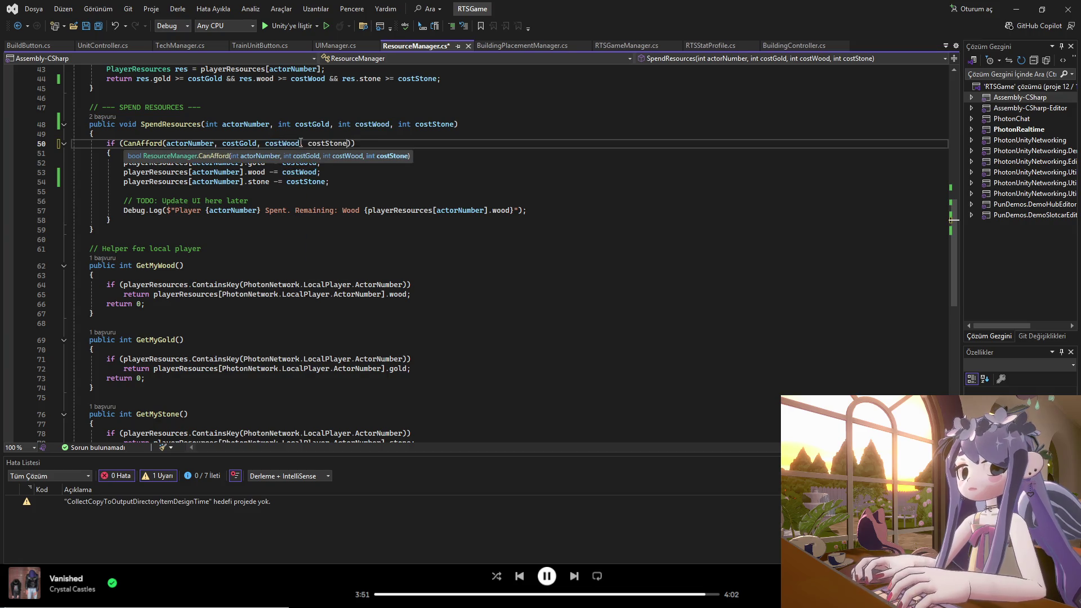
key("ctrl+s")
left_click(307, 240)
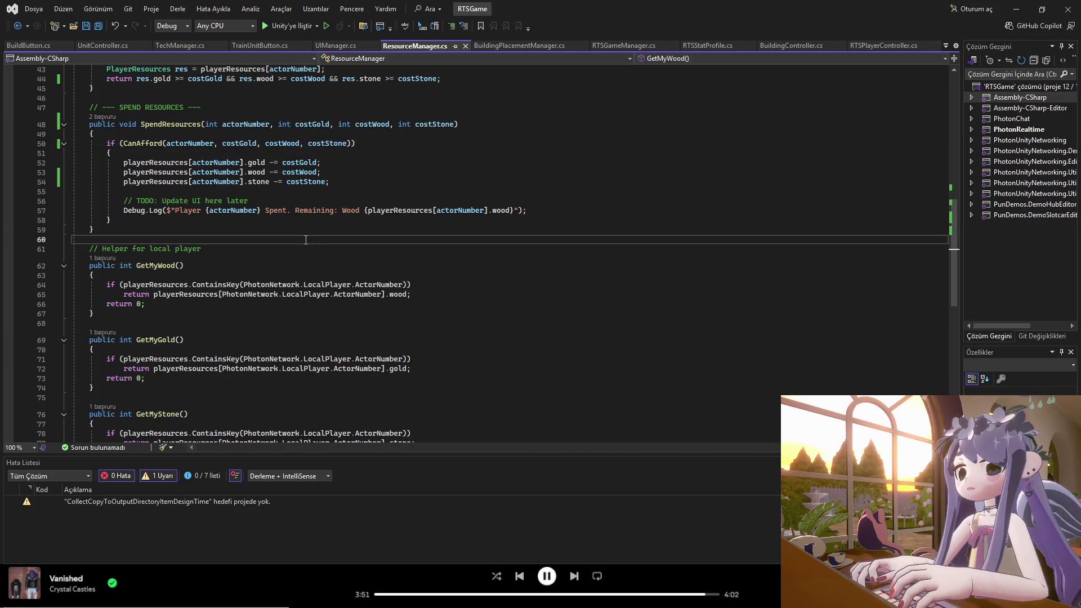
scroll(307, 241, "down", 5)
scroll(325, 293, "up", 9)
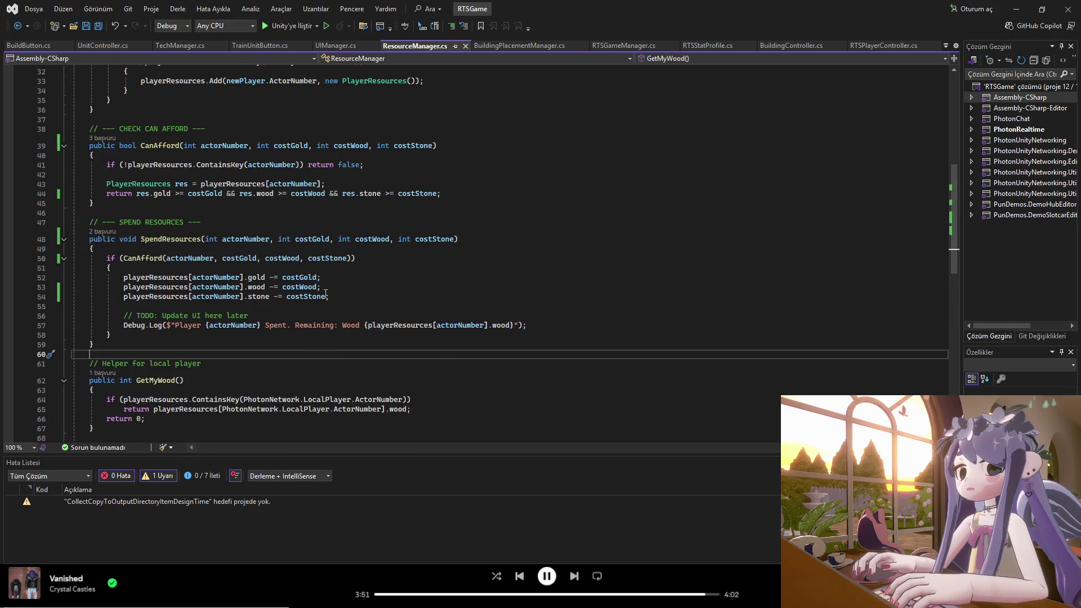
scroll(325, 284, "up", 4)
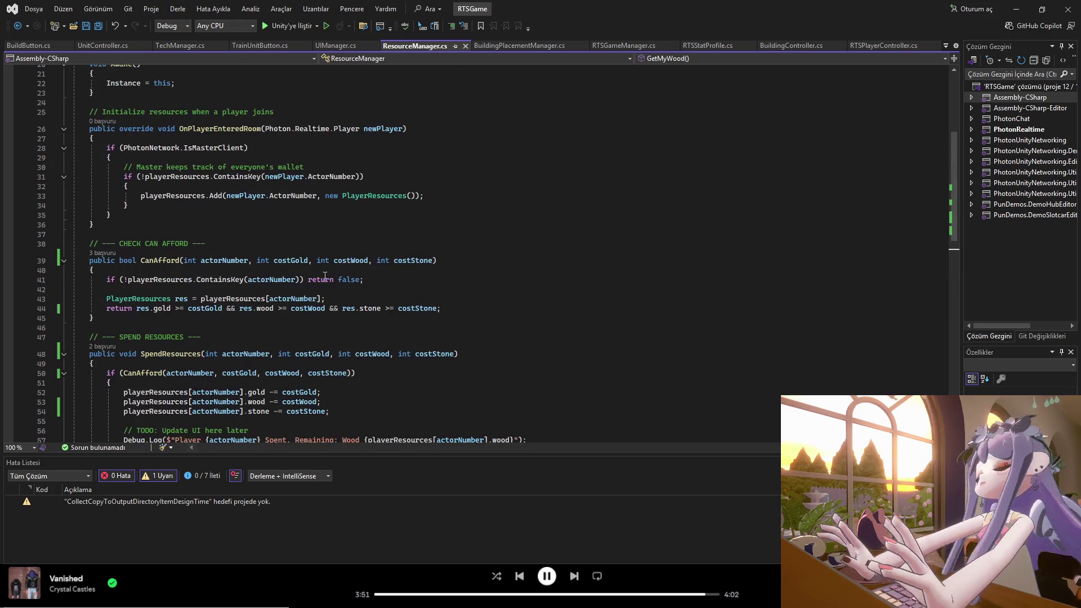
scroll(338, 246, "up", 5)
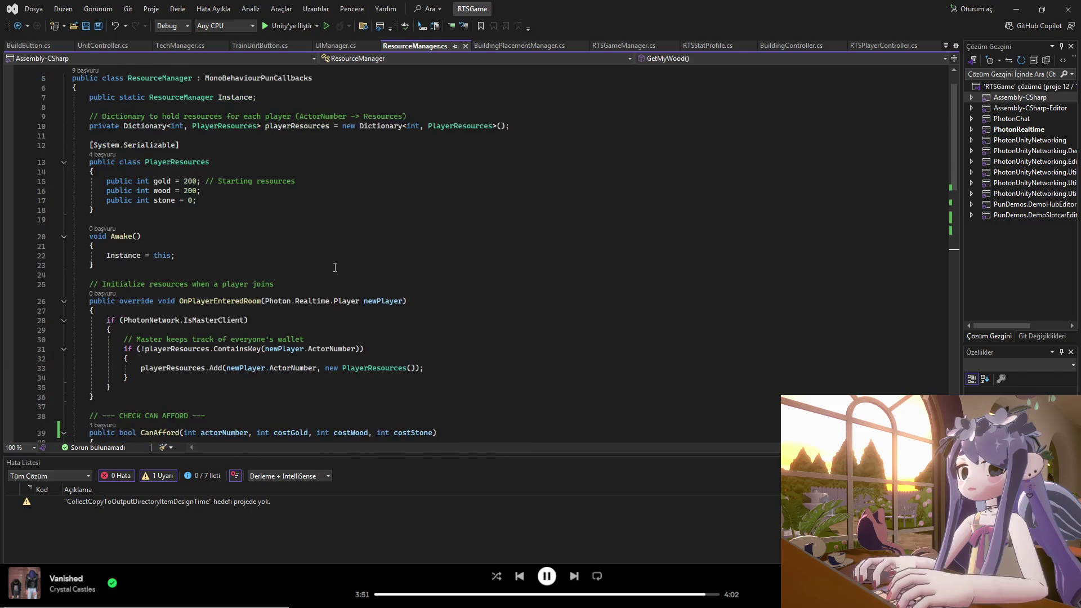
scroll(246, 240, "up", 2)
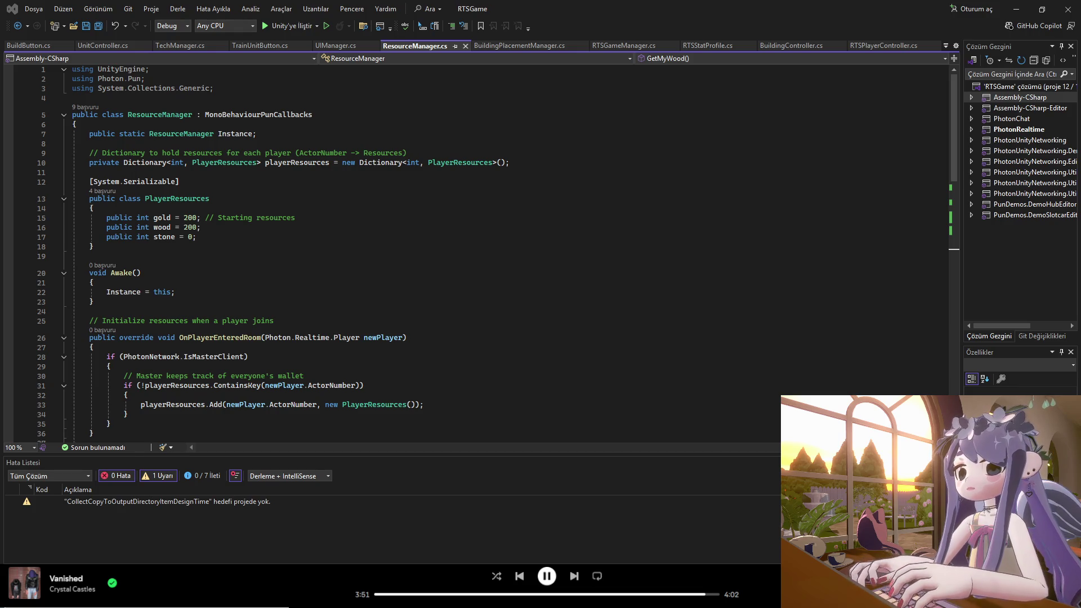
left_click(268, 314)
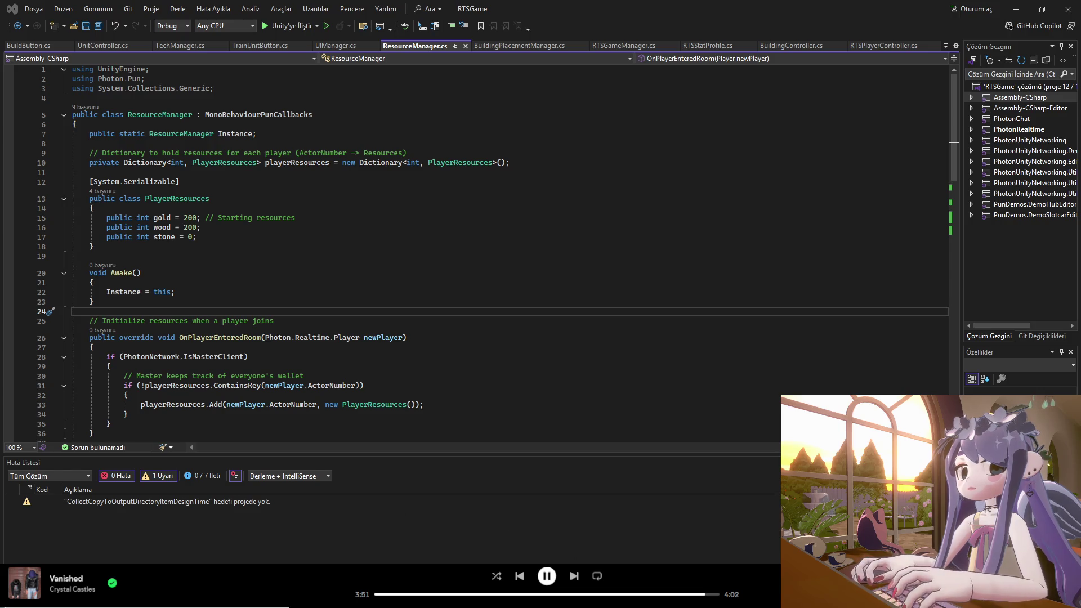
mouse_move(725, 607)
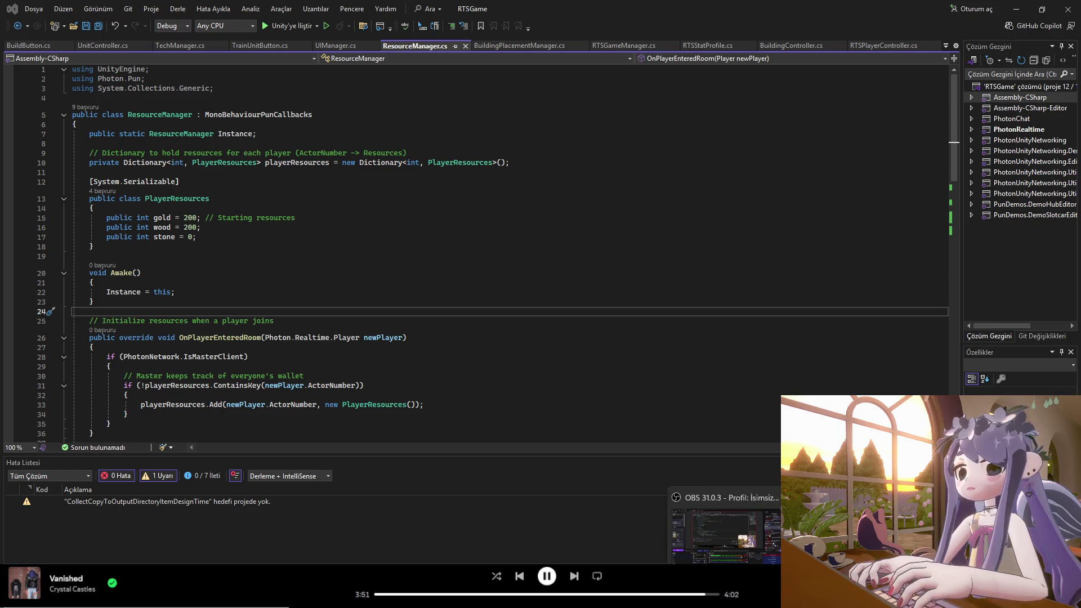
left_click(698, 605)
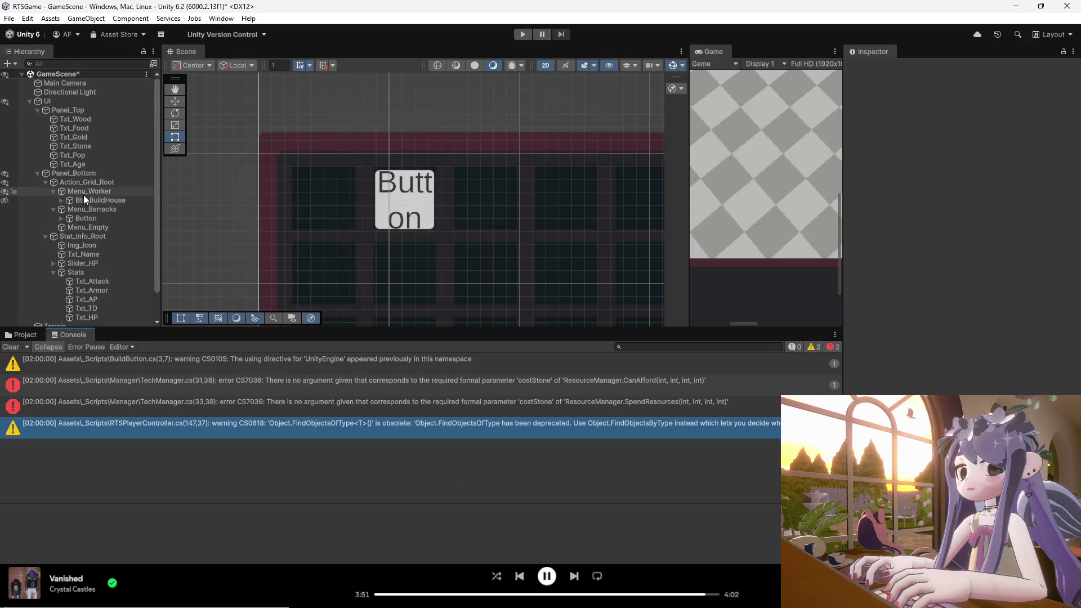
- Inspect Btn_BuildHouse, Menu_Worker, and Menu_Barracks with its placeholder Button
scroll(105, 242, "down", 2)
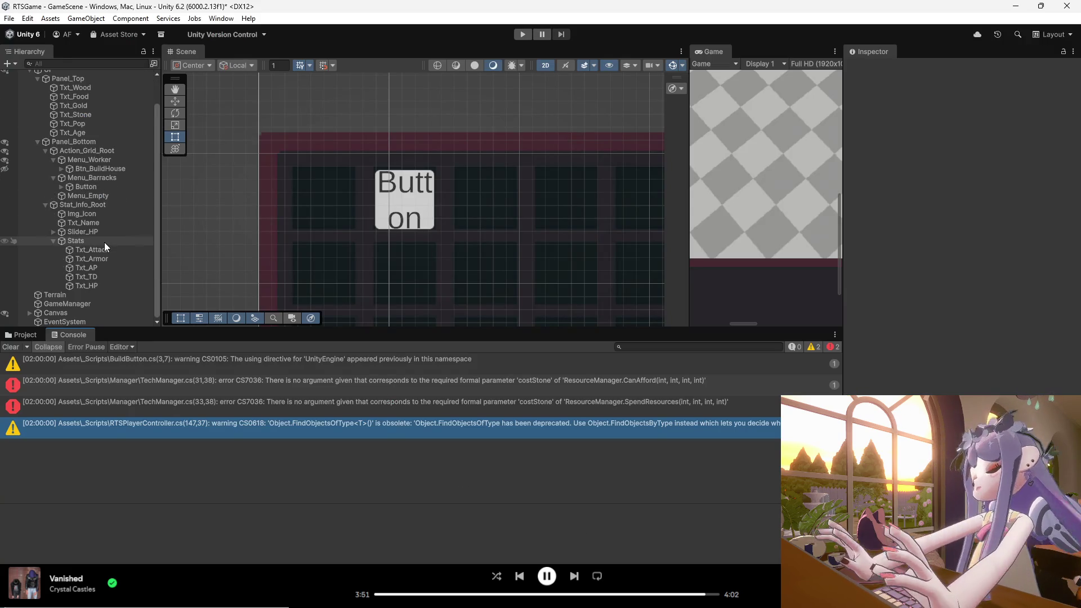
scroll(104, 242, "up", 2)
left_click(94, 204)
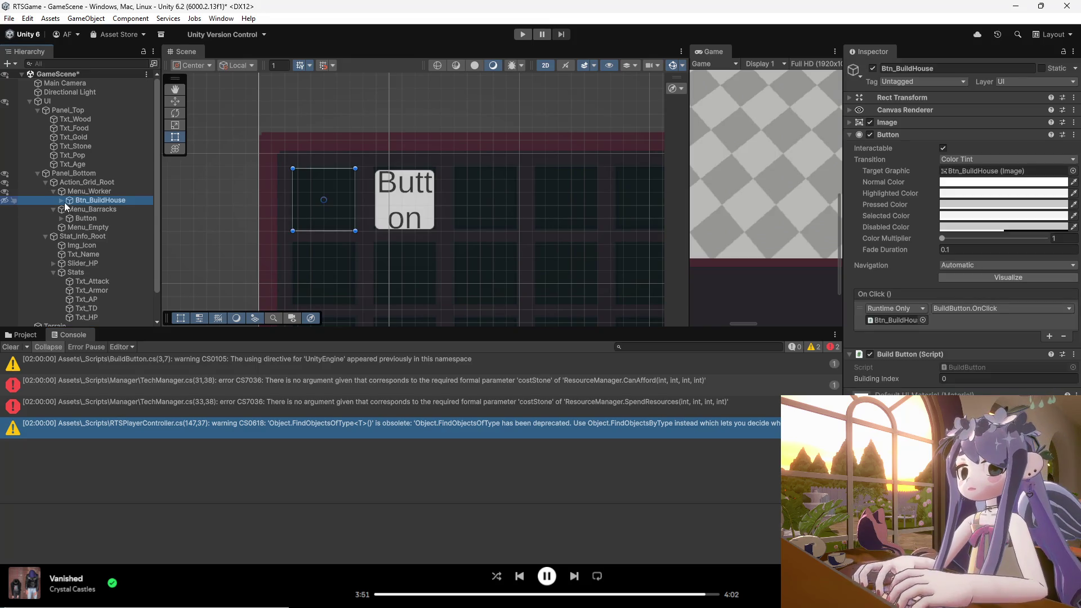
left_click(6, 192)
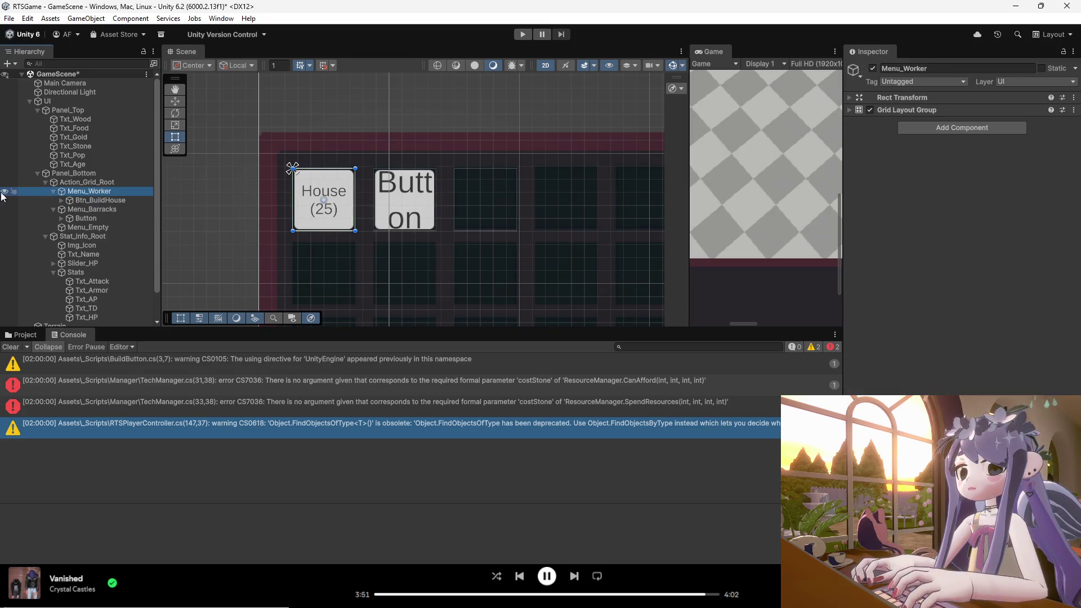
left_click(85, 218)
left_click(406, 218)
left_click(100, 209)
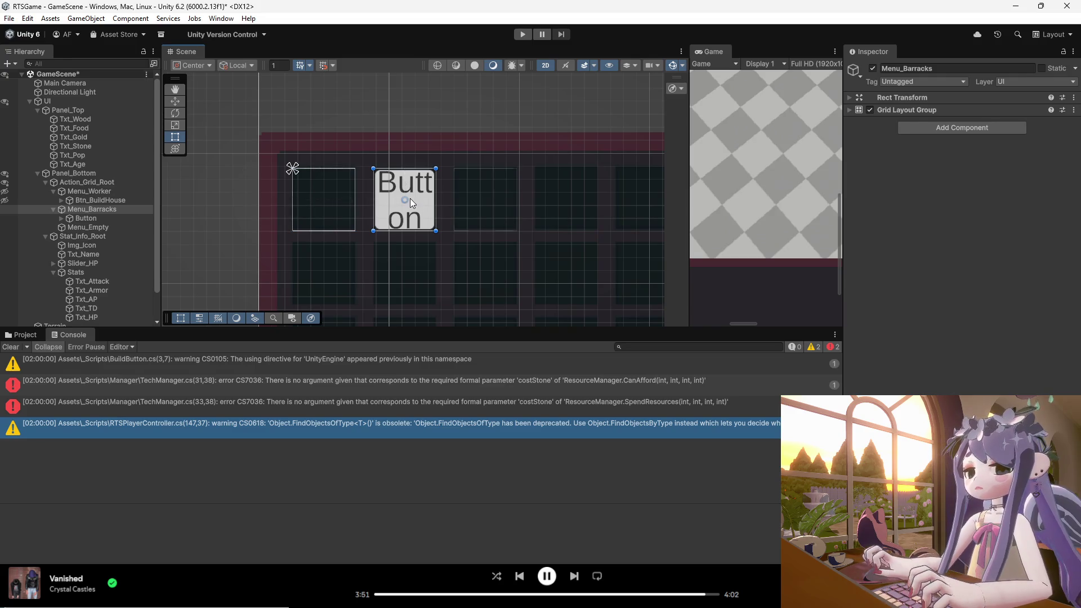
left_click(410, 203)
left_click(110, 197)
left_click(393, 201)
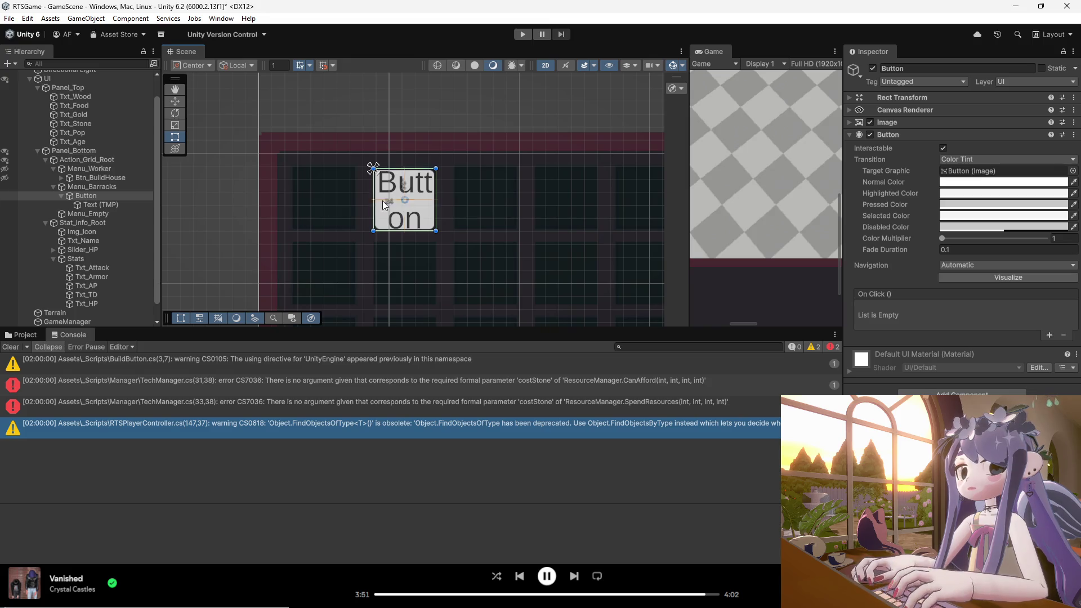
left_click(94, 187)
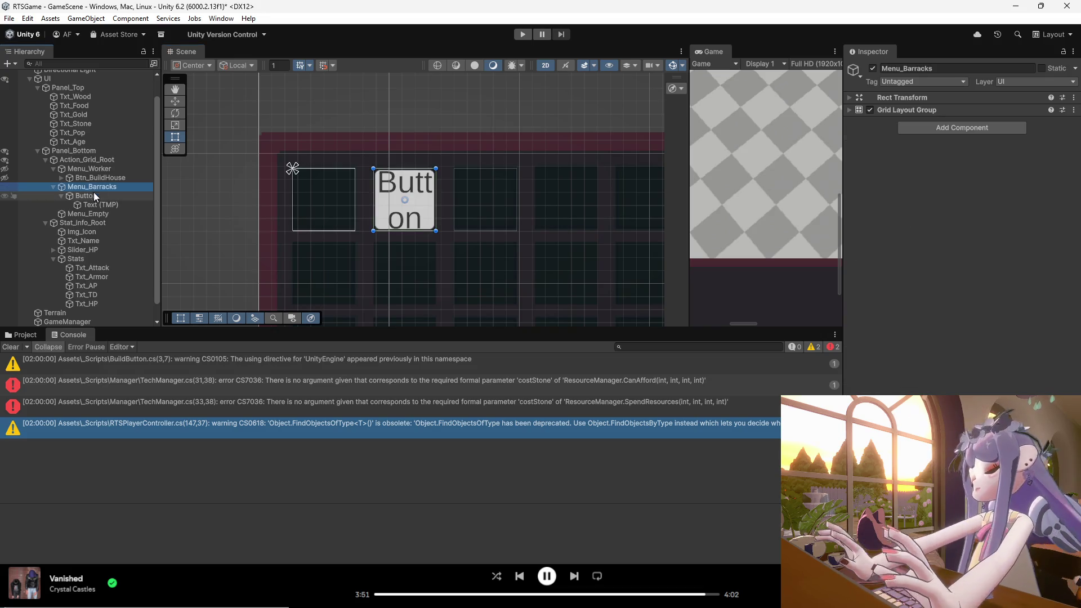
- Expand Menu_Barracks' Grid Layout Group (48 cells, 14 spacing, 5 columns) and select the button label
left_click(850, 110)
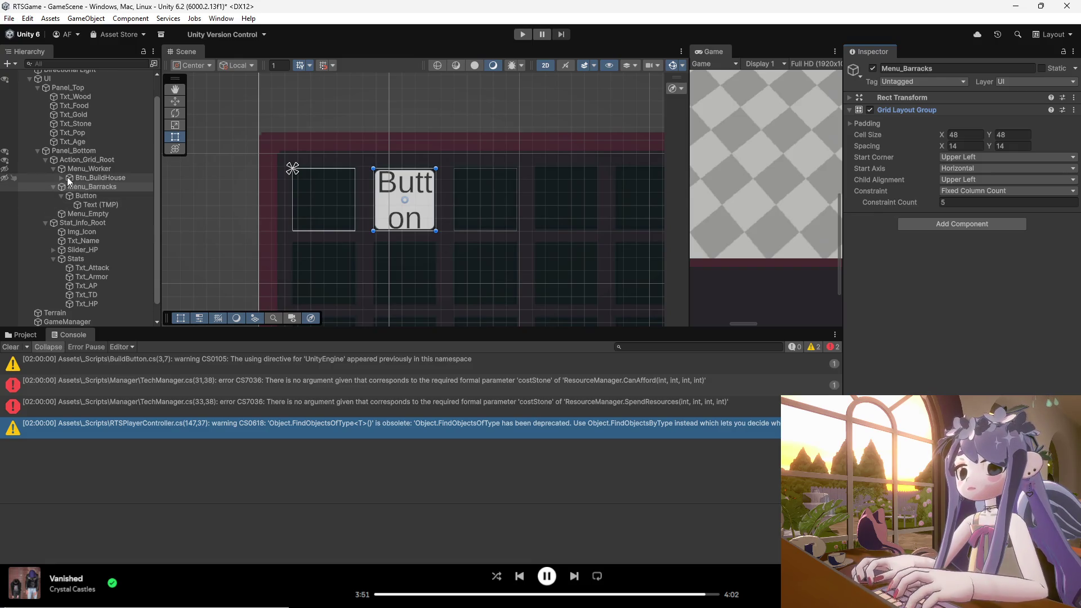
left_click(80, 195)
left_click(383, 201)
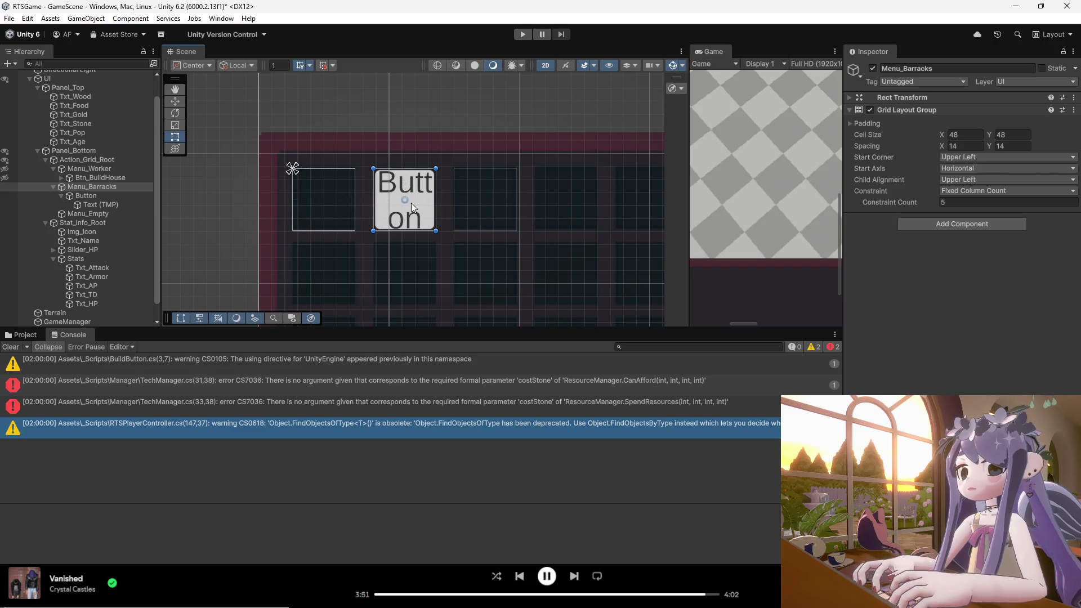
left_click(416, 210)
left_click(420, 212)
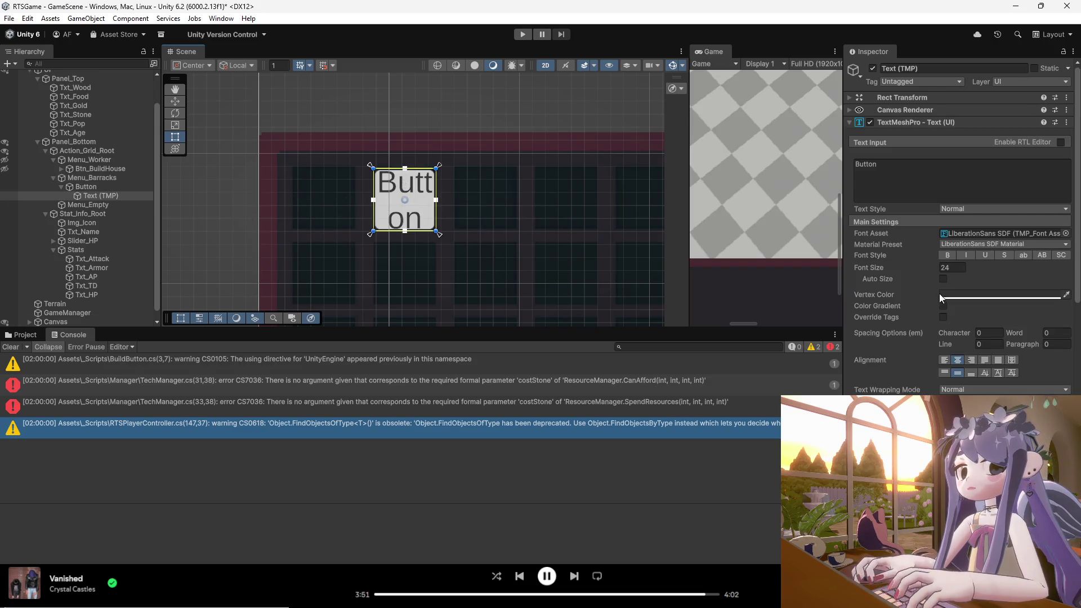
- Set the Text (TMP) label's font size to 12 and undo an accidental label move
left_click(955, 268)
type("12")
left_click(454, 231)
left_click(413, 218)
mouse_move(413, 217)
left_mouse_down()
mouse_move(333, 216)
mouse_move(398, 214)
left_mouse_up()
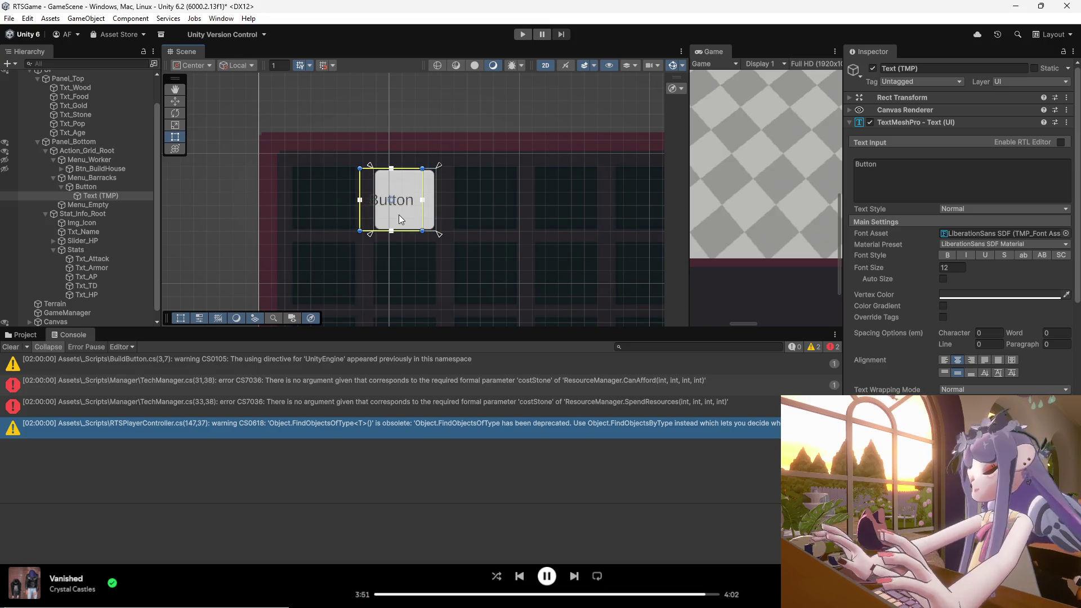
key("ctrl+z")
key("ctrl+z")
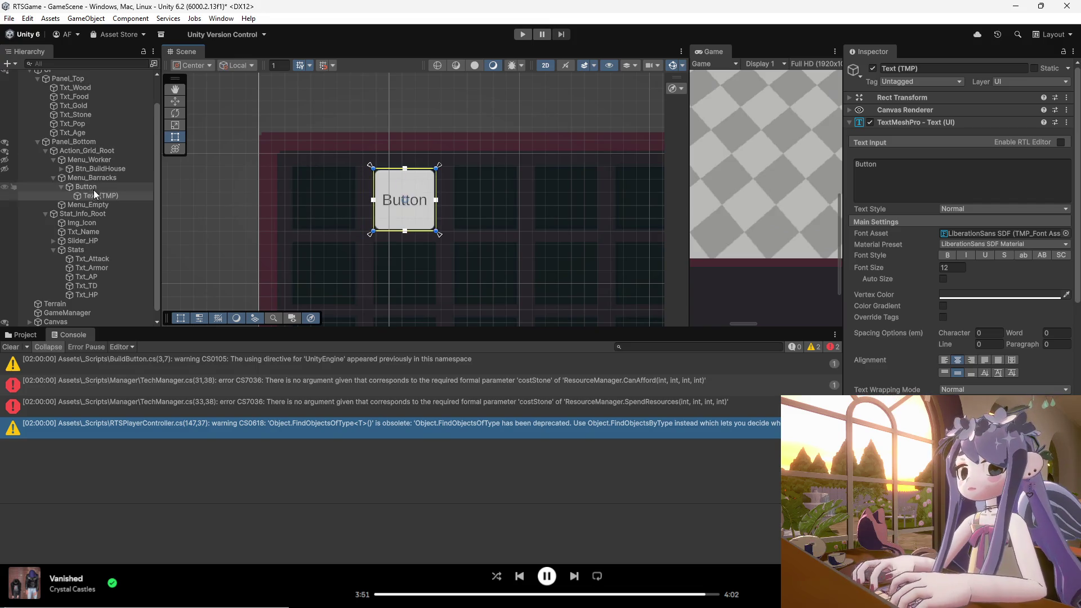
left_click(94, 187)
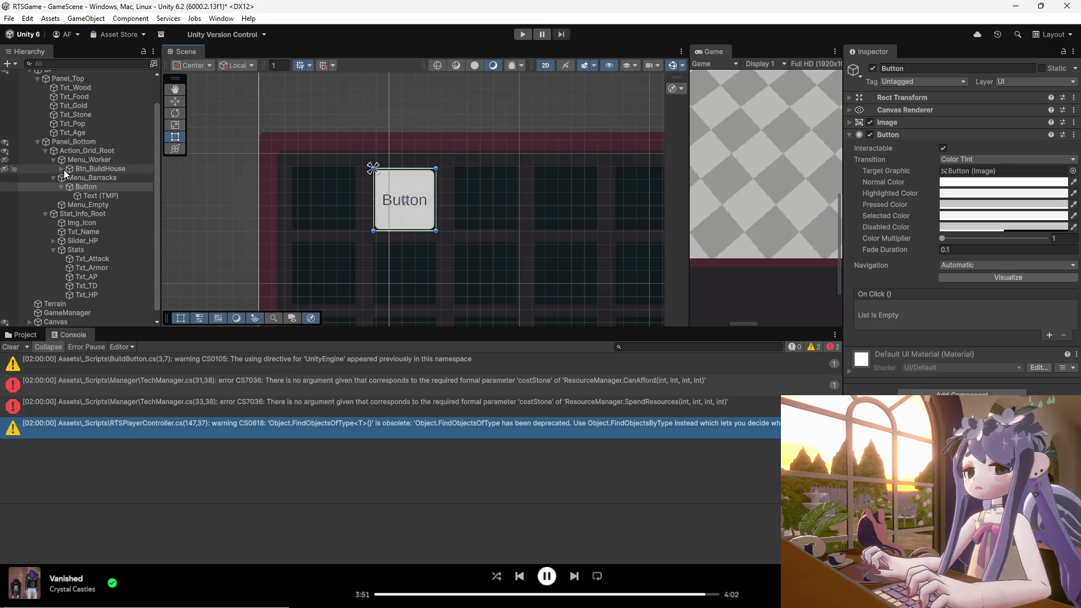
- Compare the Menu_Worker and Menu_Barracks pages, then bring up the barracks Button's actions menu
left_click(81, 160)
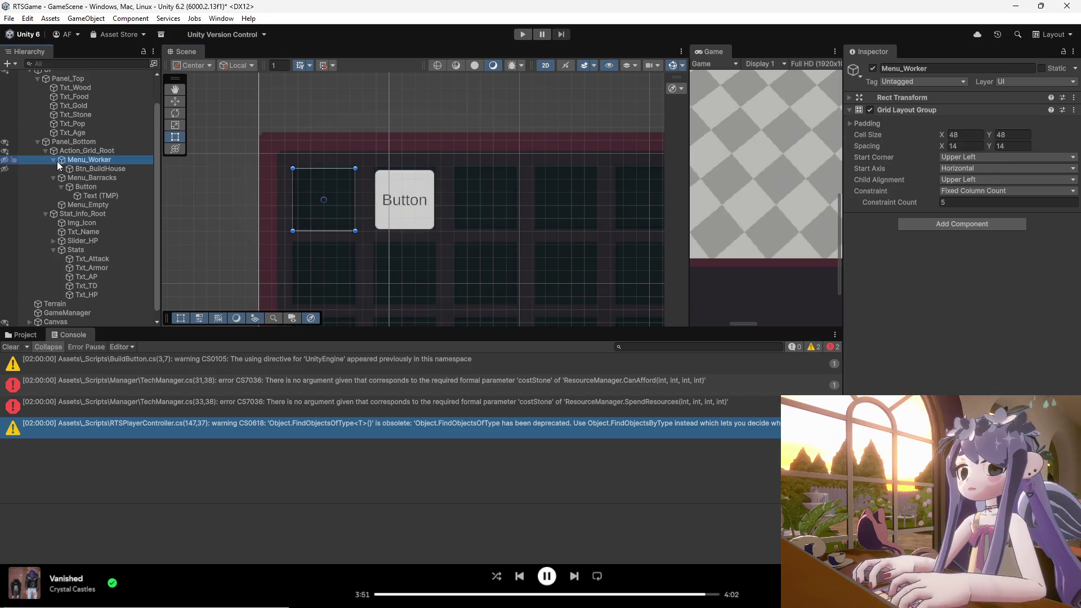
left_click(90, 178)
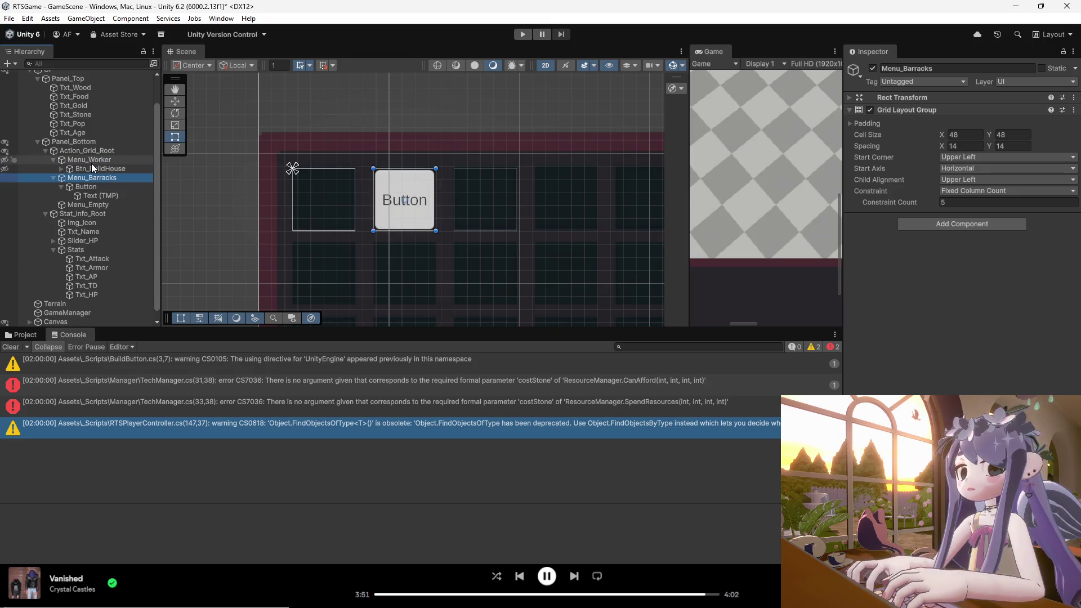
left_click(92, 163)
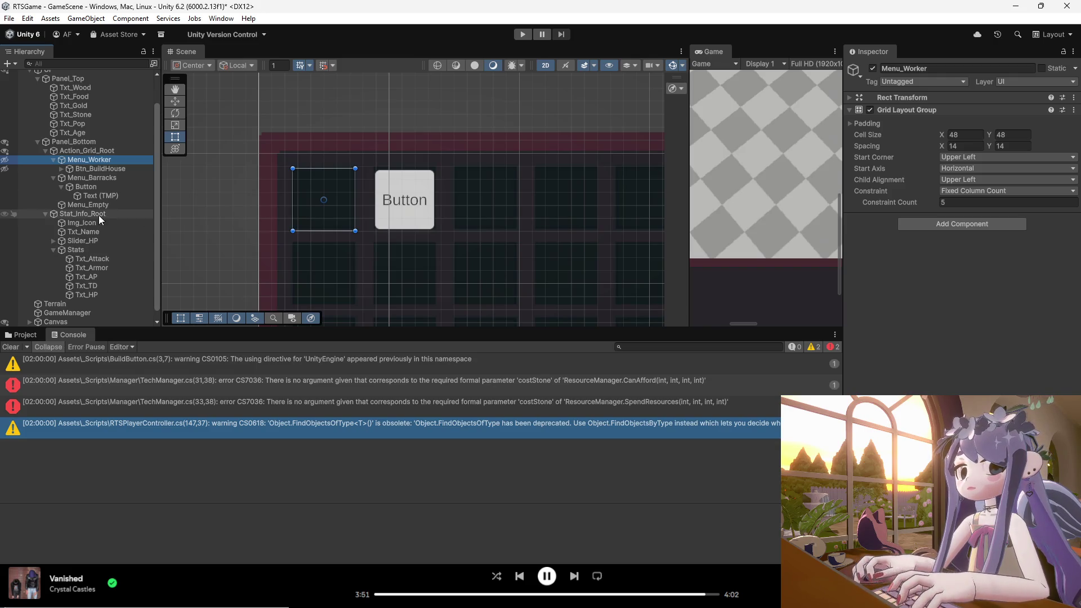
left_click(99, 186)
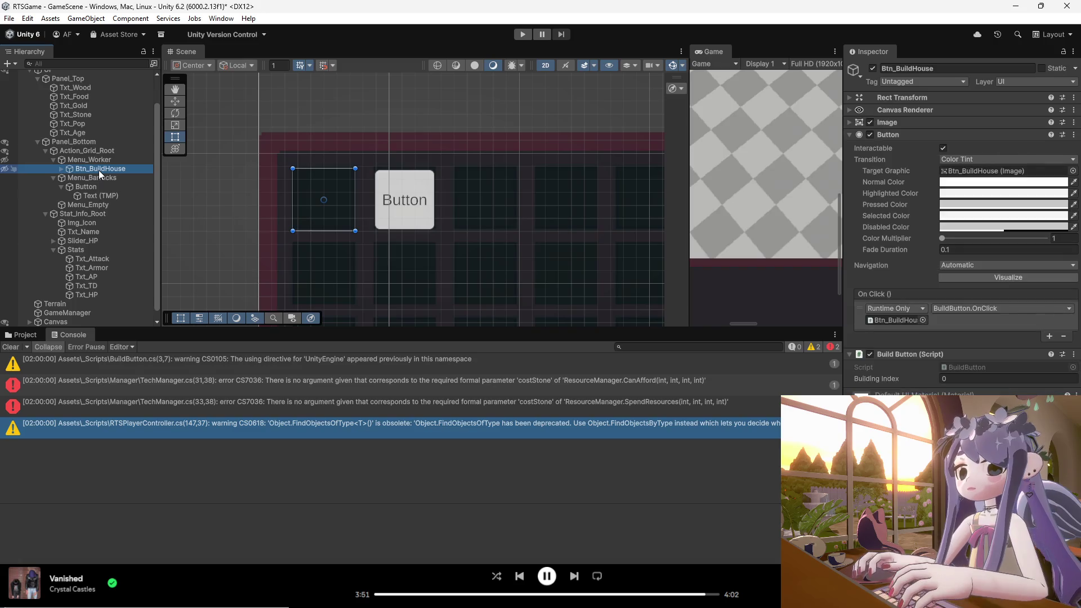
right_click(98, 187)
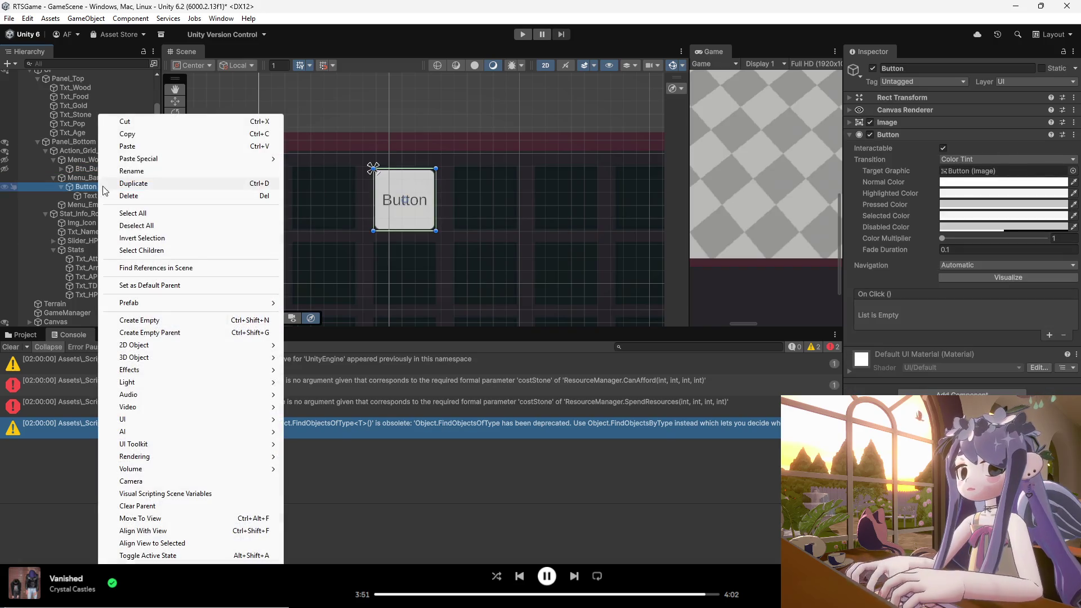
- Delete the placeholder Button and its text label from Menu_Barracks
left_click(137, 196)
left_click(97, 187)
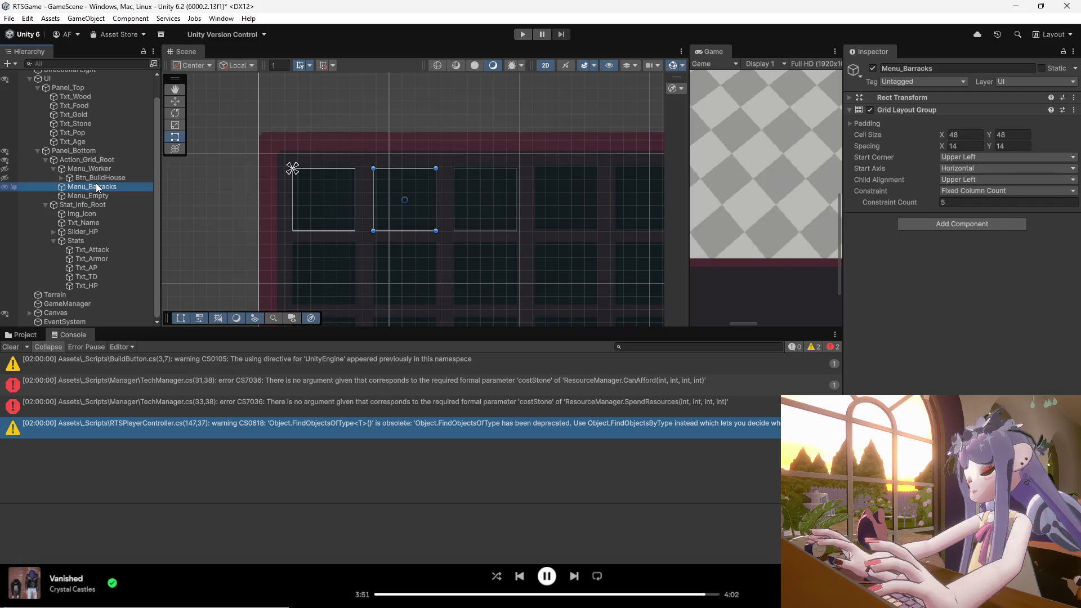
left_click(401, 203)
key("ctrl+z")
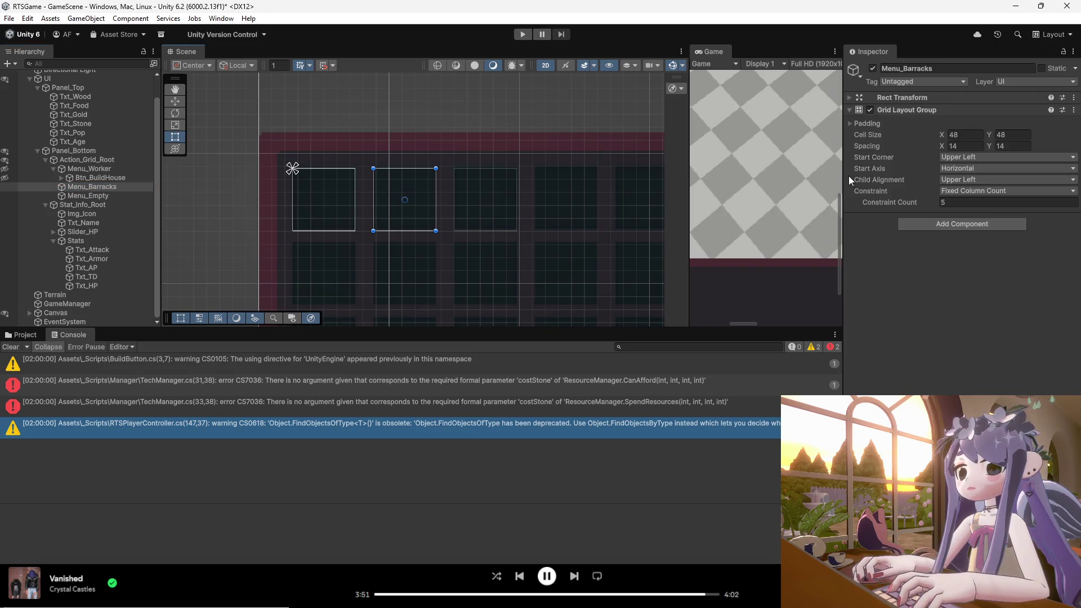
left_click_drag(112, 169, 109, 190)
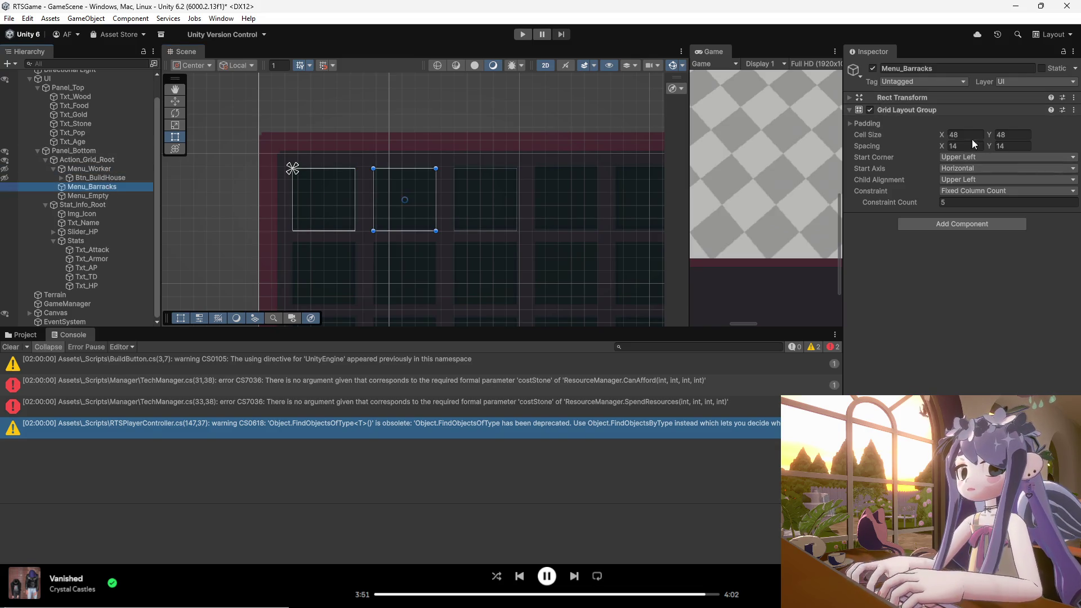
left_click(851, 99)
left_click(868, 140)
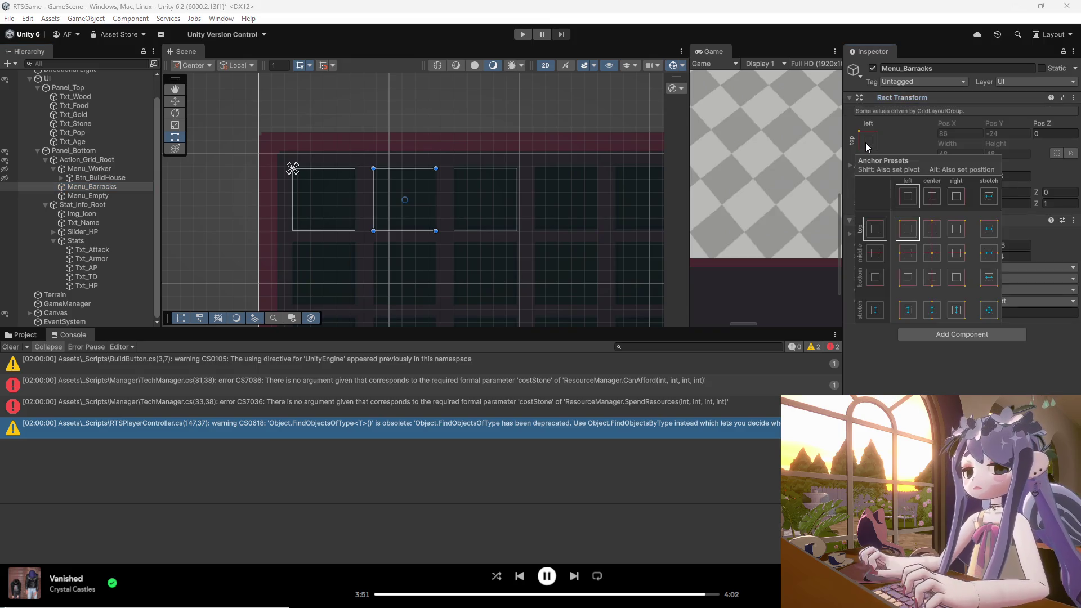
left_click(732, 161)
left_click(943, 313)
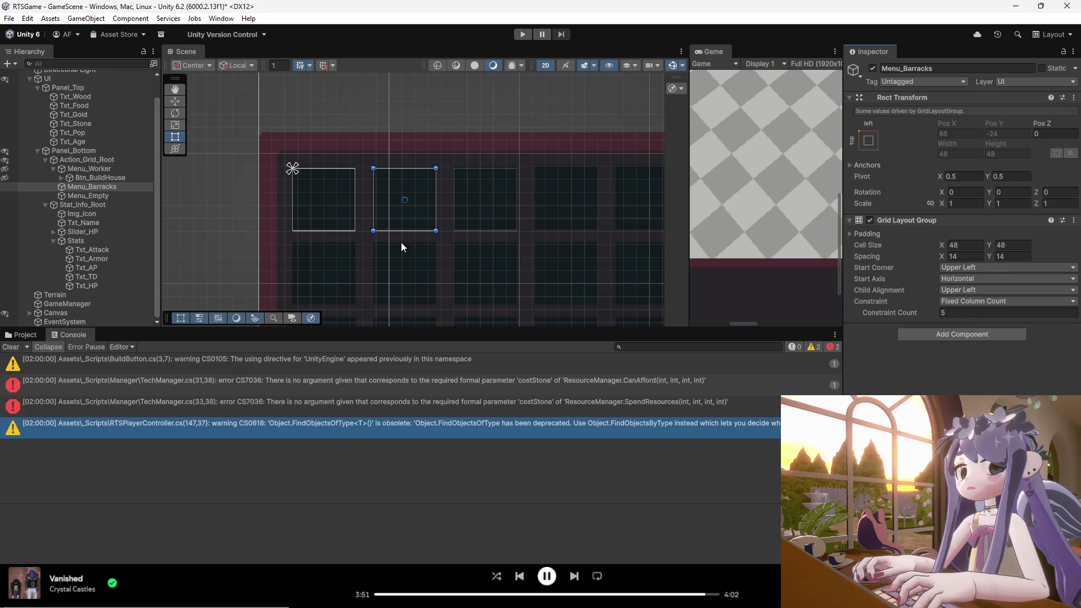
left_click(100, 177)
left_click(97, 170)
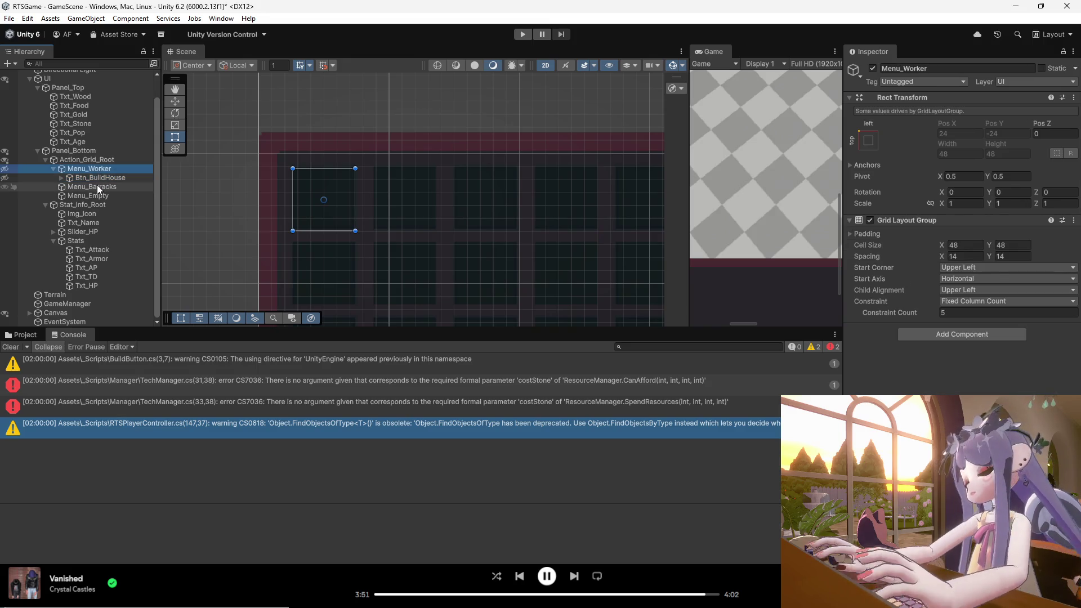
left_click(97, 187)
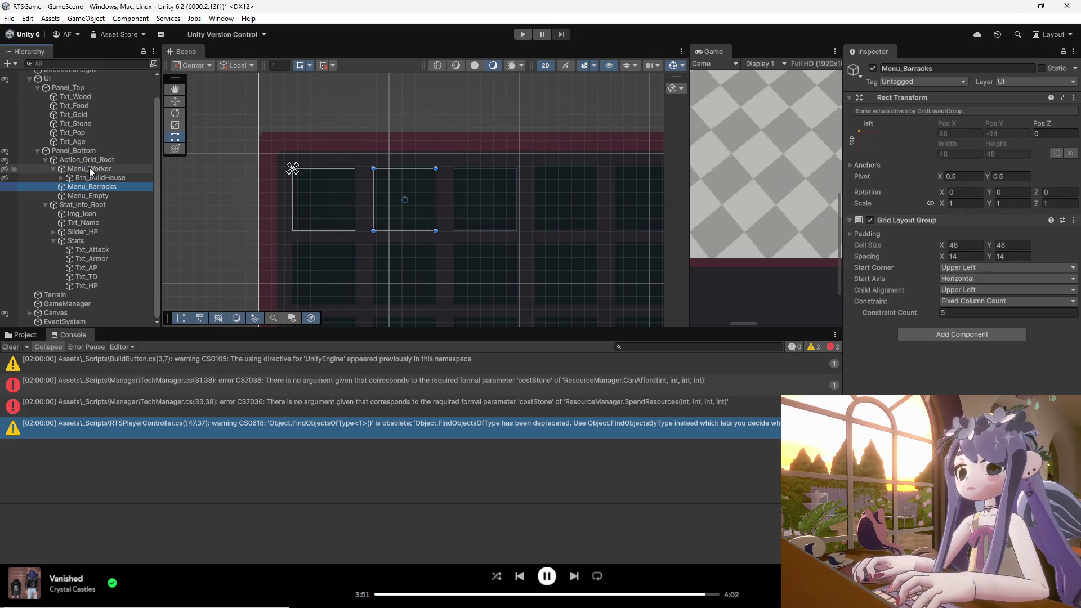
left_click(89, 197)
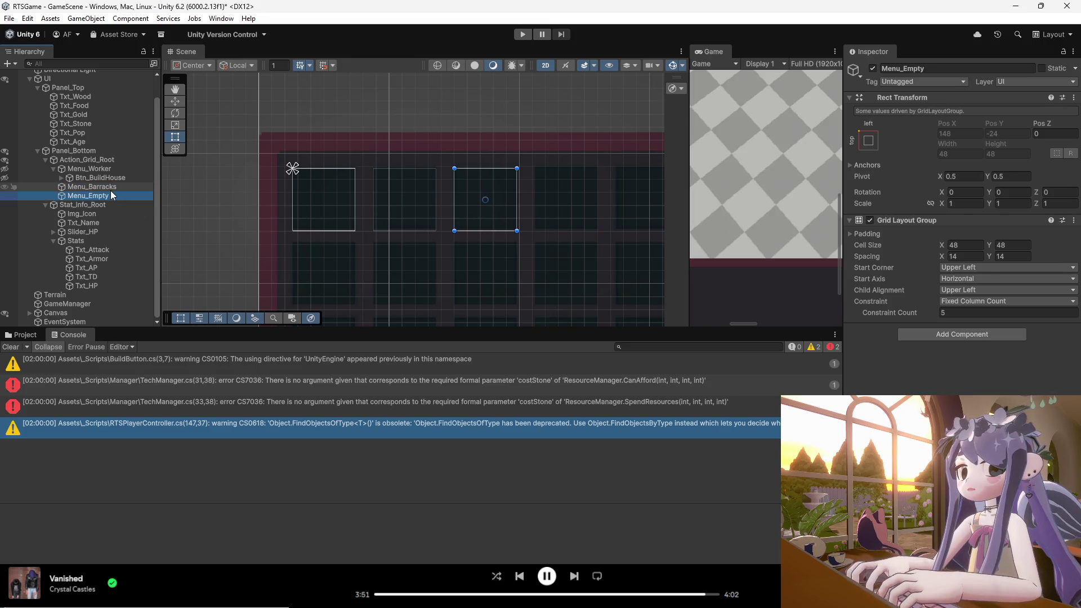
left_click(110, 190)
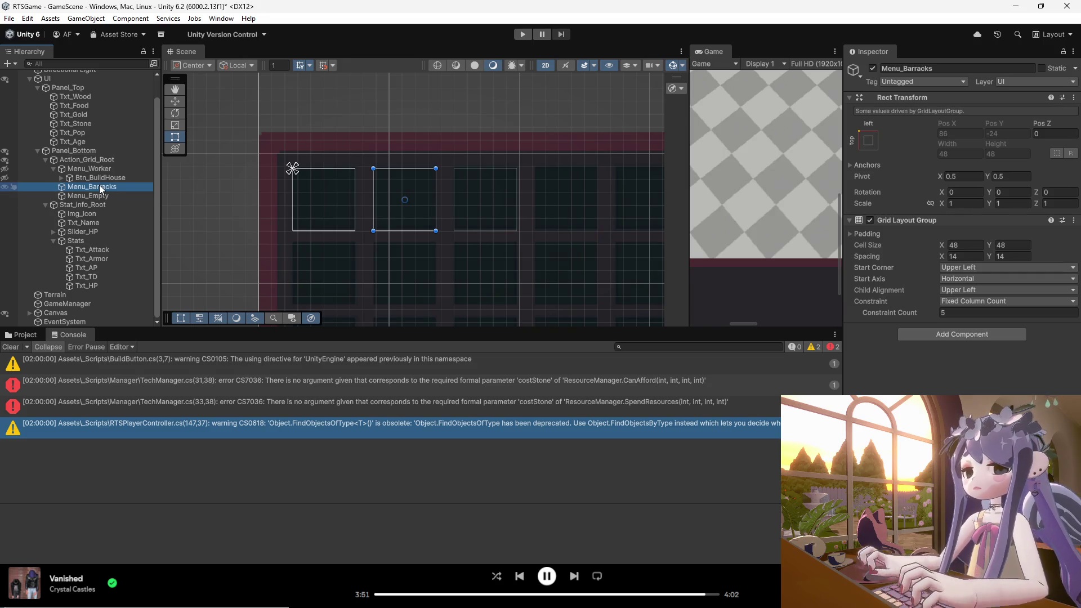
left_click(87, 171)
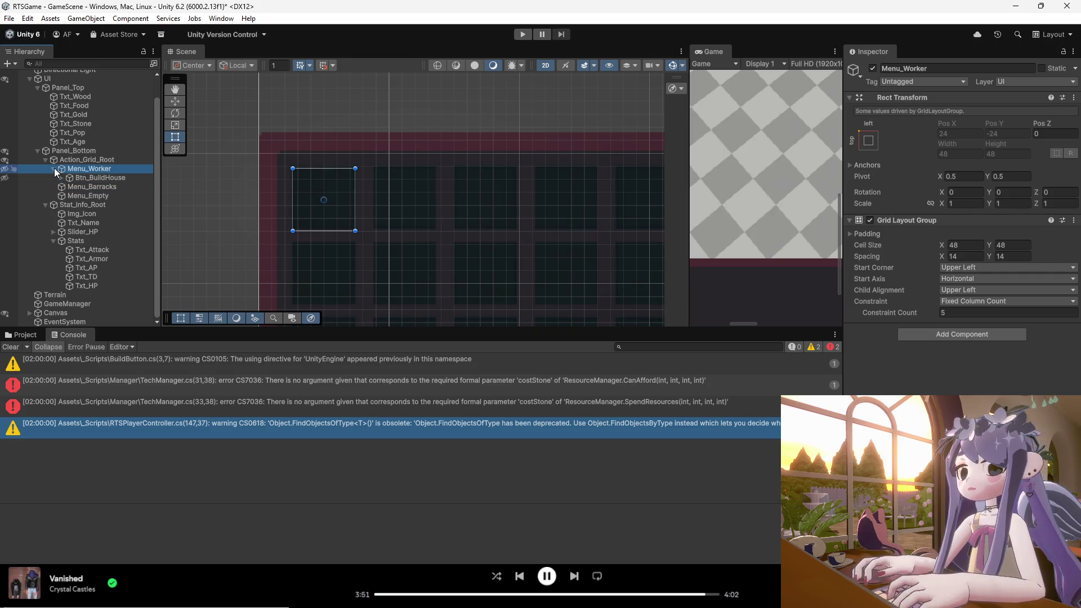
left_click(53, 168)
left_click(78, 189)
left_click(77, 197)
key("Up")
key("Up")
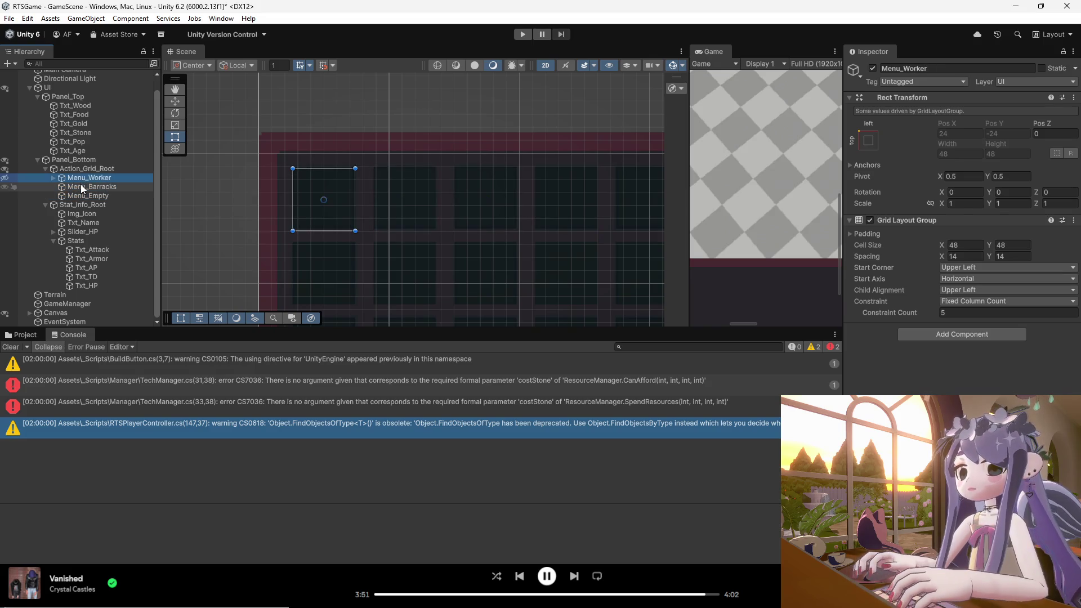
key("Down")
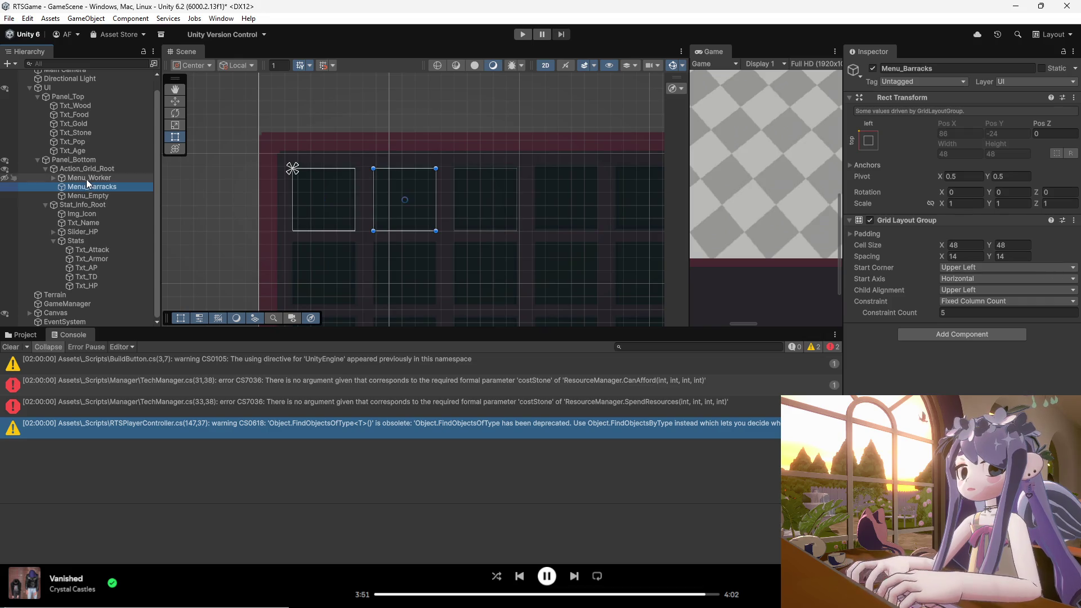
key("Up")
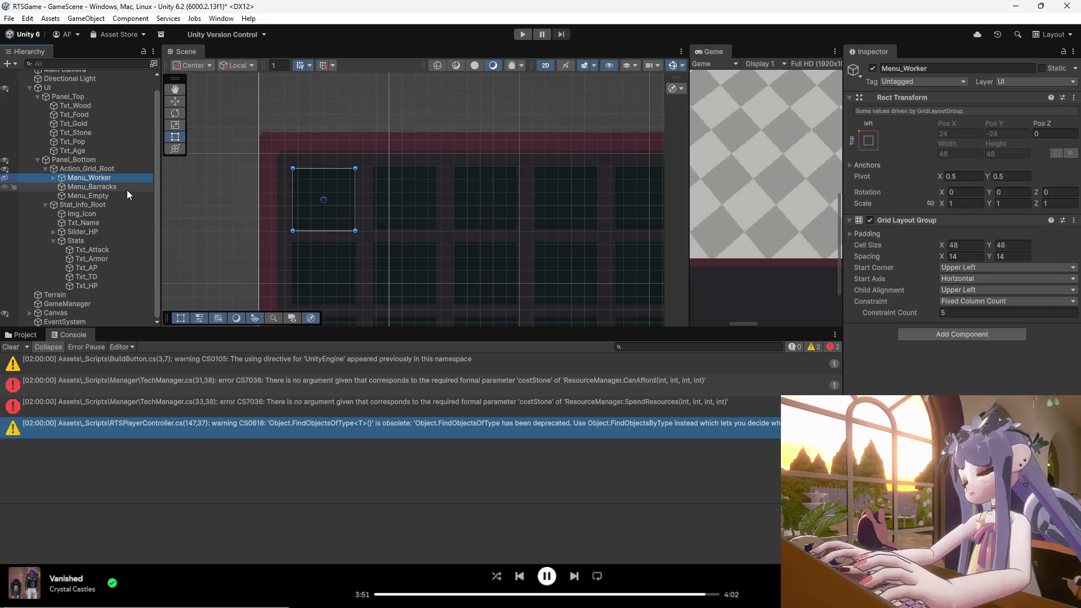
left_click(126, 188)
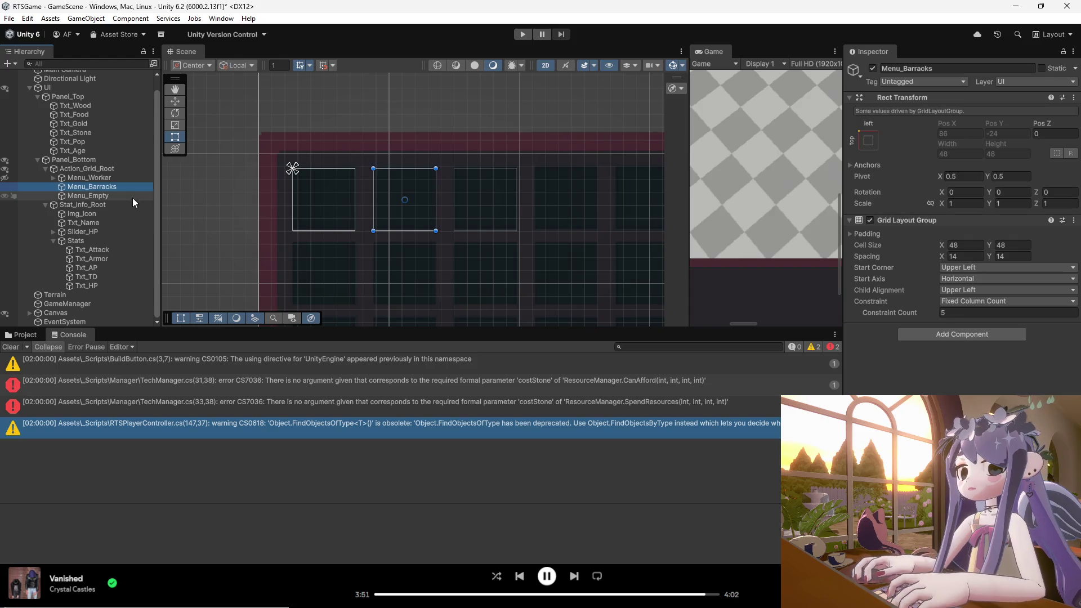
left_click(477, 226)
left_click(119, 188)
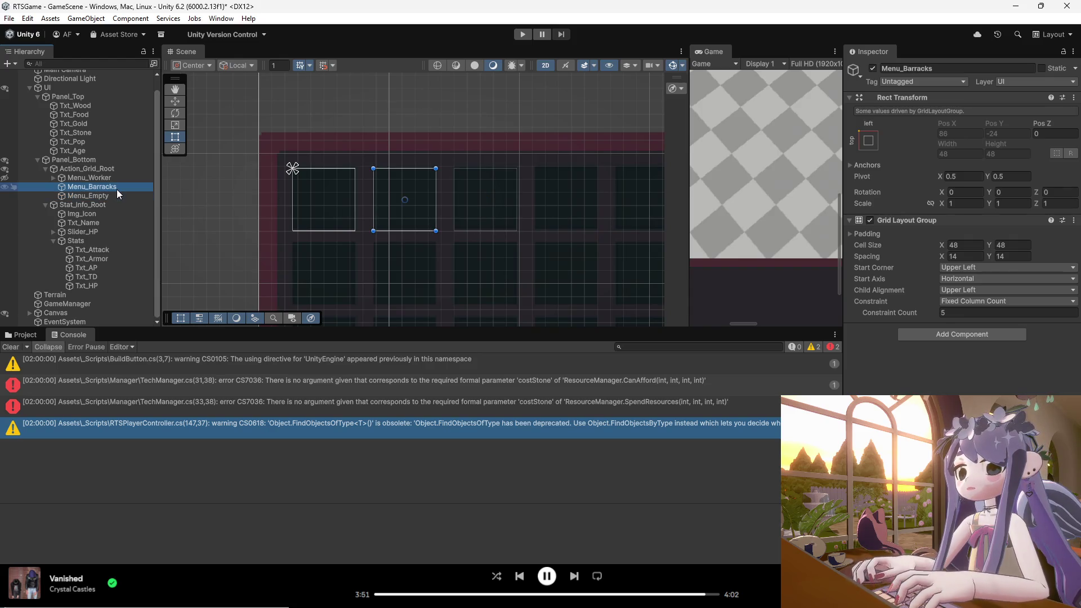
left_click(63, 178)
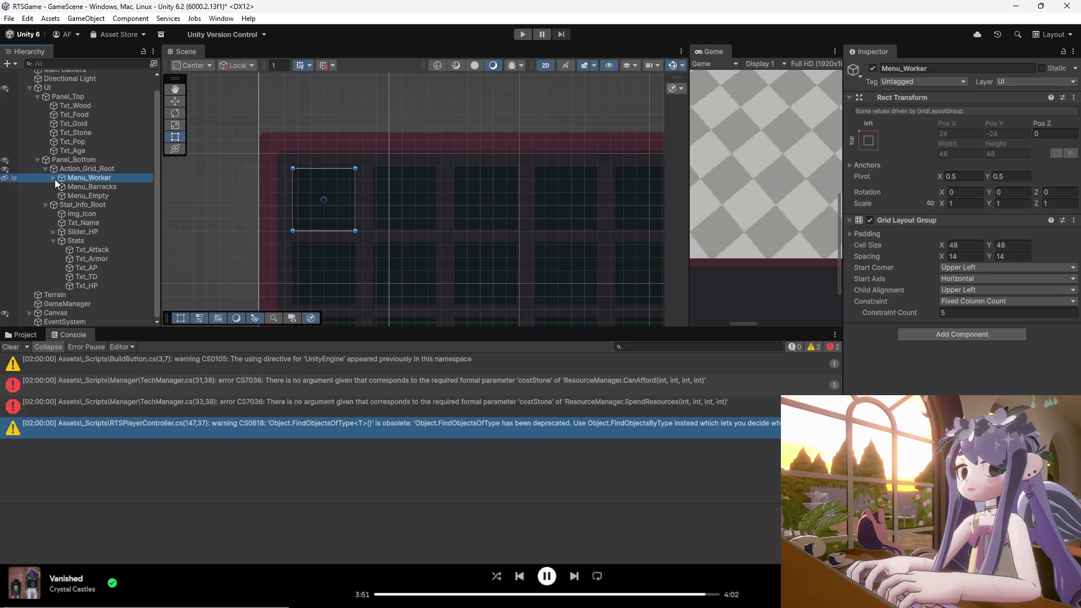
left_click(73, 188)
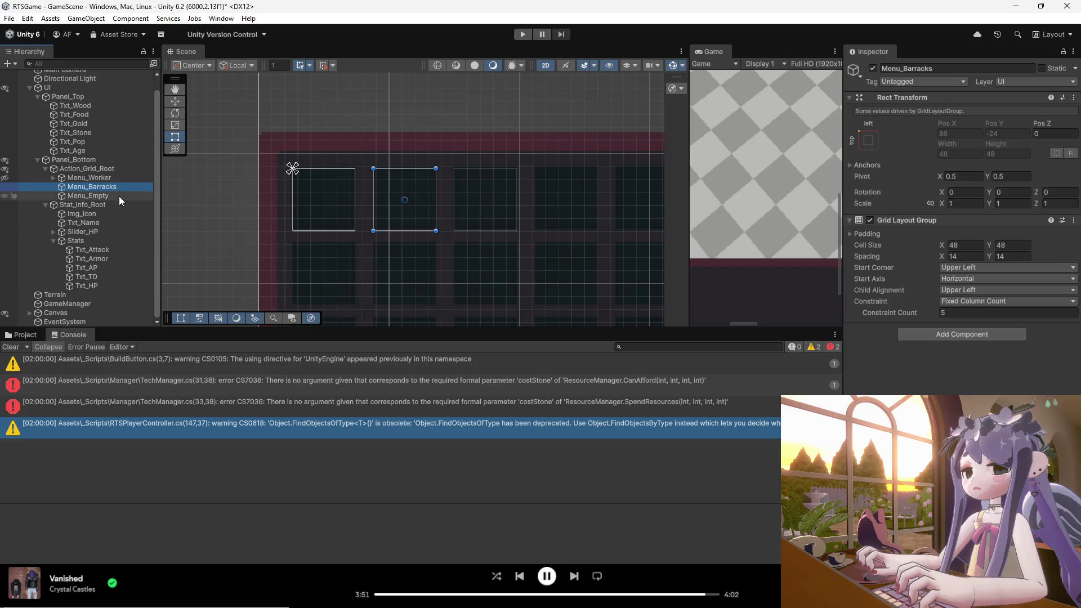
left_click(105, 196)
left_click(108, 188)
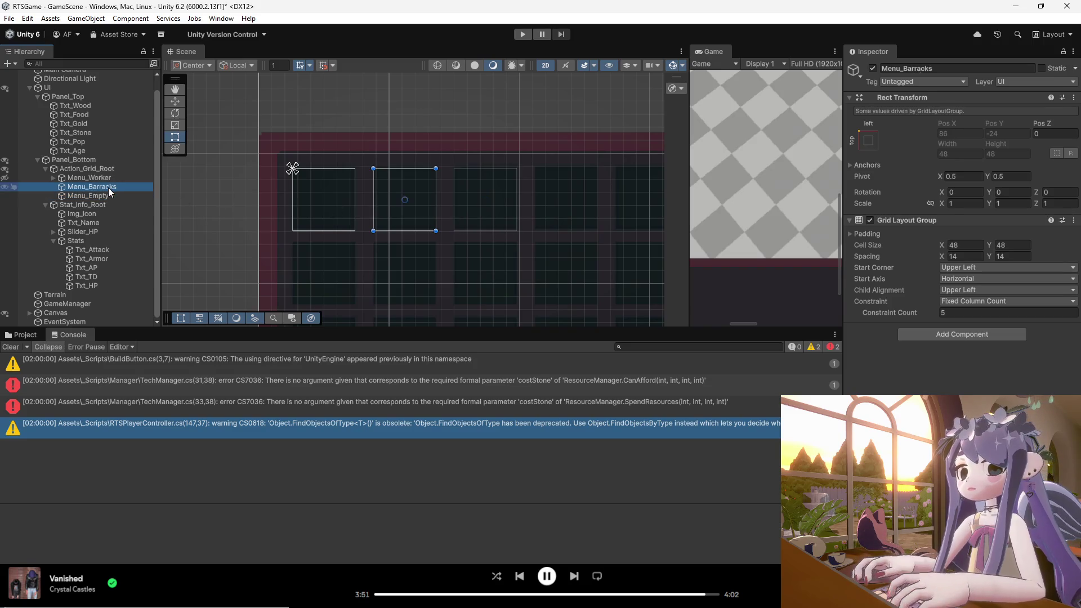
left_click(351, 215)
left_click(384, 224)
left_click(417, 237)
left_click(428, 220)
left_click(501, 226)
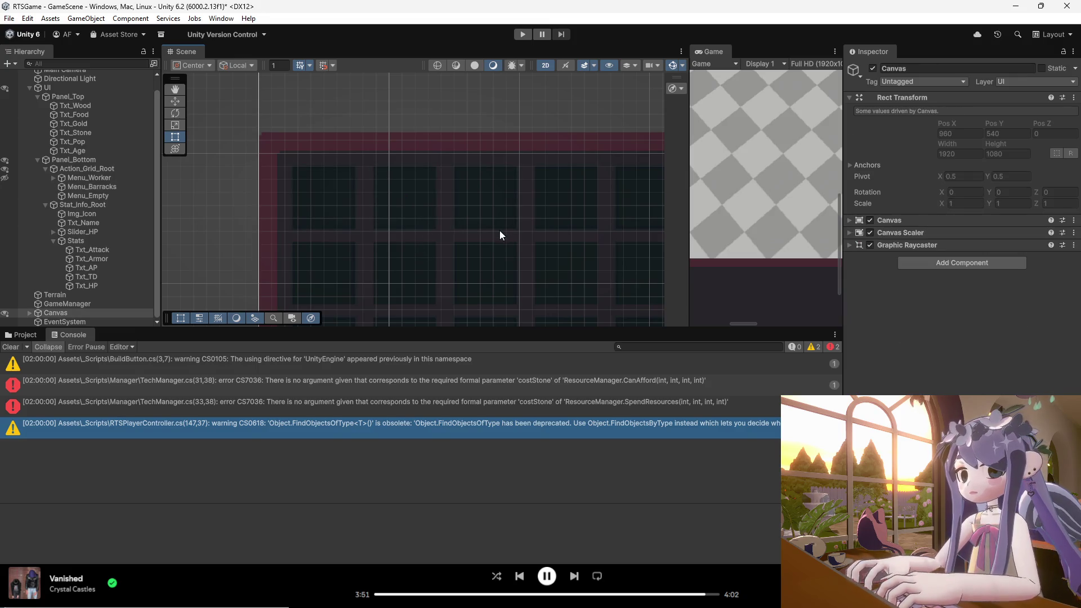
left_click(96, 198)
left_click(107, 188)
left_click(108, 179)
left_click(91, 188)
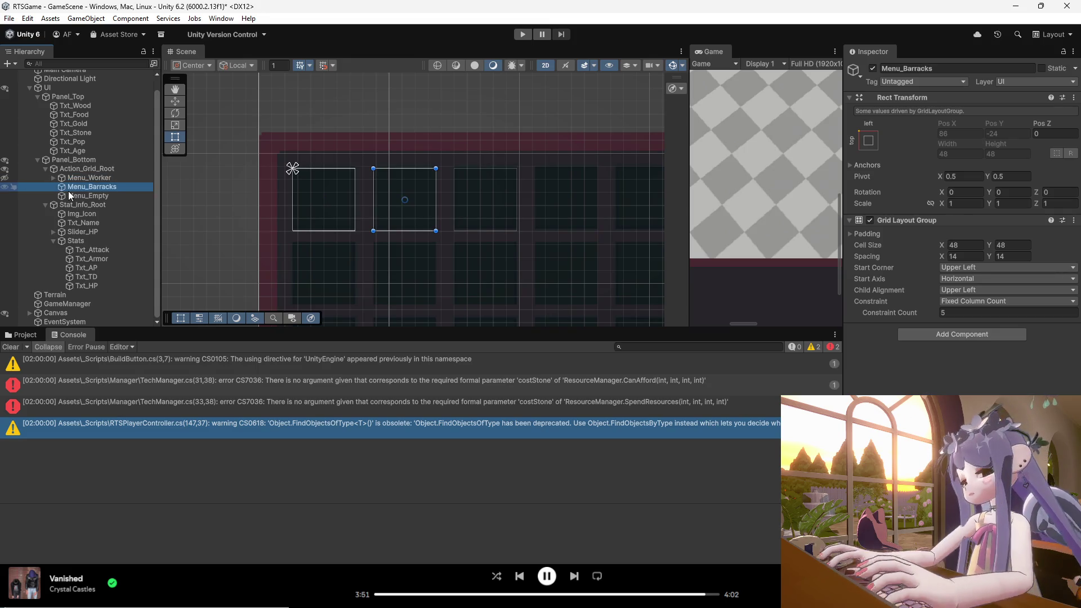
right_click(75, 191)
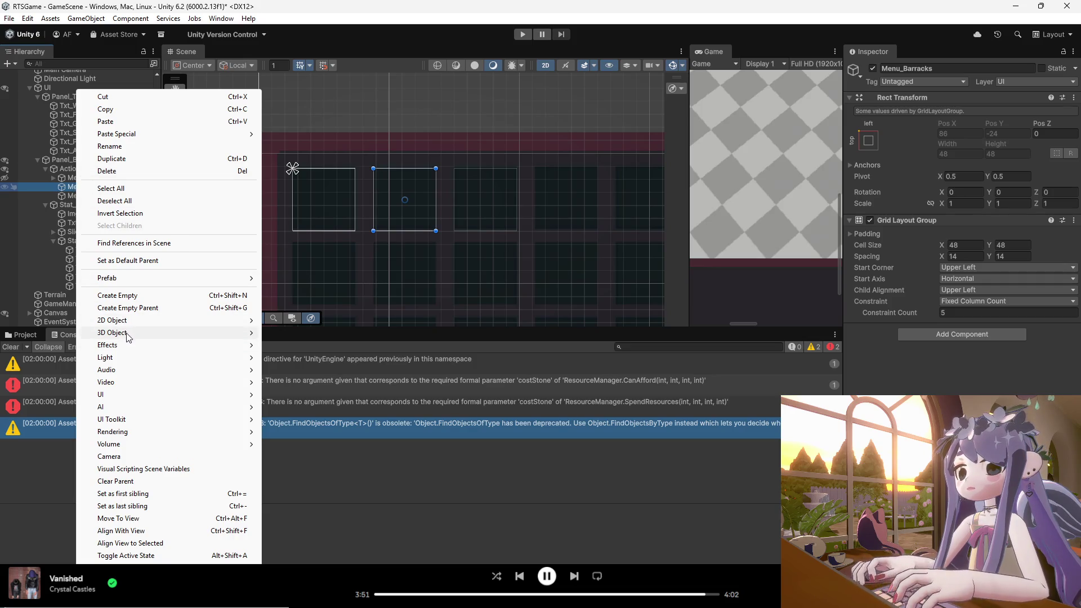
- Add a UI Image under Menu_Barracks, then undo it
mouse_move(130, 326)
left_click(117, 295)
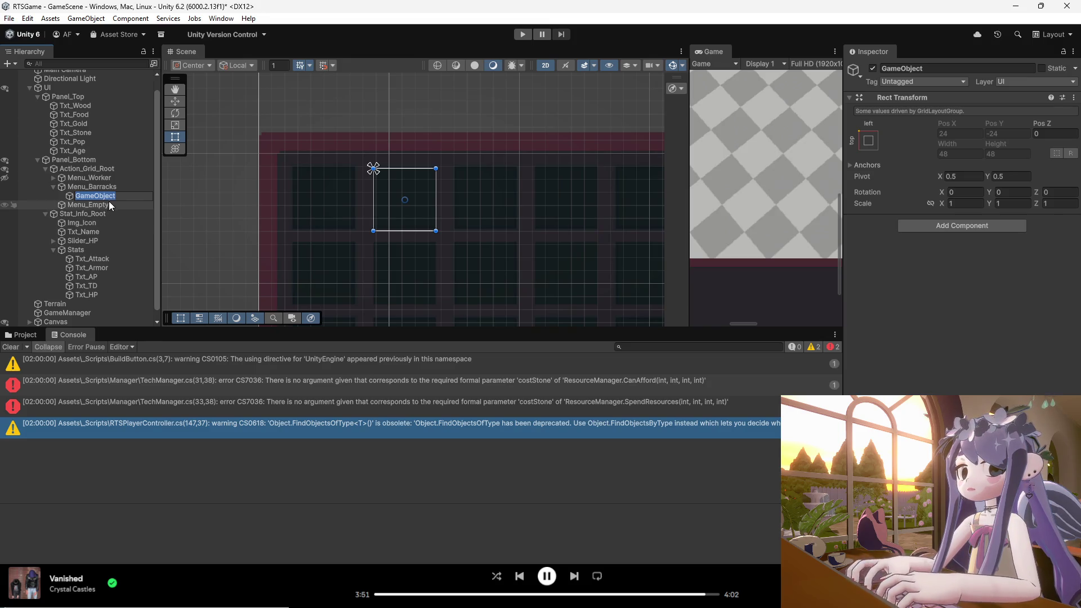
left_click(96, 188)
right_click(96, 188)
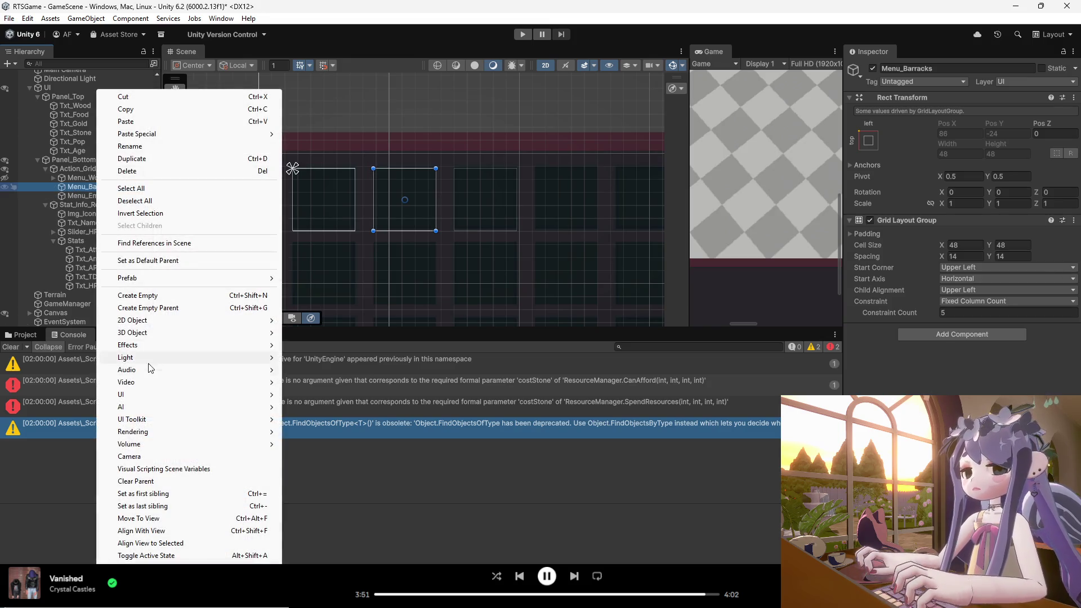
mouse_move(275, 397)
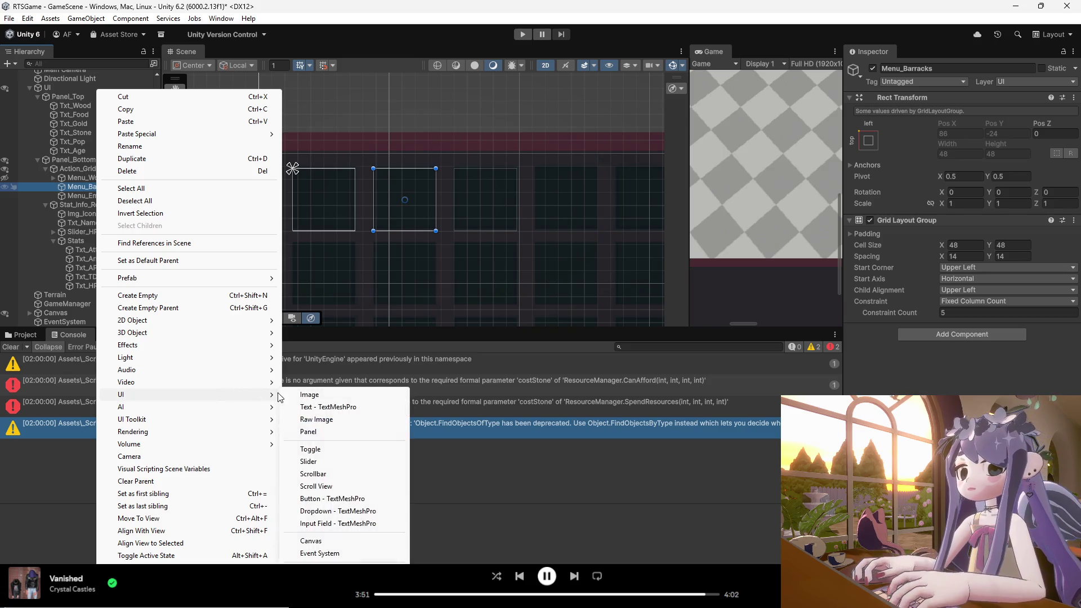
left_click(310, 394)
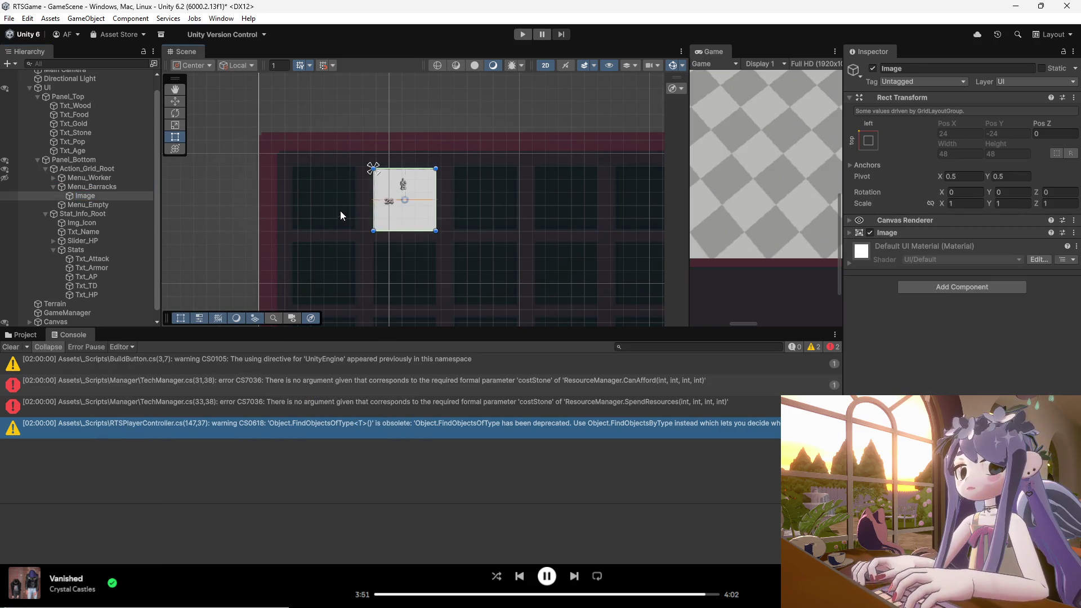
key("ctrl+z")
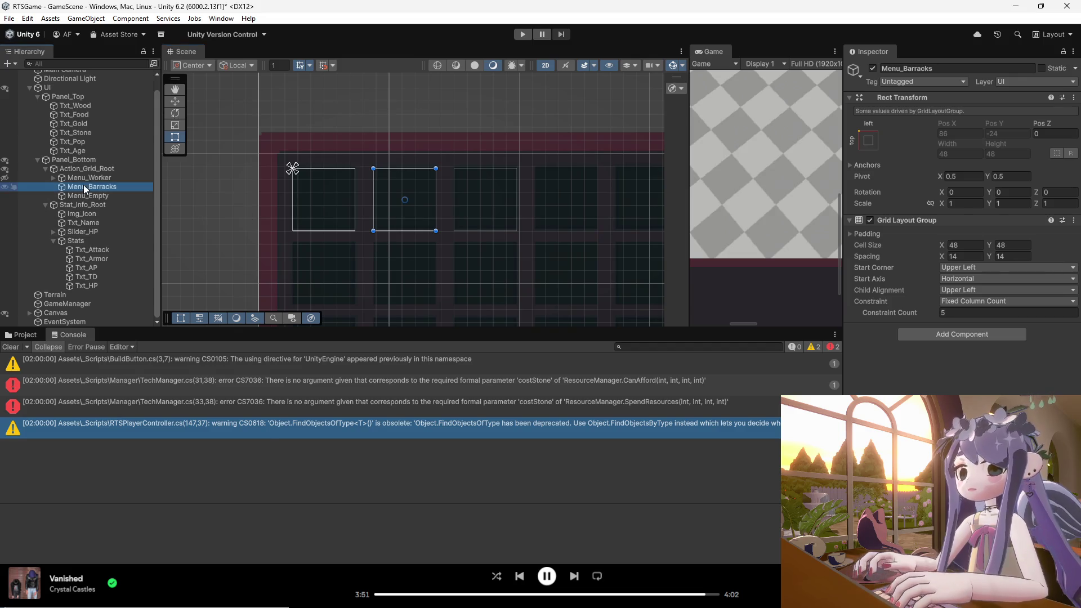
- Recreate the UI Image in Menu_Barracks and duplicate it as Image (1)
right_click(86, 189)
mouse_move(119, 396)
left_click(286, 397)
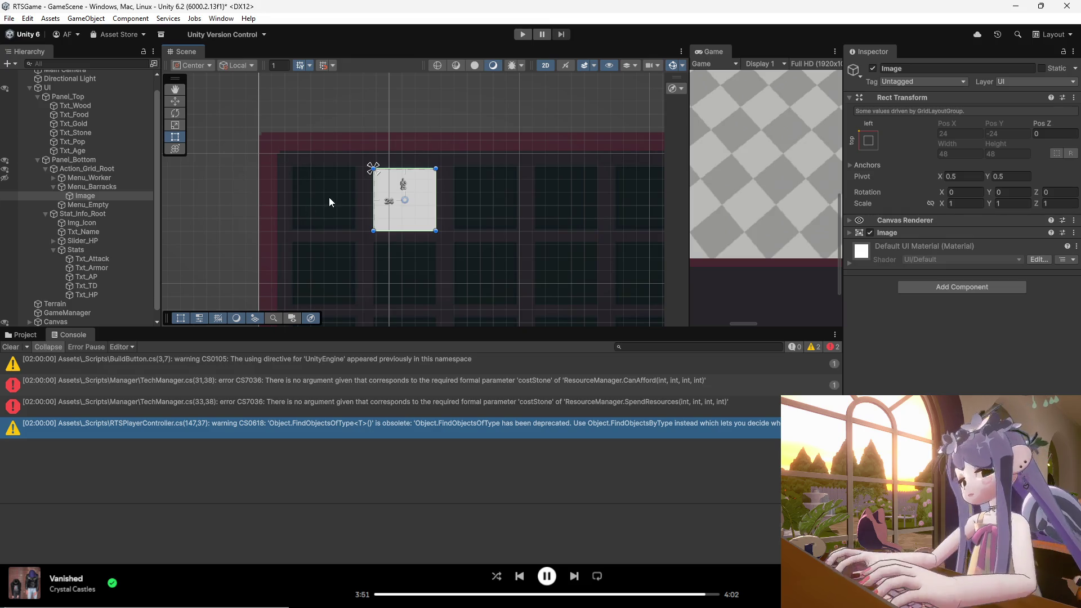
left_click(82, 198)
key("ctrl+d")
key("ctrl+d")
key("ctrl+d")
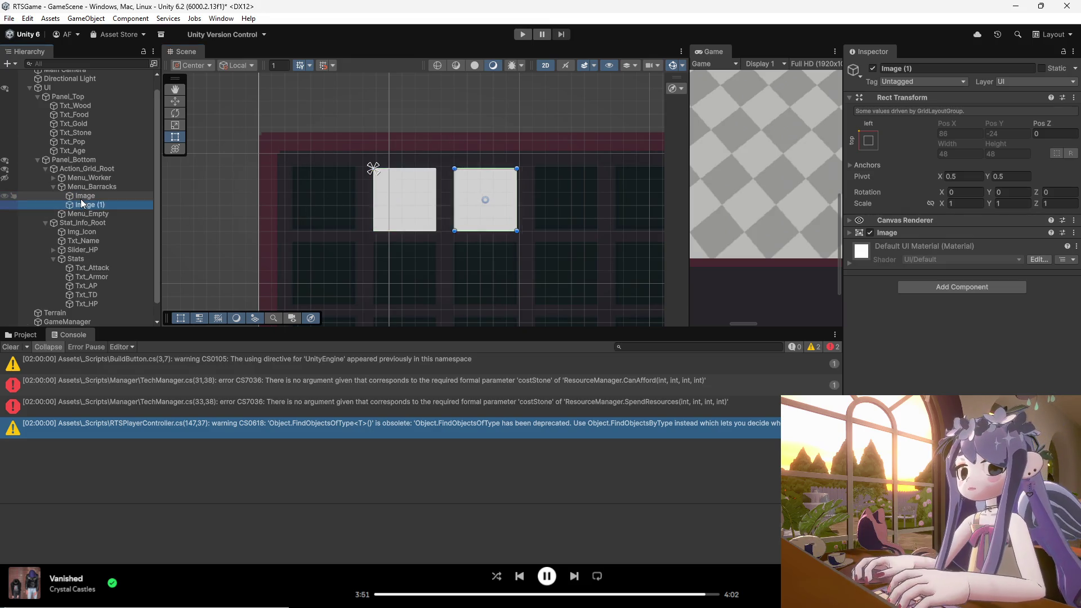
- Delete the surplus Image (4) tile from Menu_Barracks
scroll(348, 238, "down", 2)
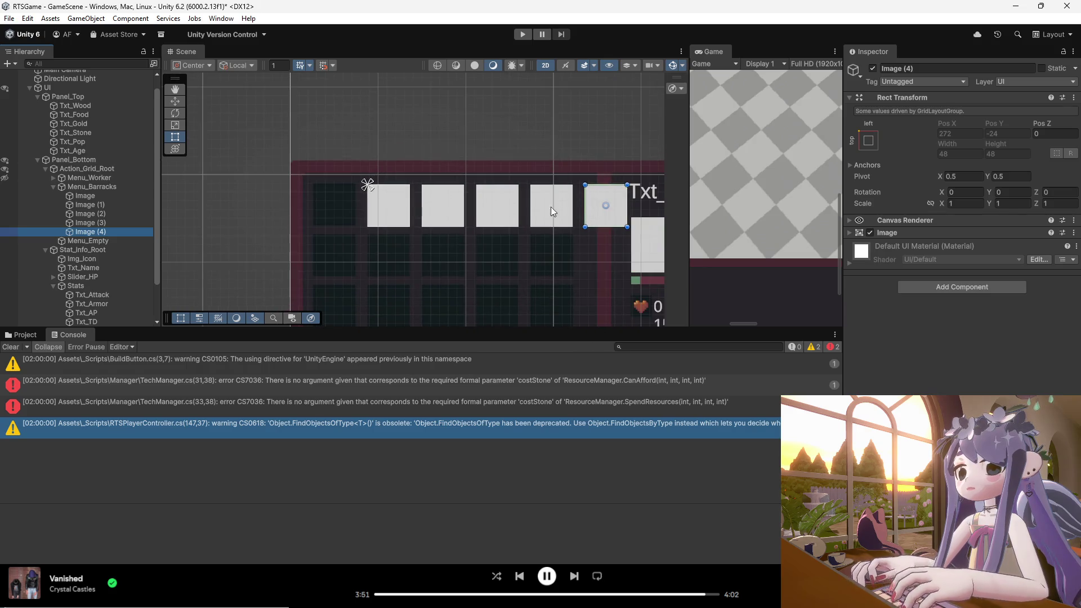
scroll(370, 207, "up", 2)
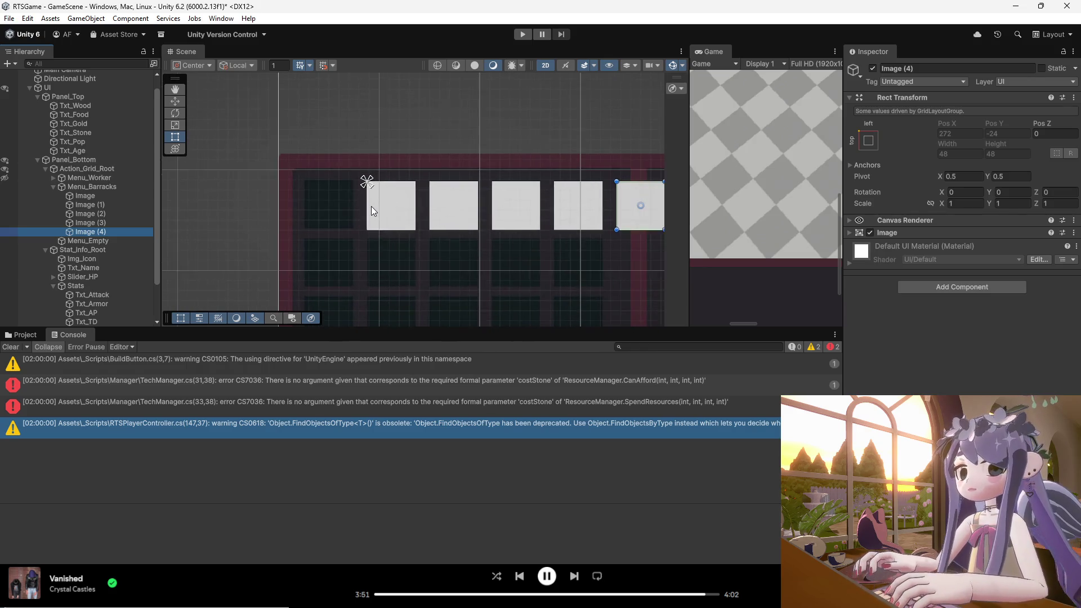
scroll(372, 203, "down", 3)
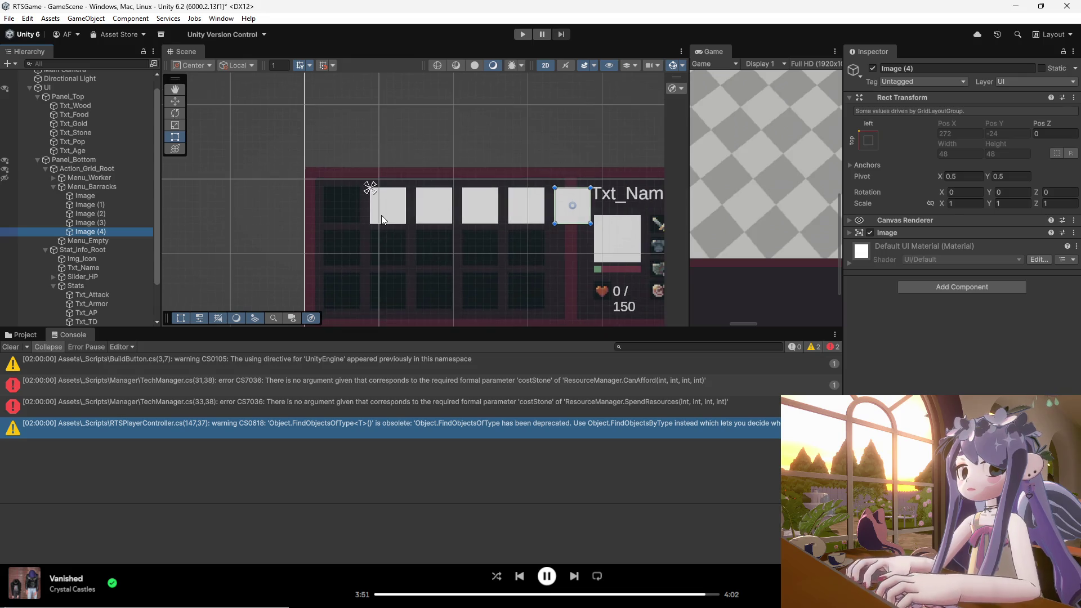
left_click(866, 141)
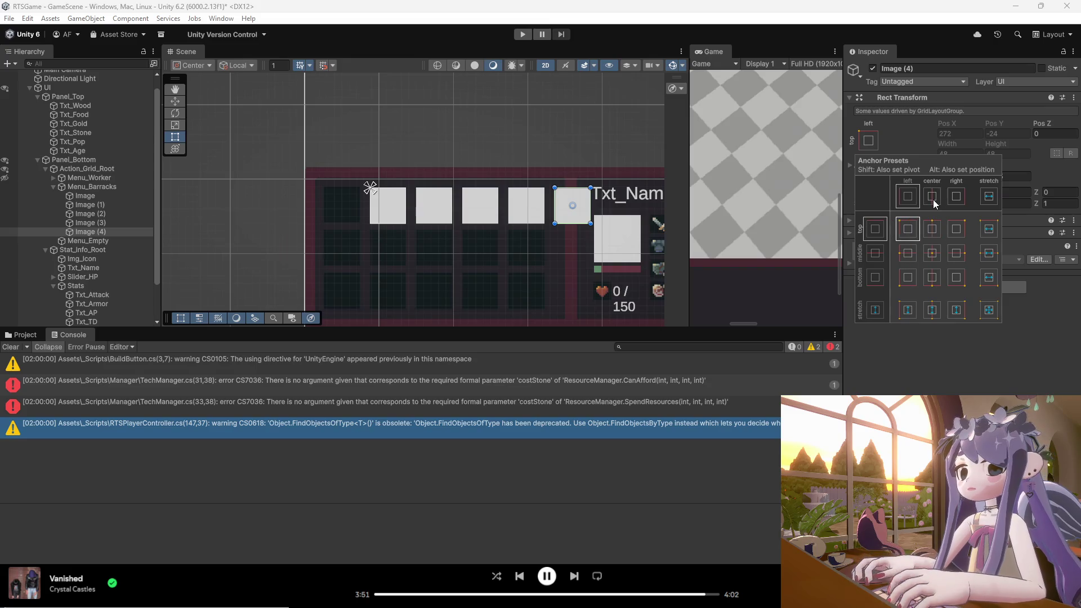
key("Delete")
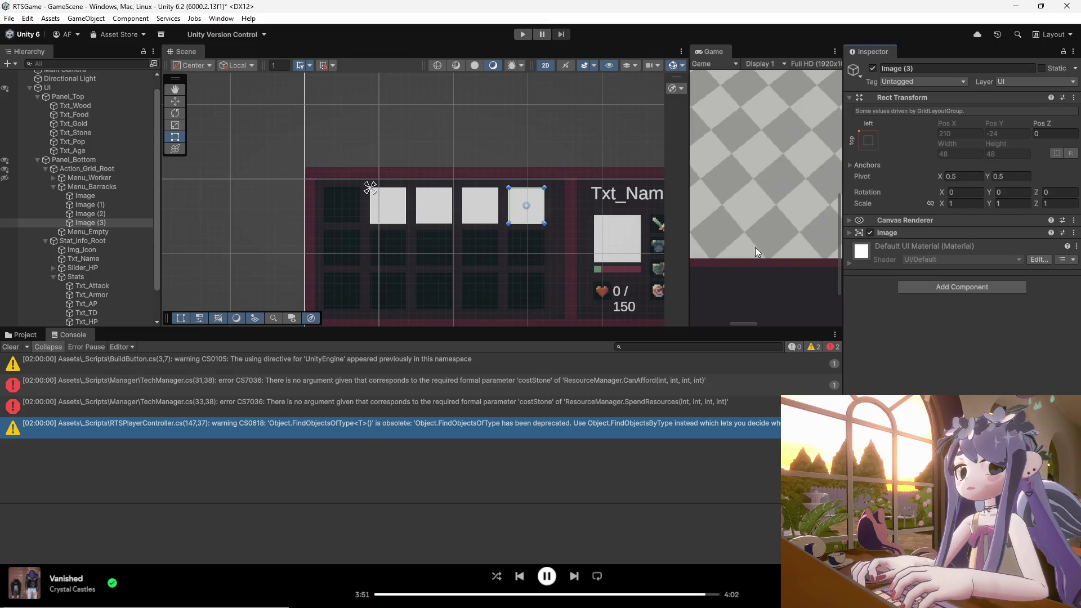
- Check Menu_Barracks' anchor presets and the grid's offset in the Scene view
left_click(90, 186)
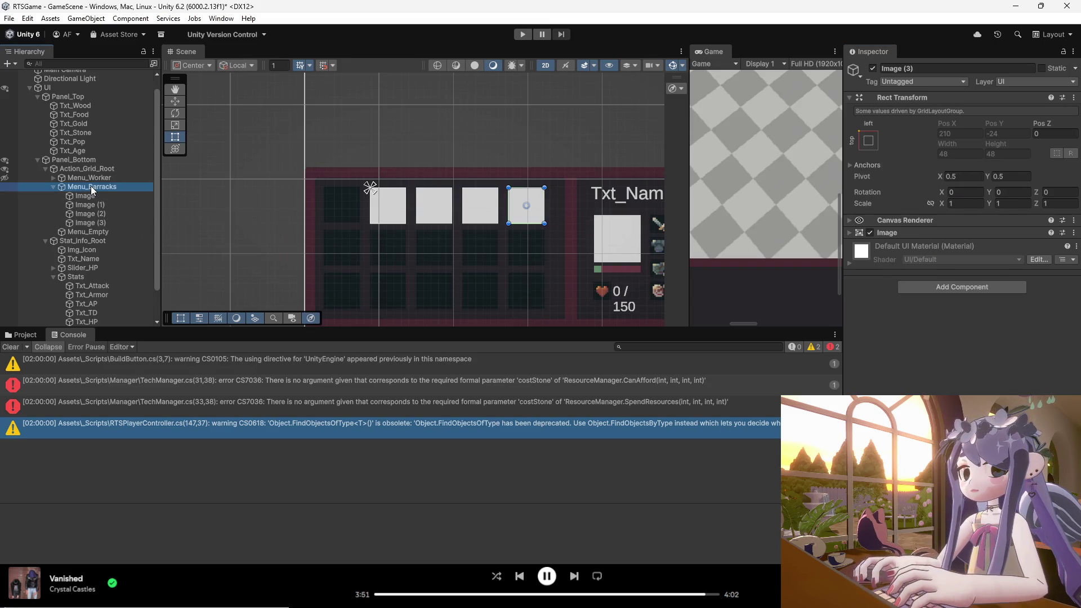
left_click(868, 140)
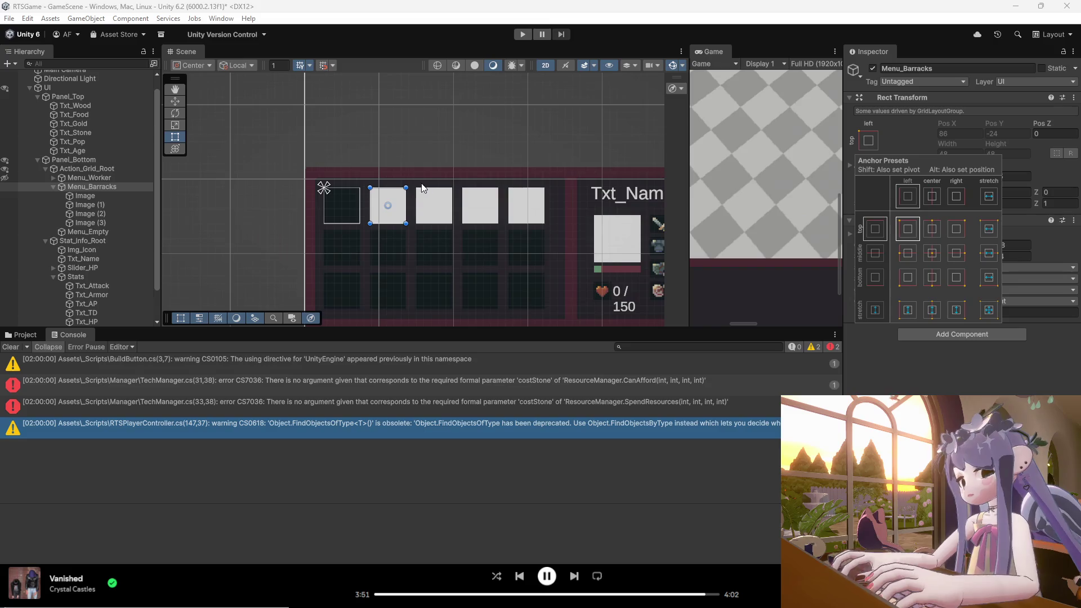
scroll(338, 206, "up", 2)
scroll(339, 207, "up", 1)
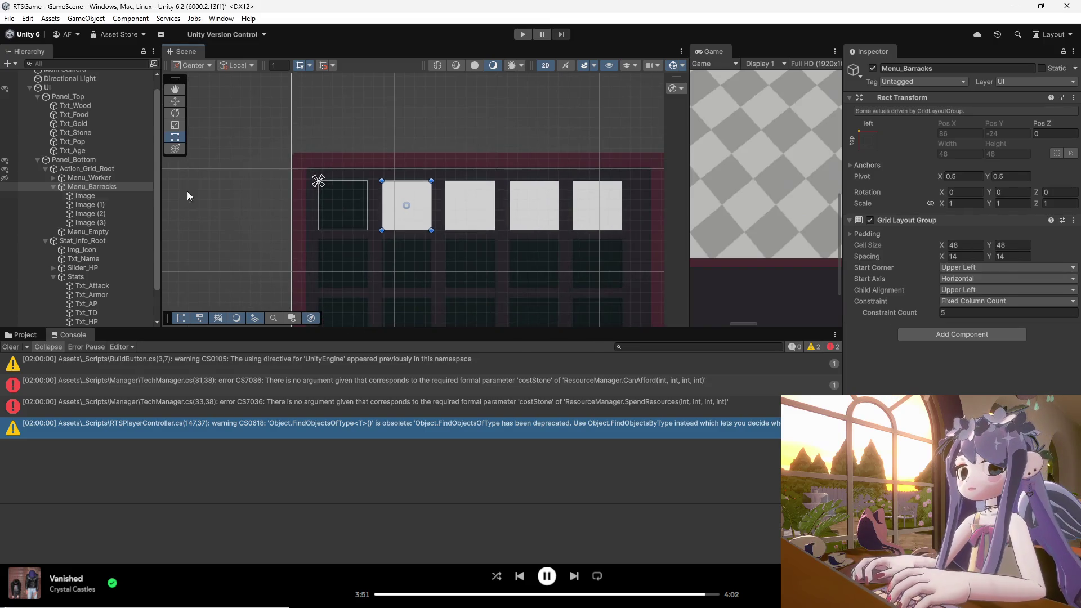
left_click(99, 190)
left_click(397, 206)
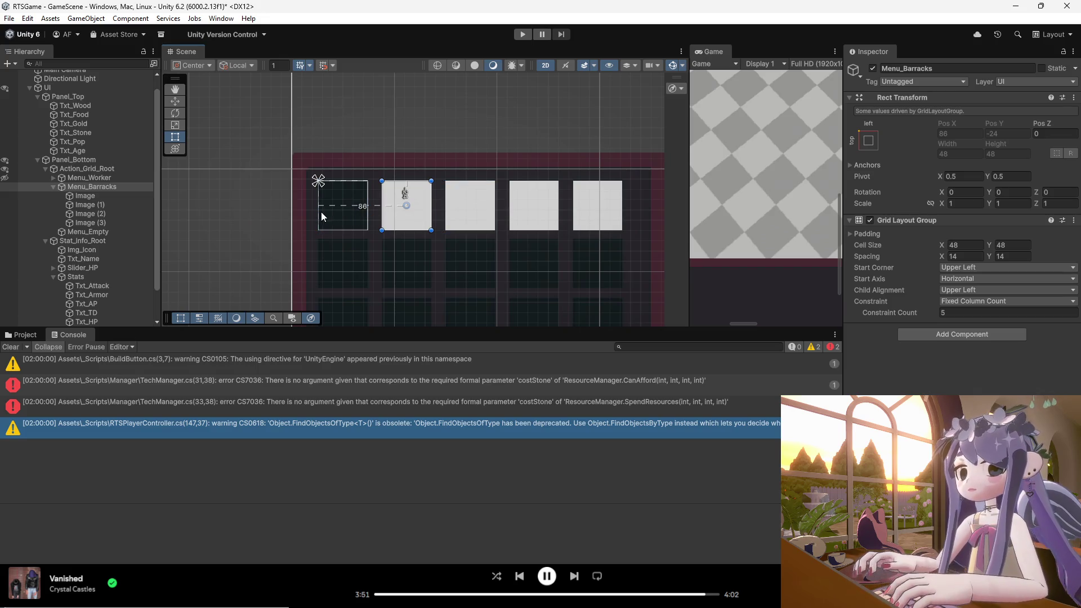
scroll(394, 222, "down", 2)
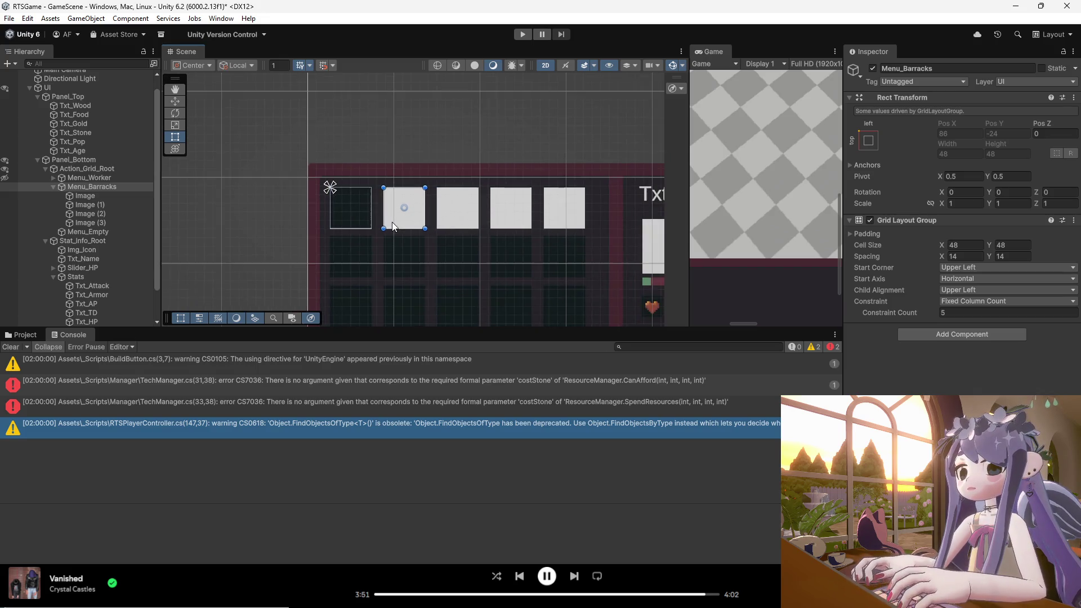
- Duplicate the first Image tile and undo the surplus copies, leaving seven tiles
left_click(87, 198)
key("ctrl+d")
key("ctrl+d")
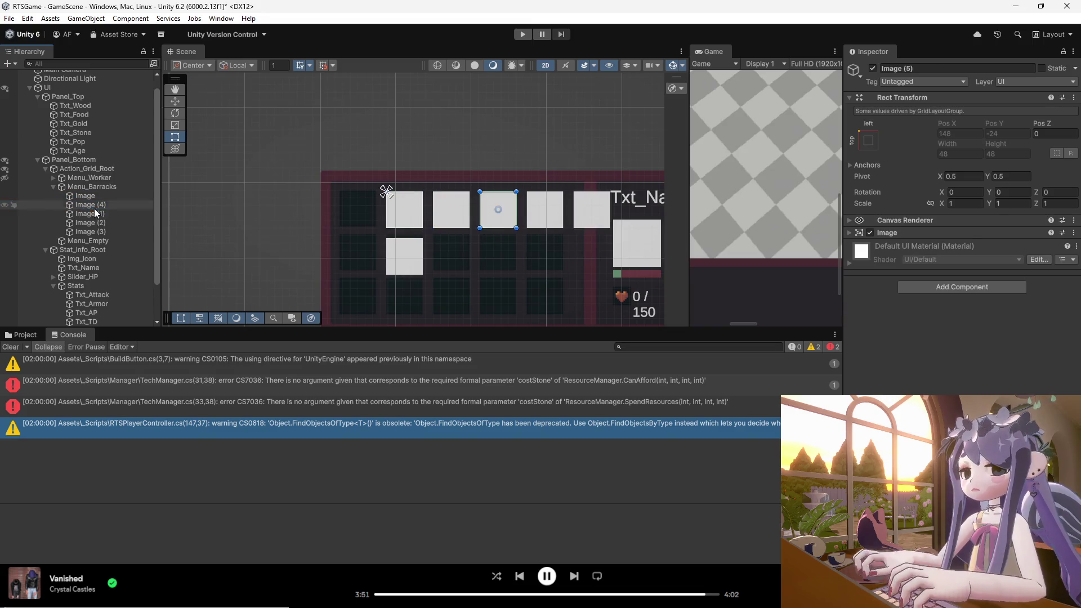
key("ctrl+d")
key("ctrl+d")
key("ctrl+d")
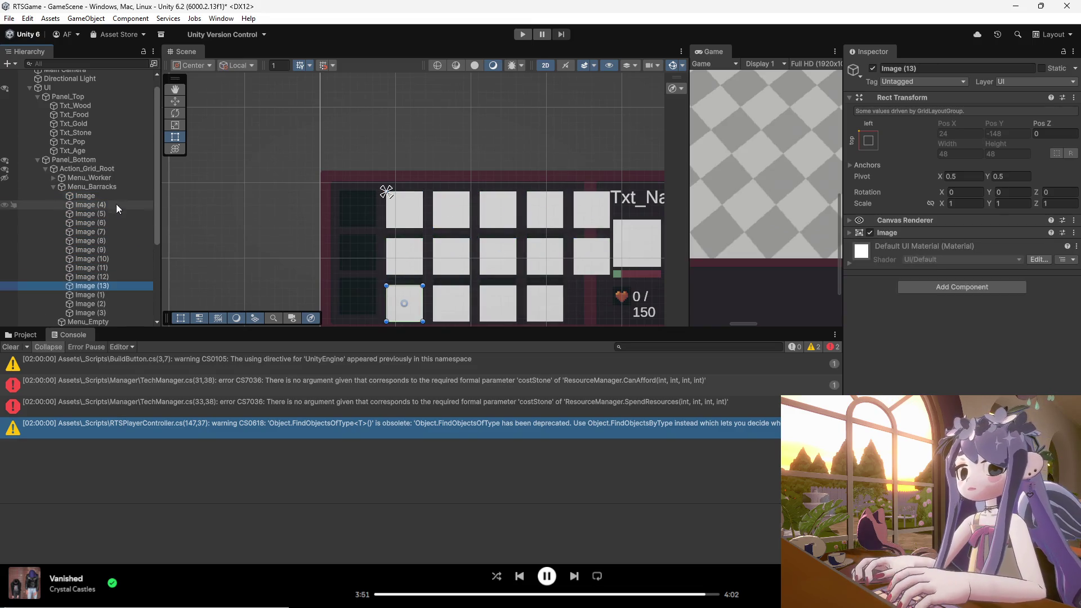
scroll(94, 190, "down", 3)
key("ctrl+z")
key("ctrl+z")
key("ctrl+z")
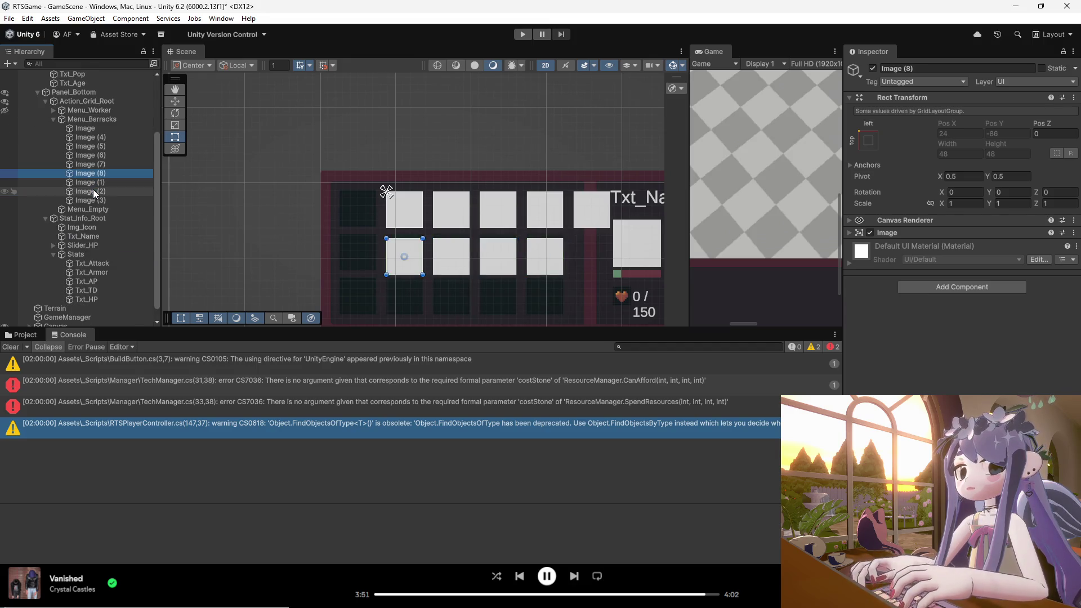
key("ctrl+z")
key("ctrl+z")
left_click(59, 115)
left_click(53, 114)
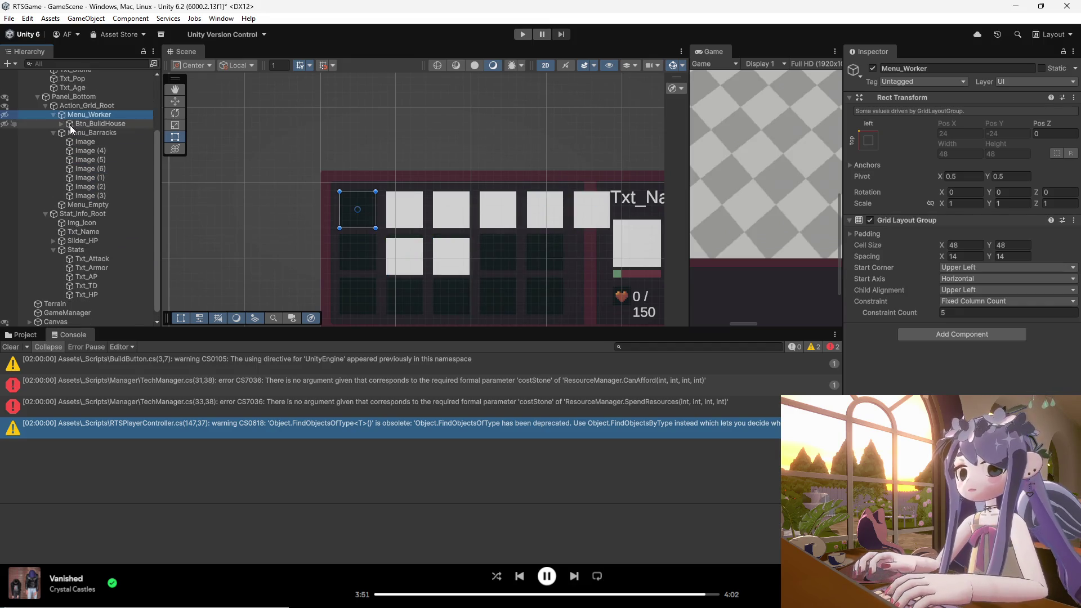
left_click_drag(89, 150, 96, 129)
key("ctrl+d")
key("ctrl+d")
key("ctrl+d")
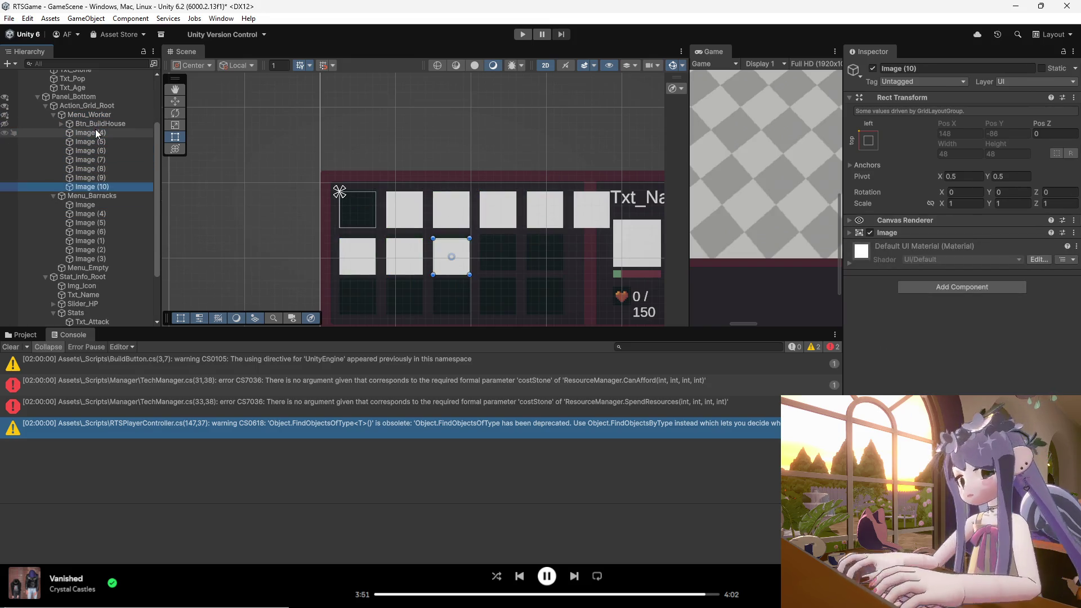
key("ctrl+d")
key("ctrl+d")
left_click(4, 124)
left_click(4, 124)
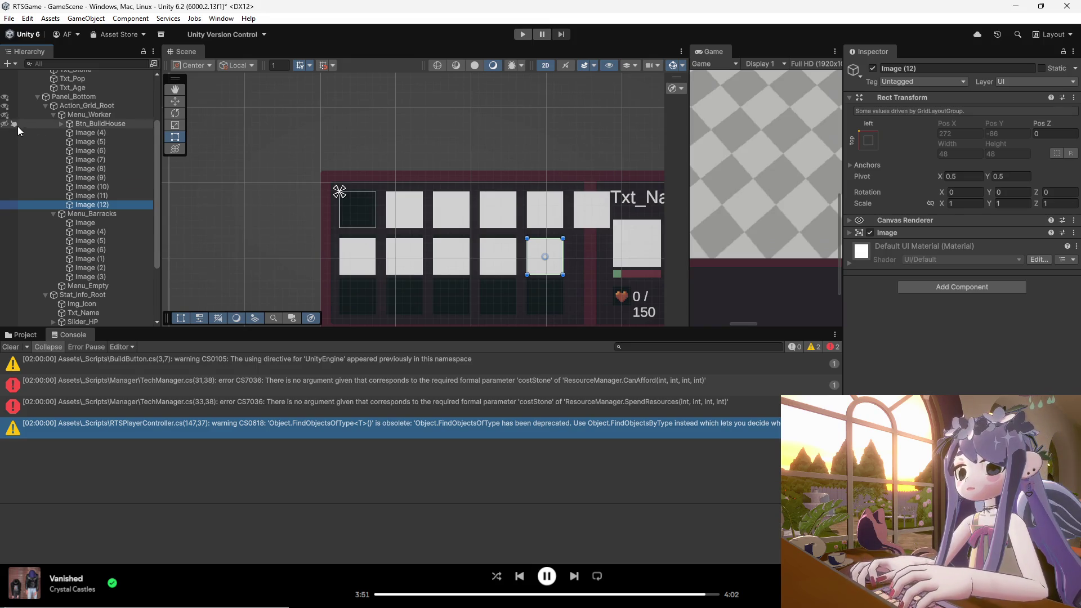
key("Delete")
key("Delete")
key("Delete")
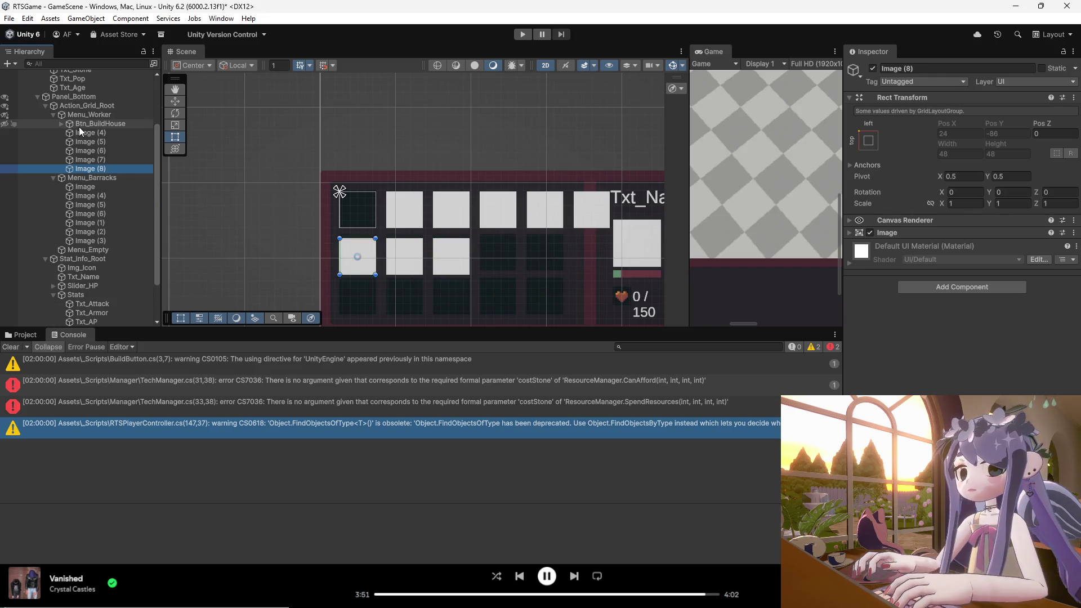
key("Delete")
key("Delete")
key("Delete")
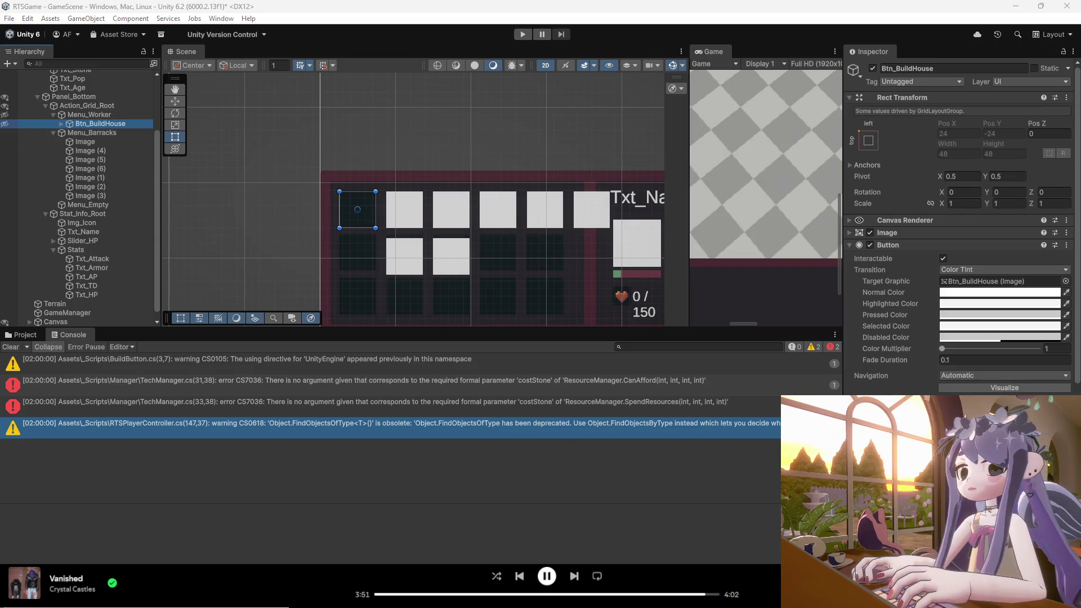
left_click(55, 114)
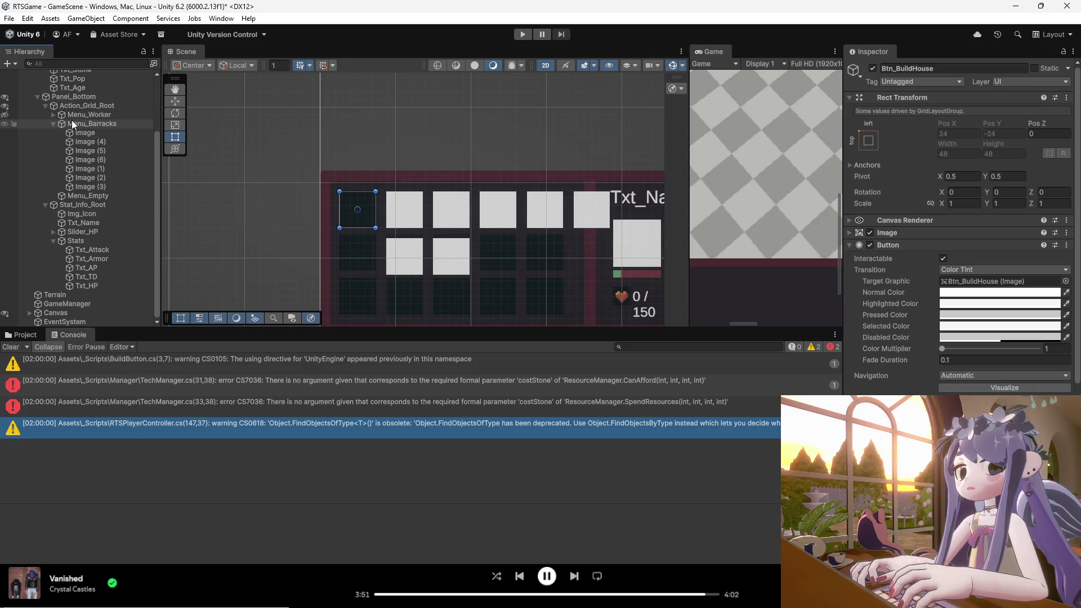
- Capture screenshots of the Scene's action grid area with Menu_Worker and Menu_Barracks selected
left_click(70, 115)
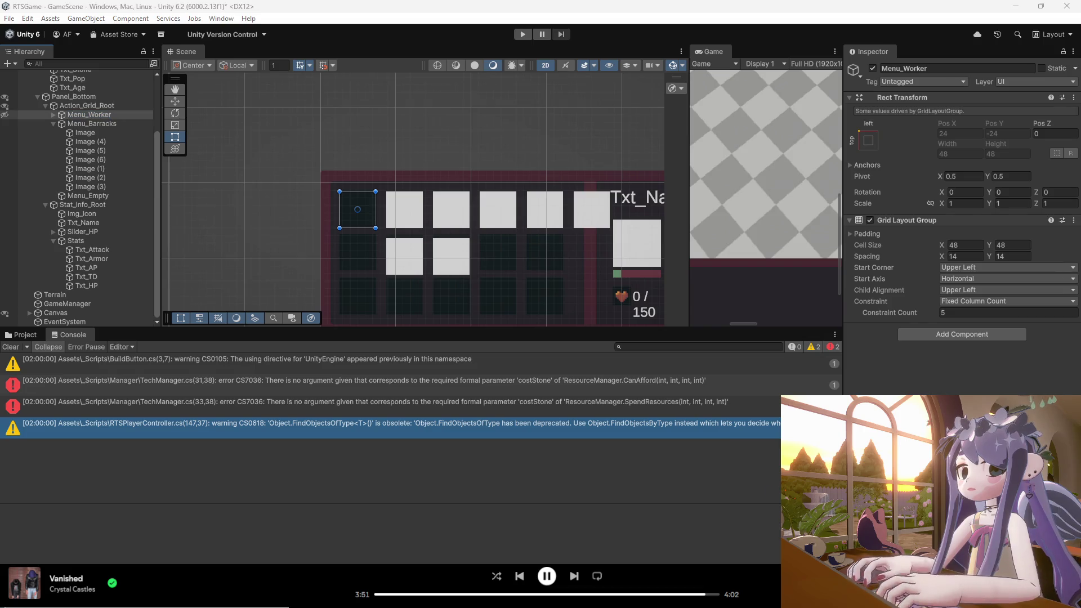
key("super+shift+s")
mouse_move(615, 161)
left_mouse_down()
mouse_move(523, 239)
mouse_move(325, 290)
left_mouse_up()
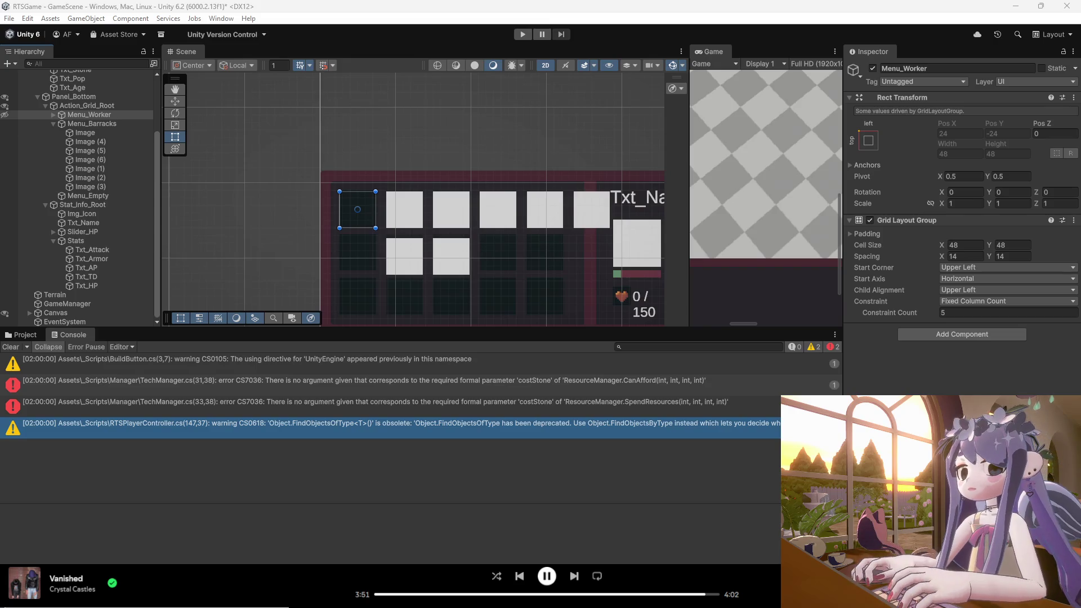
left_click(83, 122)
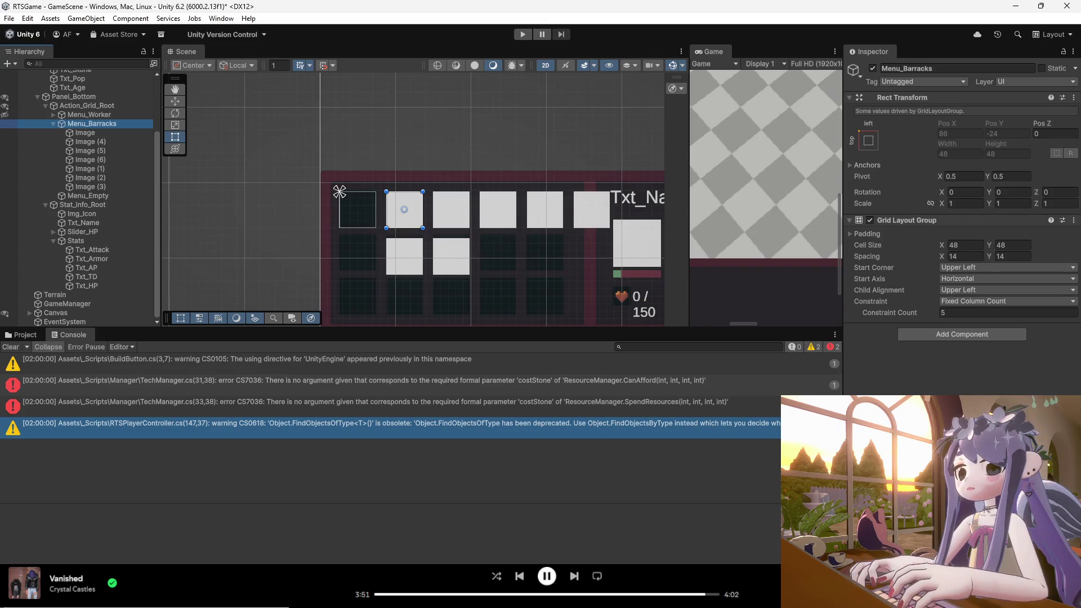
left_click_drag(660, 163, 296, 309)
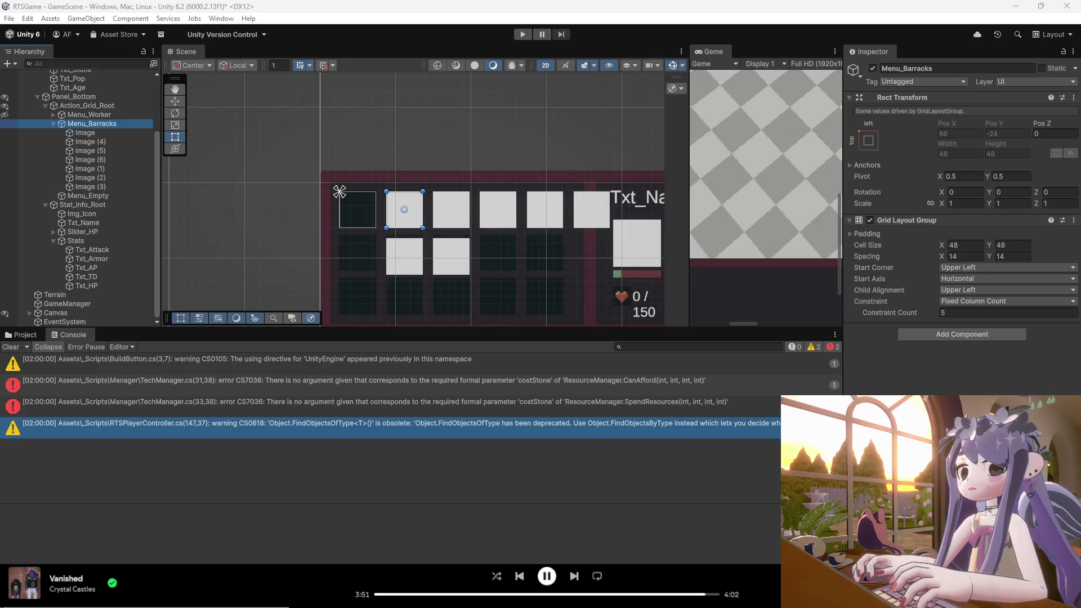
- Inspect Action_Grid_Root's grid layout settings and the first white image tile
left_click(101, 123)
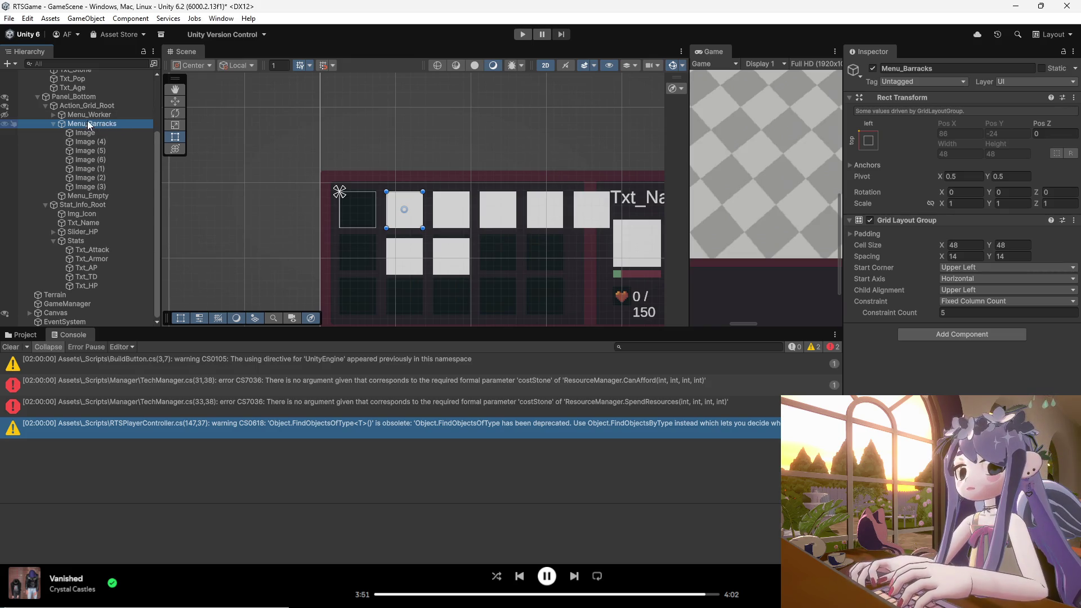
left_click(89, 95)
left_click(87, 106)
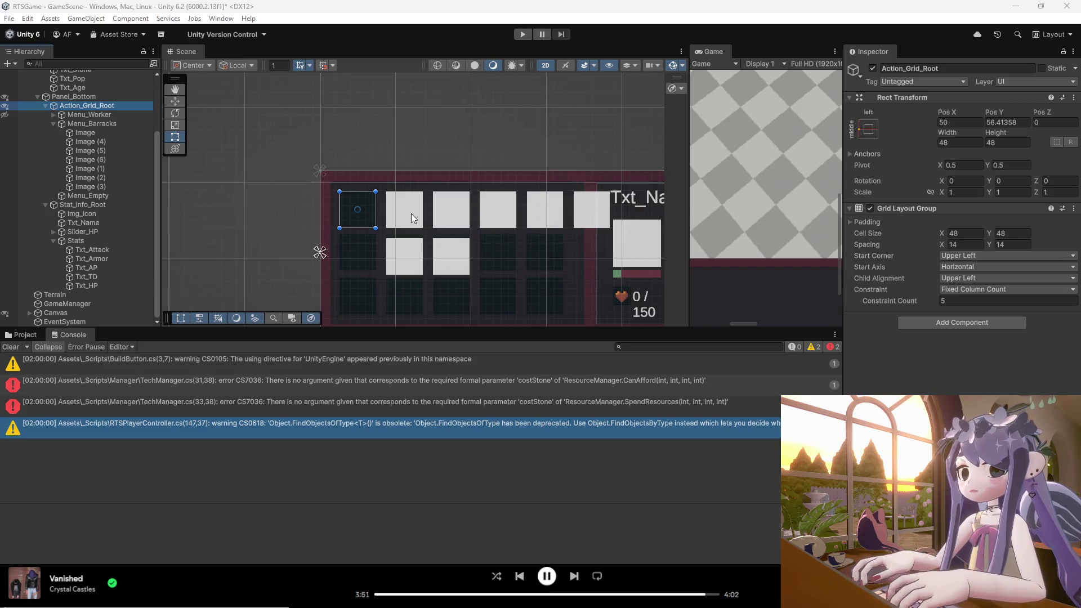
left_click(413, 218)
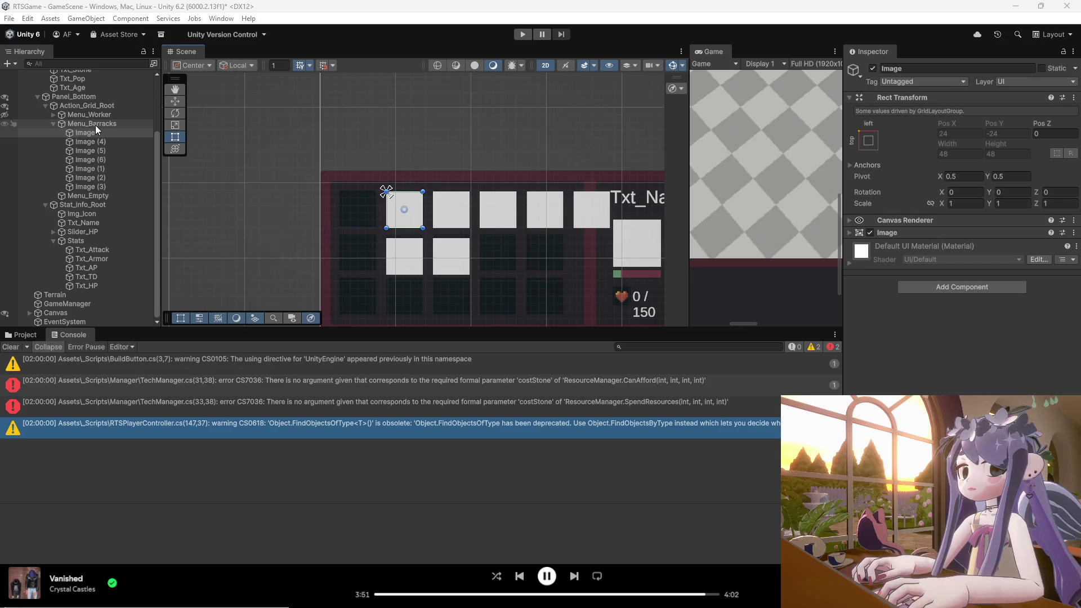
- Remove Action_Grid_Root's Grid Layout Group, leaving only its 48×48 Rect Transform
left_click(98, 106)
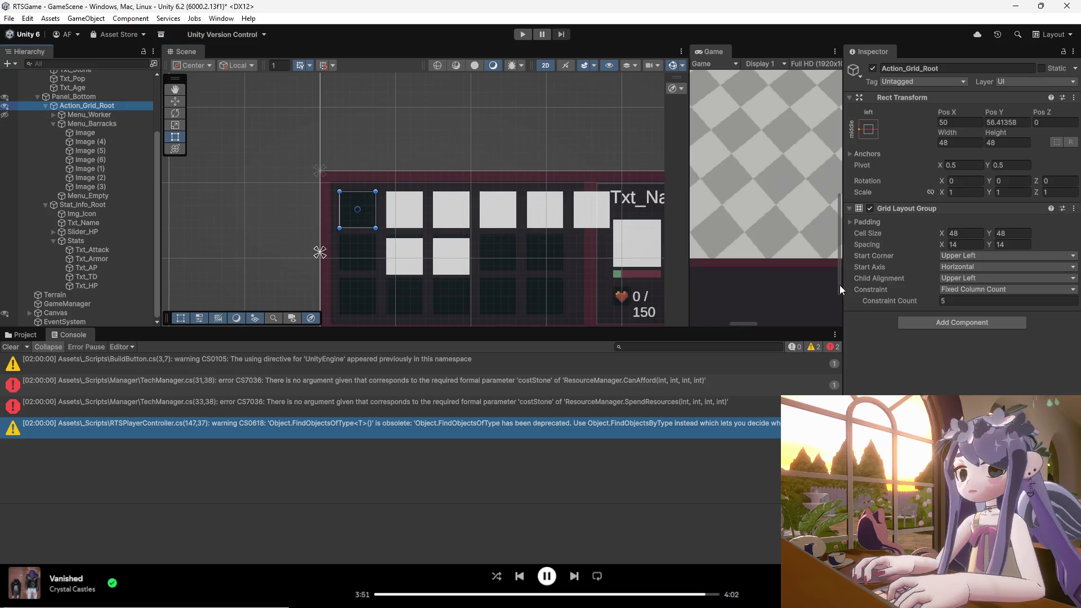
right_click(930, 207)
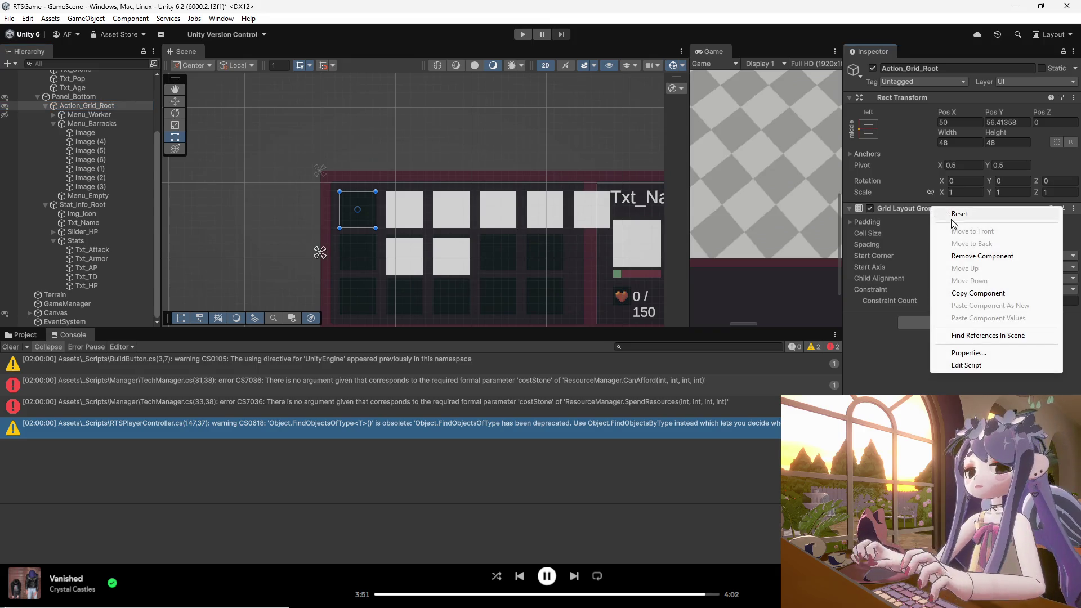
left_click(964, 258)
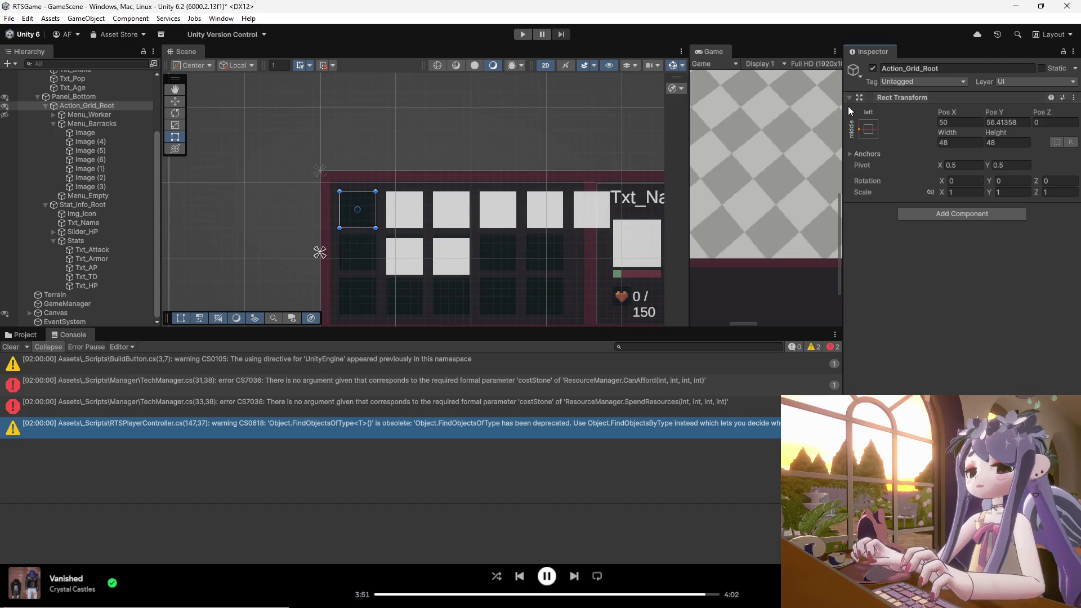
left_click(100, 107)
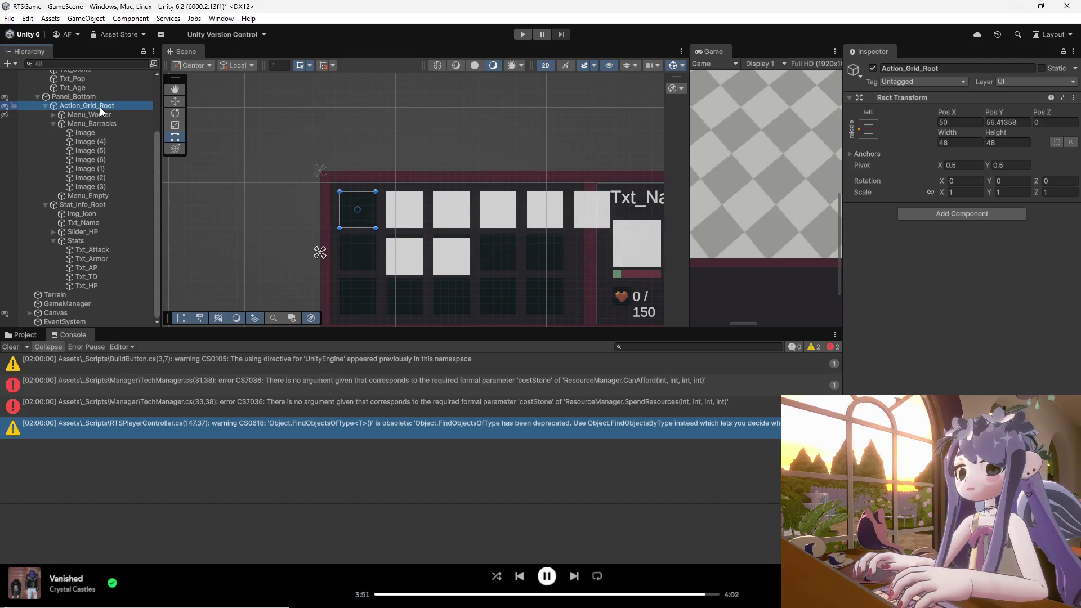
- Compare the positions of Menu_Barracks, Menu_Worker, Action_Grid_Root and Panel_Bottom in the Hierarchy
left_click(94, 116)
left_click(94, 124)
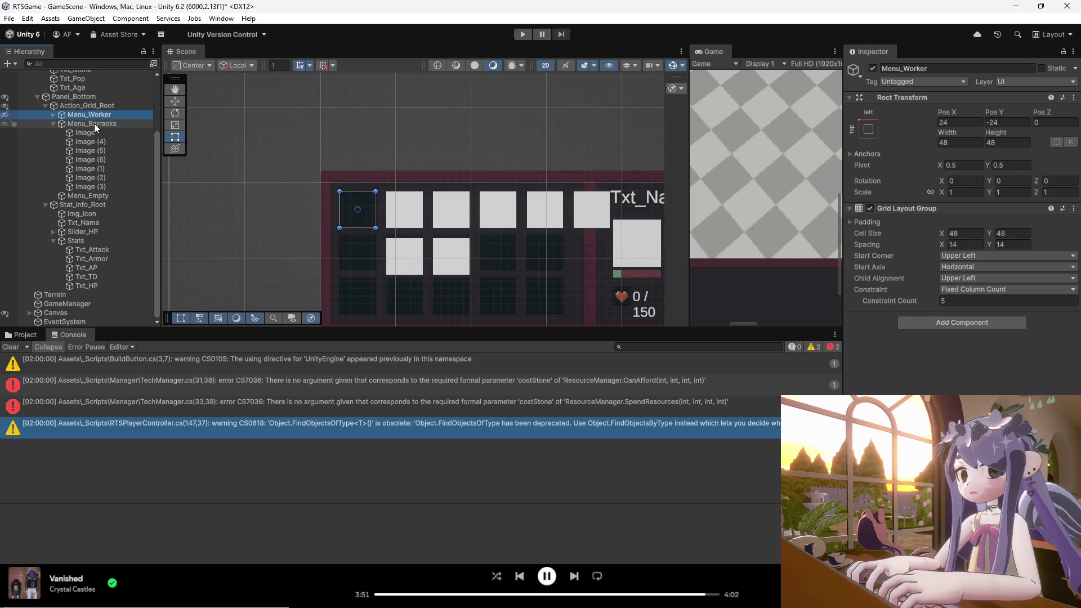
left_click(94, 117)
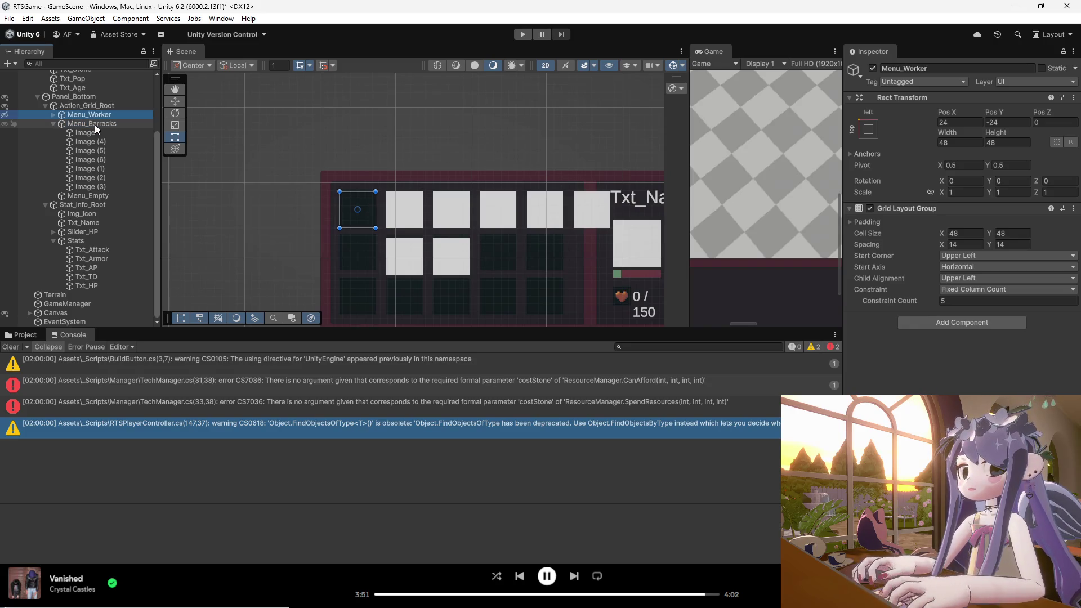
left_click(95, 124)
left_click(99, 115)
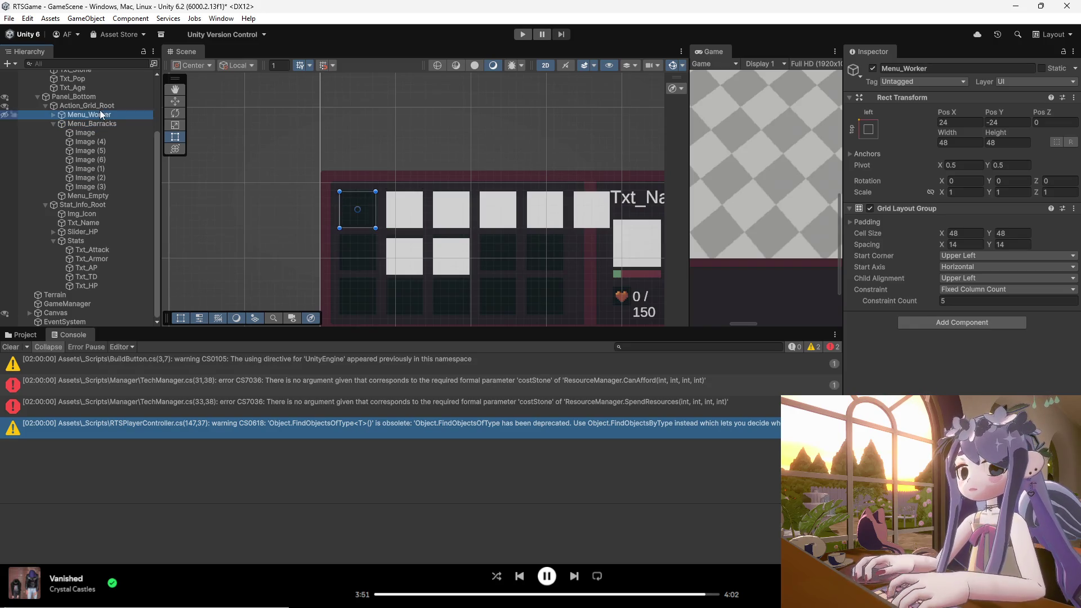
left_click(101, 105)
left_click(101, 97)
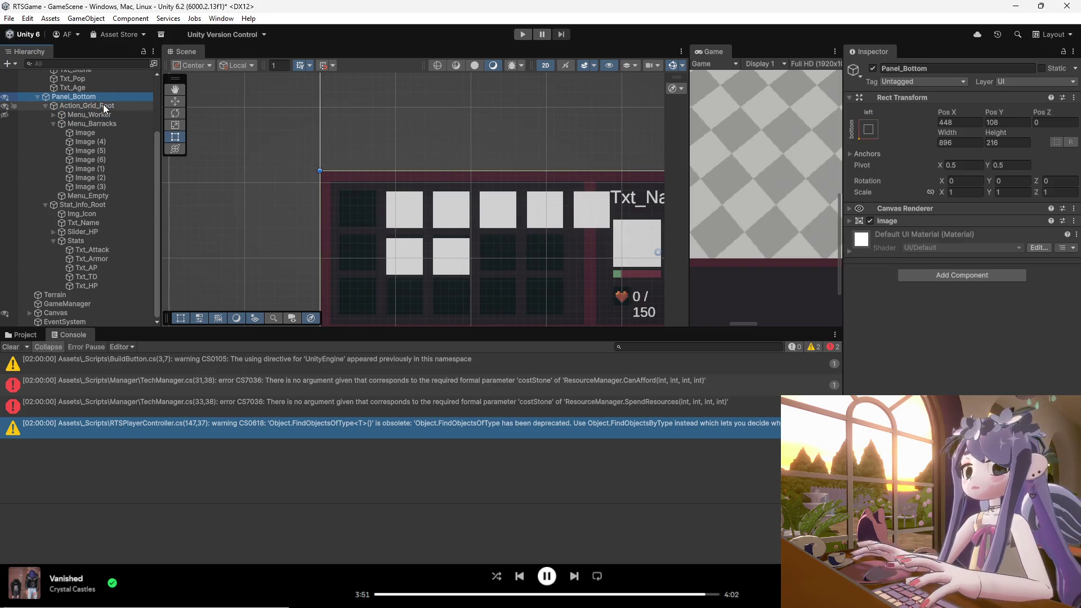
left_click(103, 104)
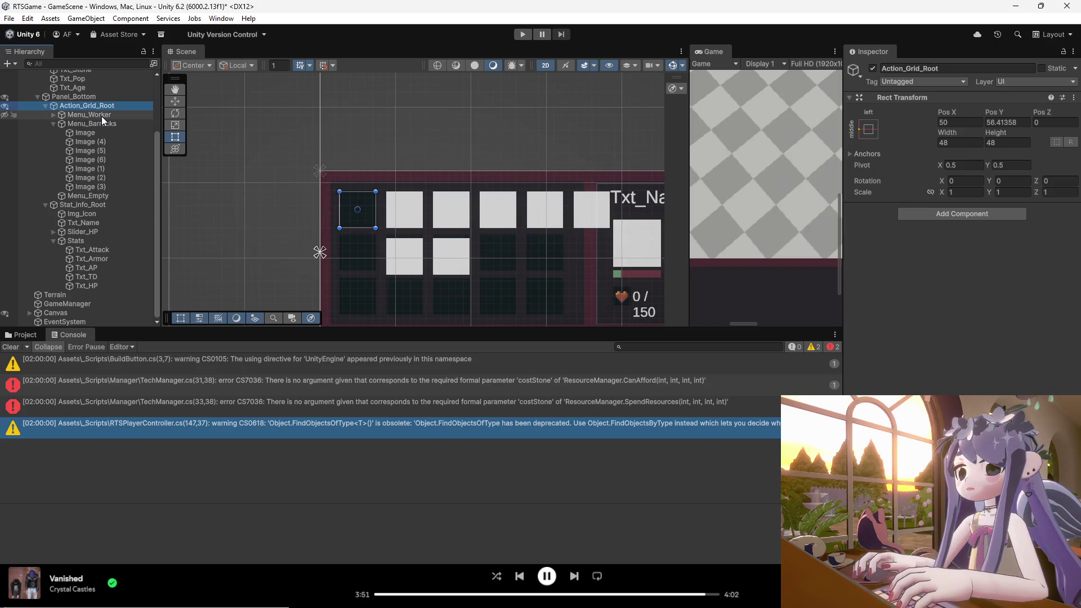
left_click(101, 116)
left_click(100, 107)
- Drag Menu_Barracks onto the first grid slot at Pos X 24, Y -24, matching Menu_Worker
left_click(105, 122)
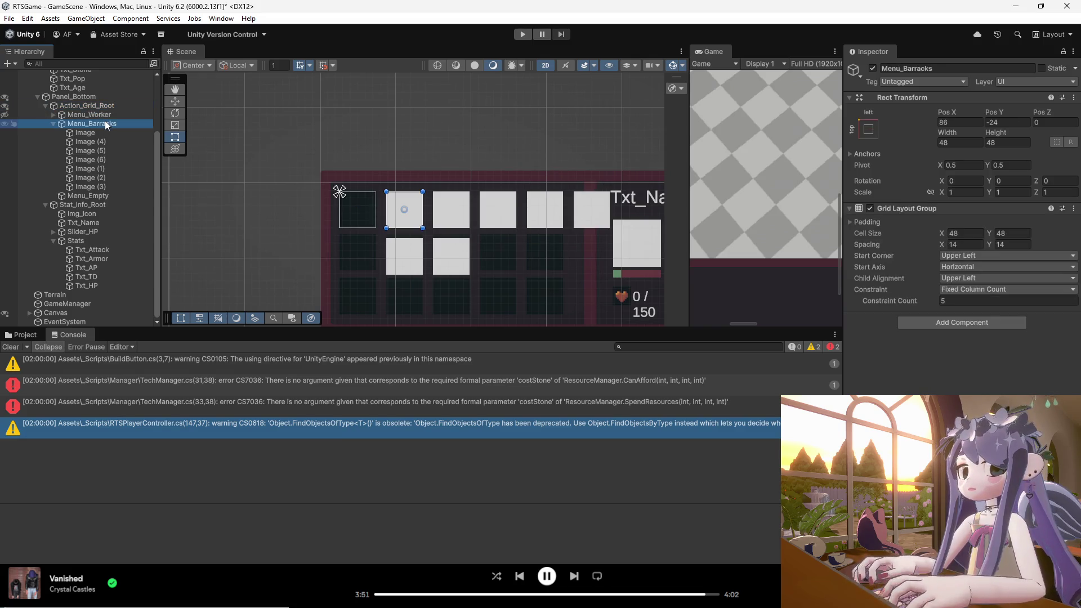
left_click(111, 118)
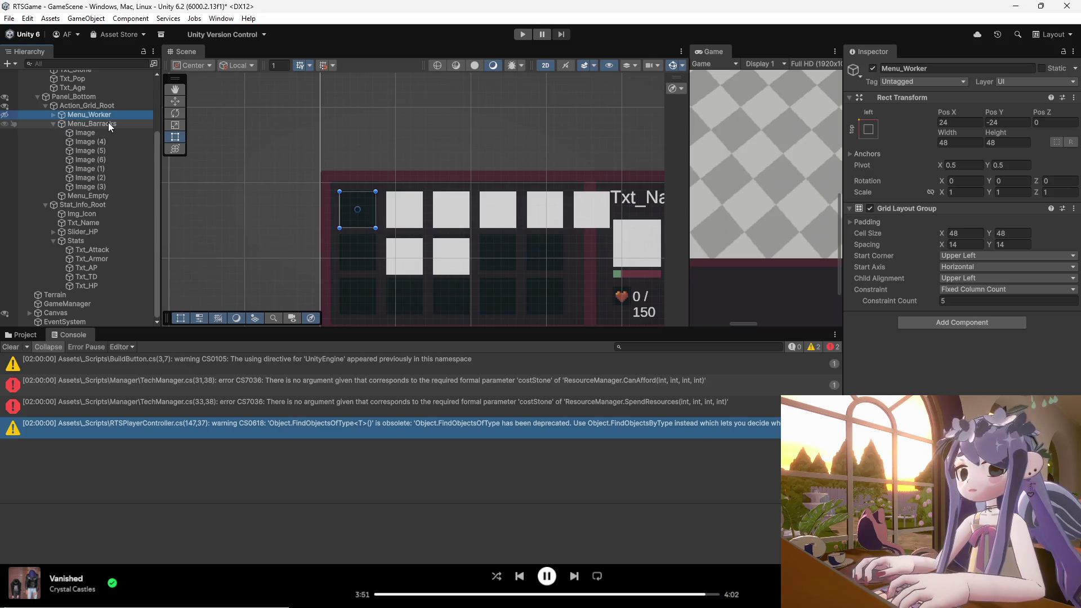
left_click(110, 124)
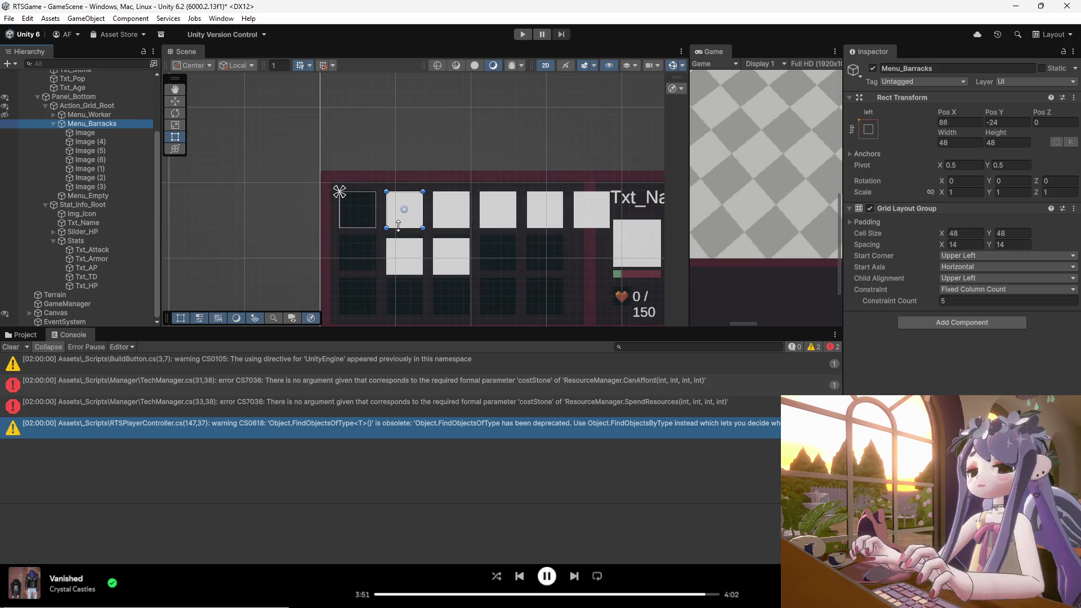
left_click_drag(417, 221, 367, 224)
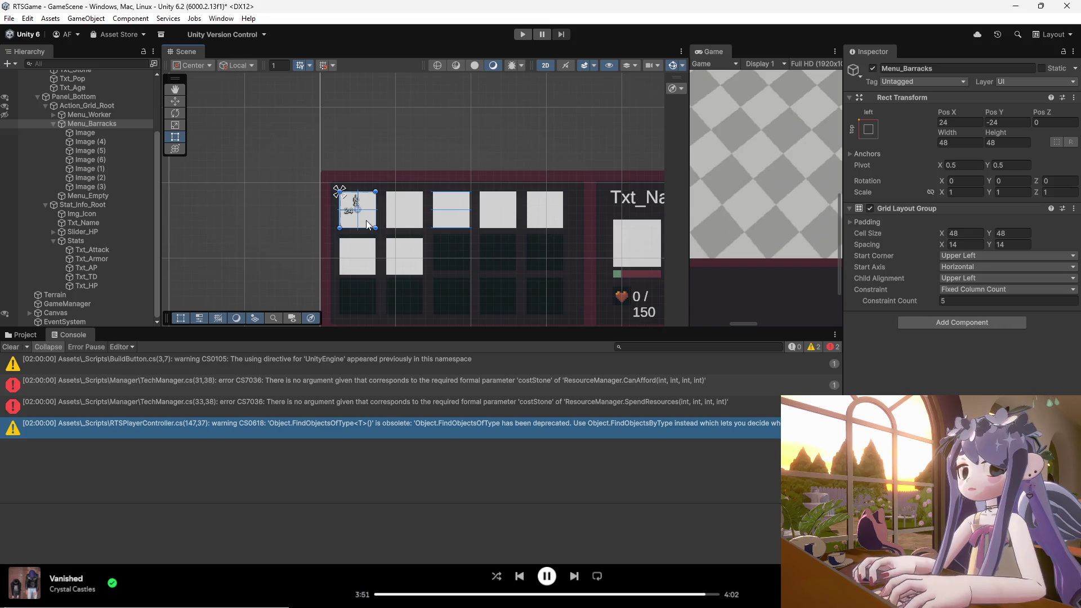
left_click(91, 116)
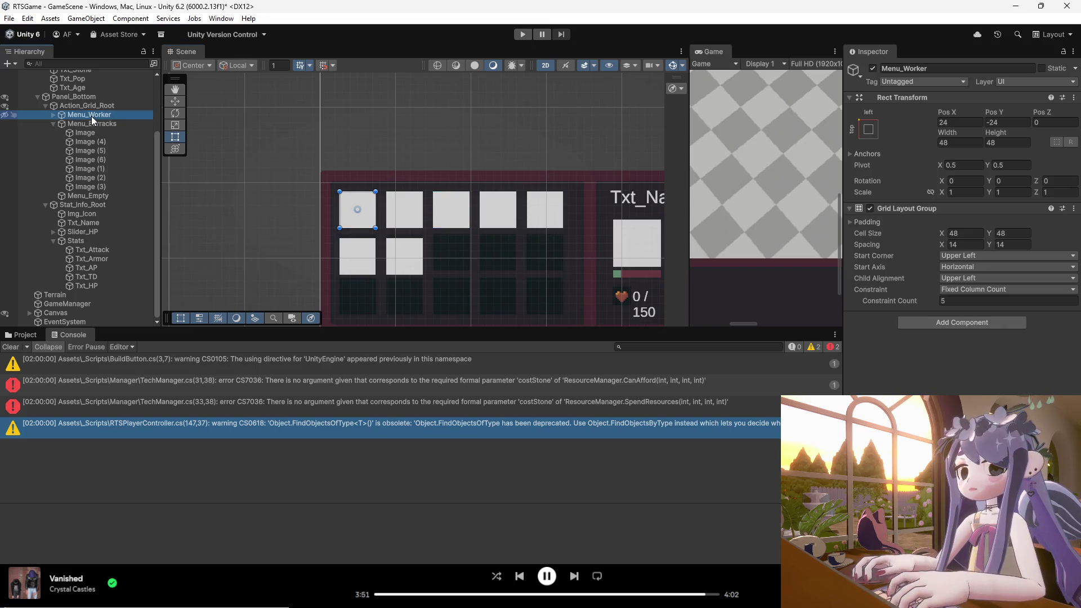
left_click(87, 123)
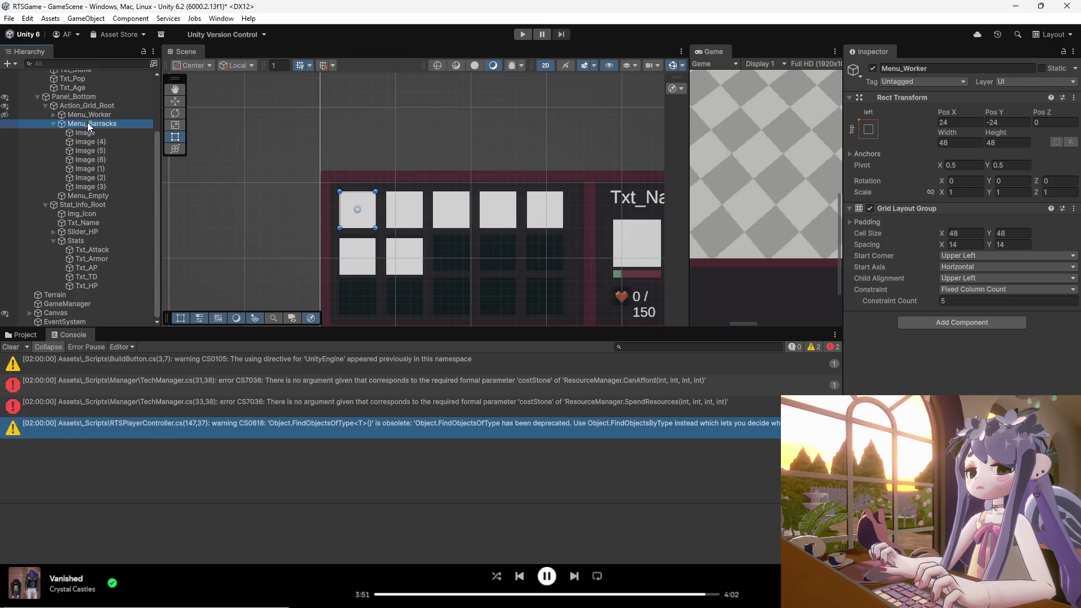
left_click(54, 124)
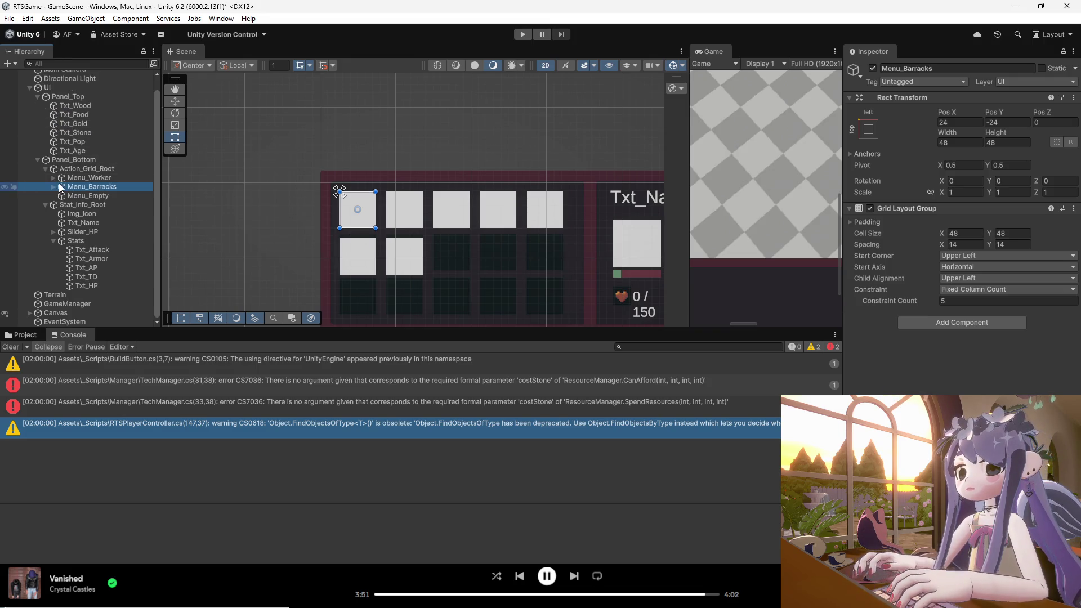
- Drag Menu_Empty from X 148 to the first grid slot at Pos X 24, Y -24
left_click(5, 188)
left_click(5, 187)
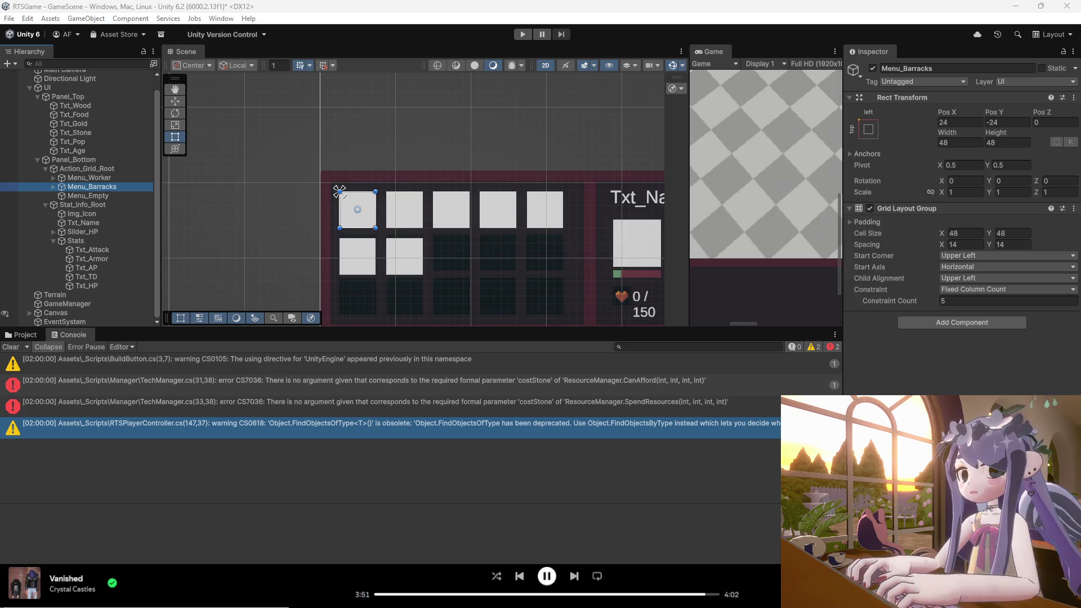
left_click(77, 193)
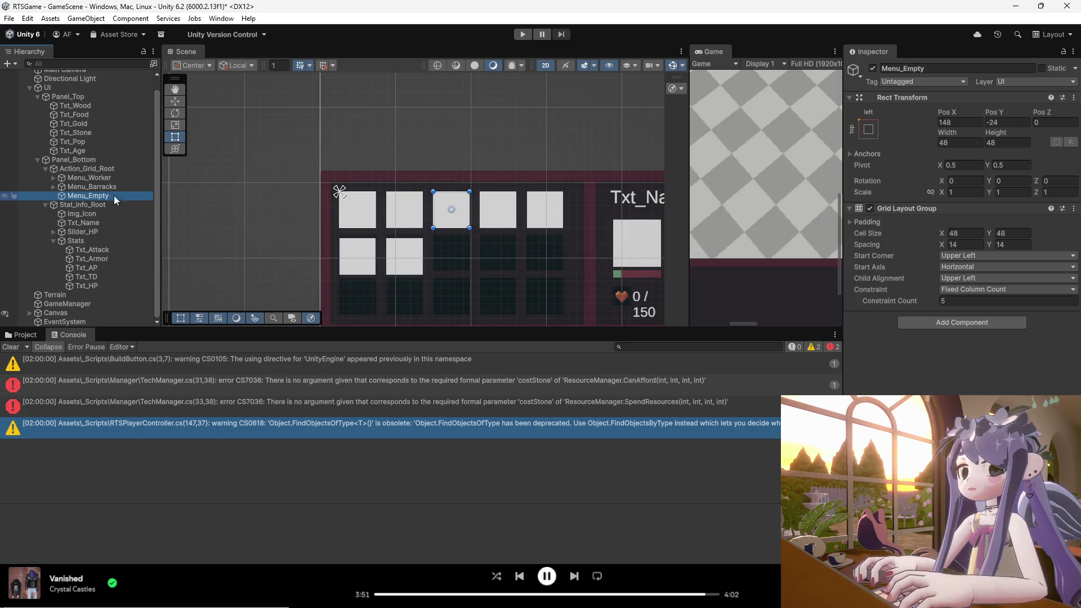
left_click(452, 212)
left_click_drag(452, 212, 365, 217)
left_click(96, 186)
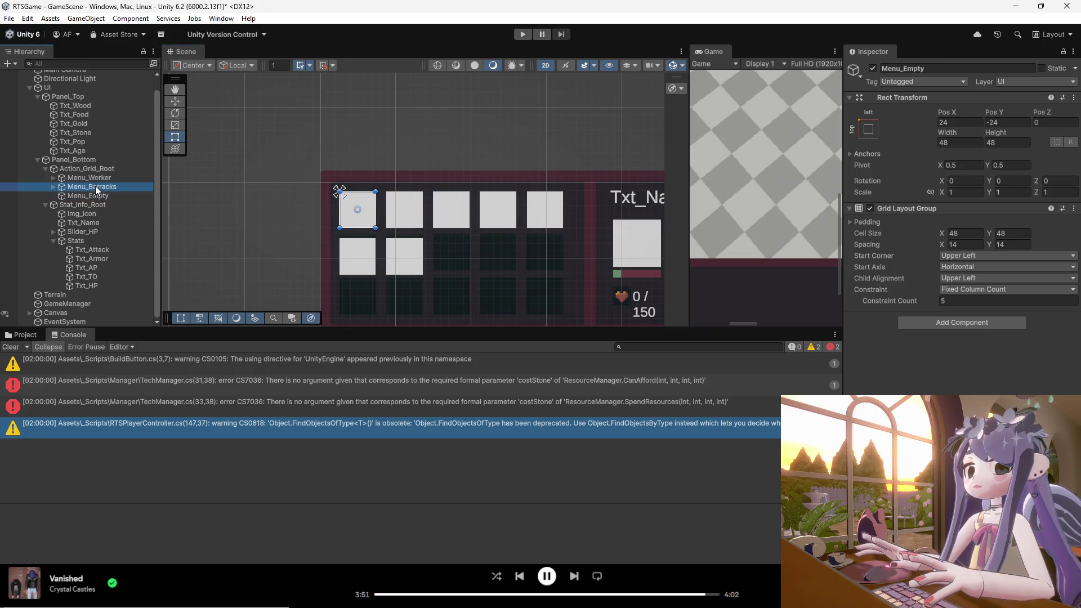
left_click(95, 178)
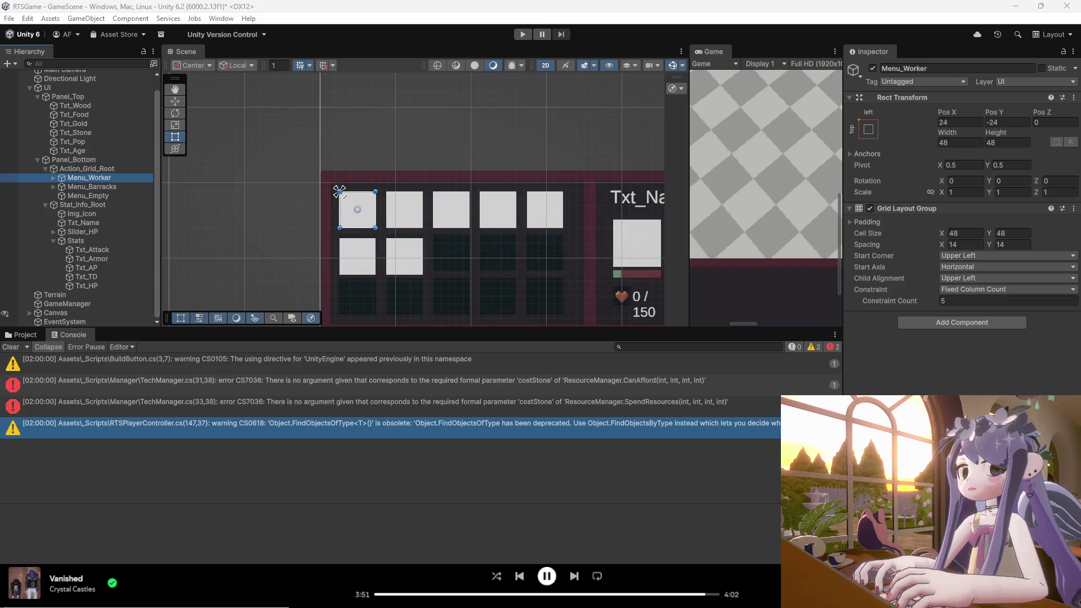
left_click(83, 170)
left_click(85, 178)
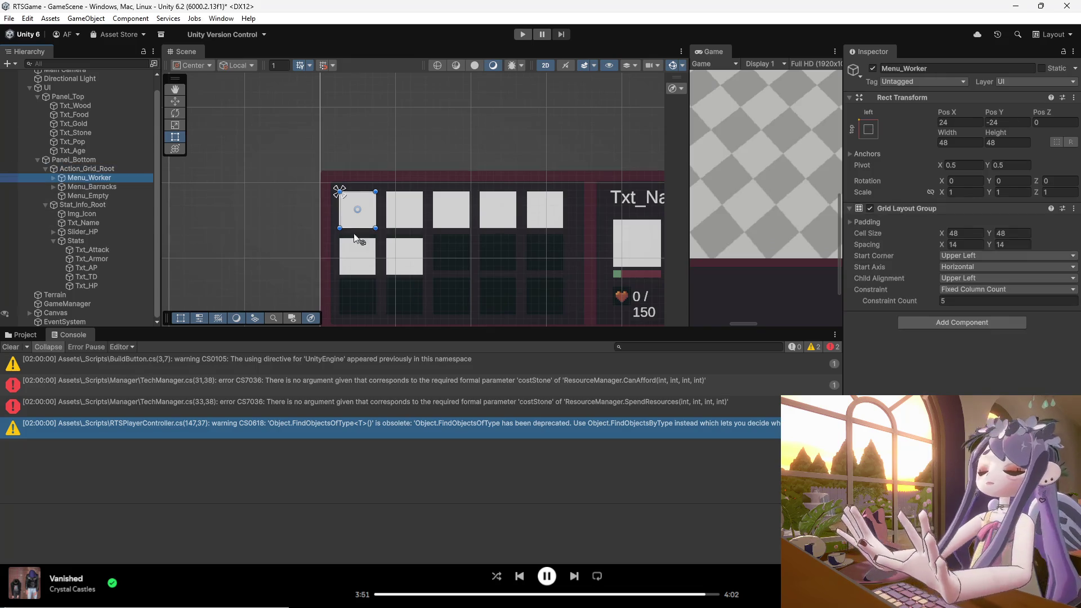
scroll(352, 231, "up", 3)
scroll(338, 217, "up", 1)
scroll(386, 210, "down", 2)
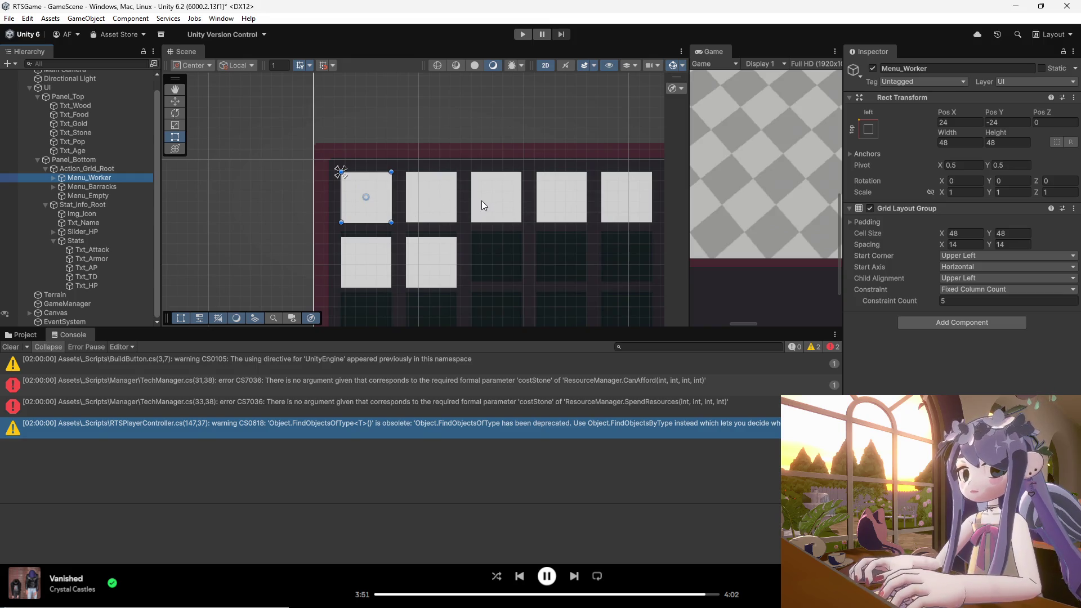
mouse_move(101, 195)
left_mouse_down()
mouse_move(103, 178)
mouse_move(82, 192)
left_mouse_up()
left_click(80, 180)
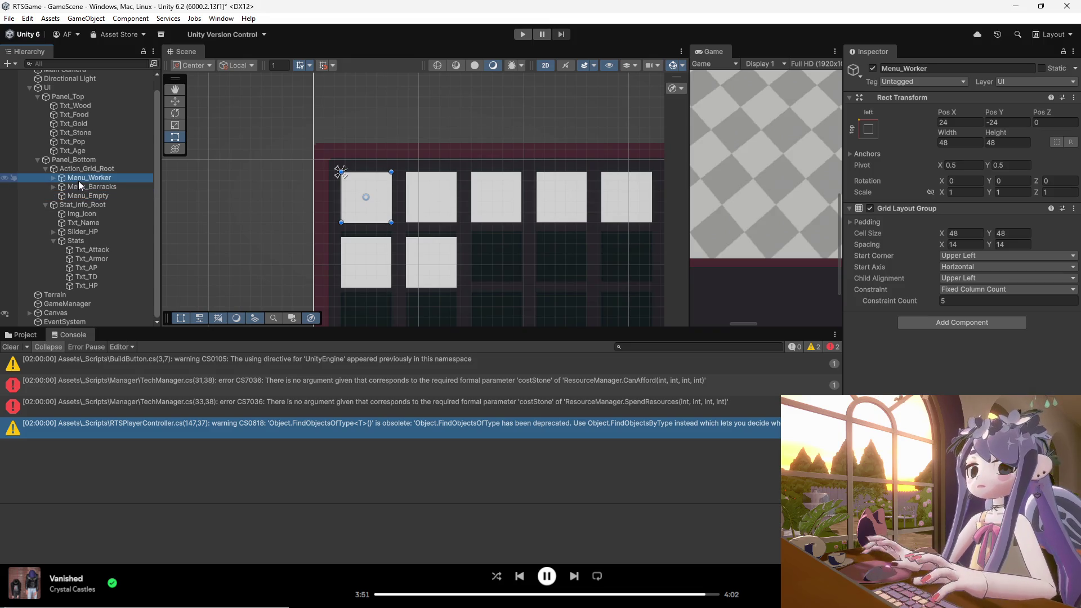
left_click(89, 187)
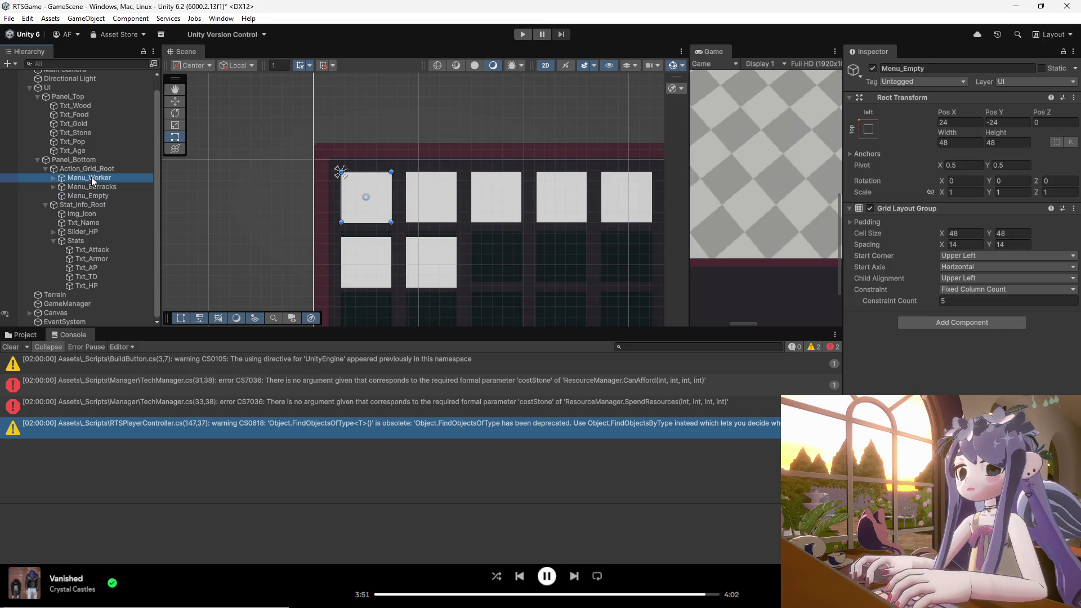
left_click(85, 168)
left_click(73, 187)
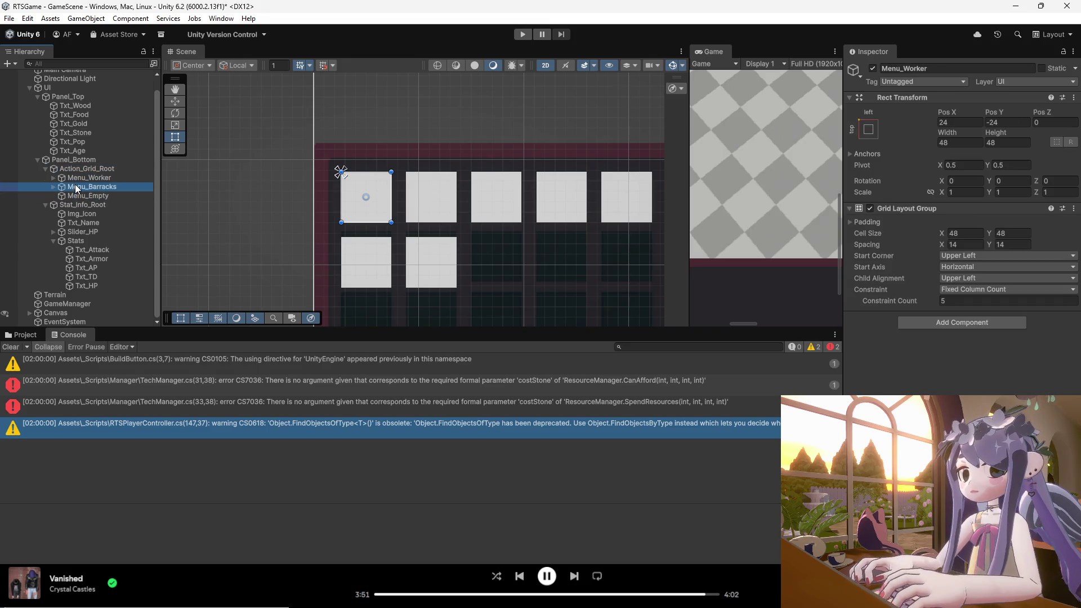
left_click(73, 178)
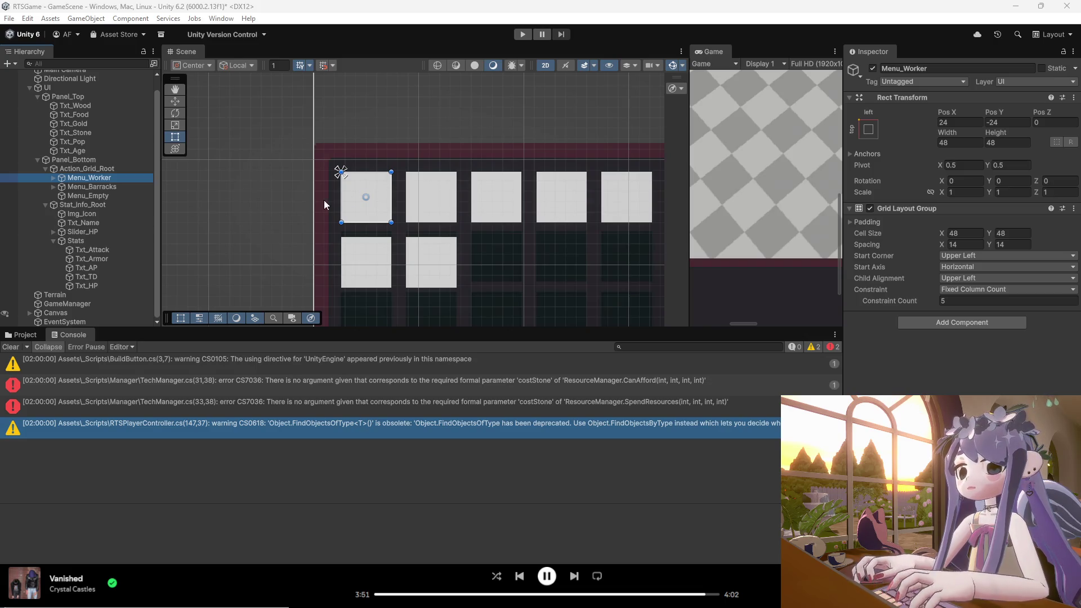
- Expand Action_Grid_Root to list its three menu pages and view Menu_Barracks' Grid Layout Group
left_click(70, 169)
left_click(45, 169)
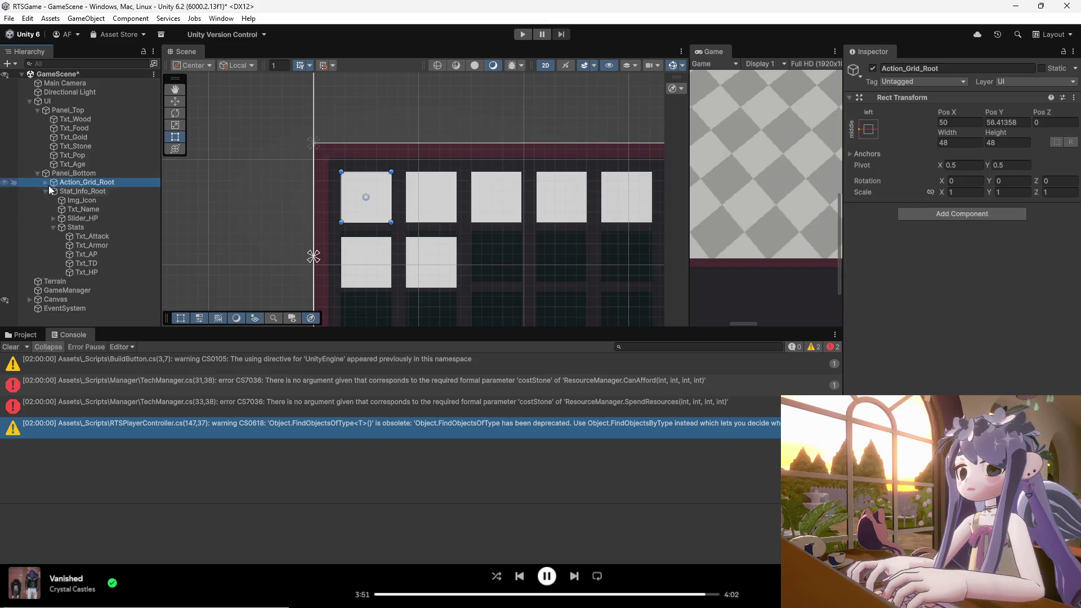
left_click(48, 191)
left_click(45, 191)
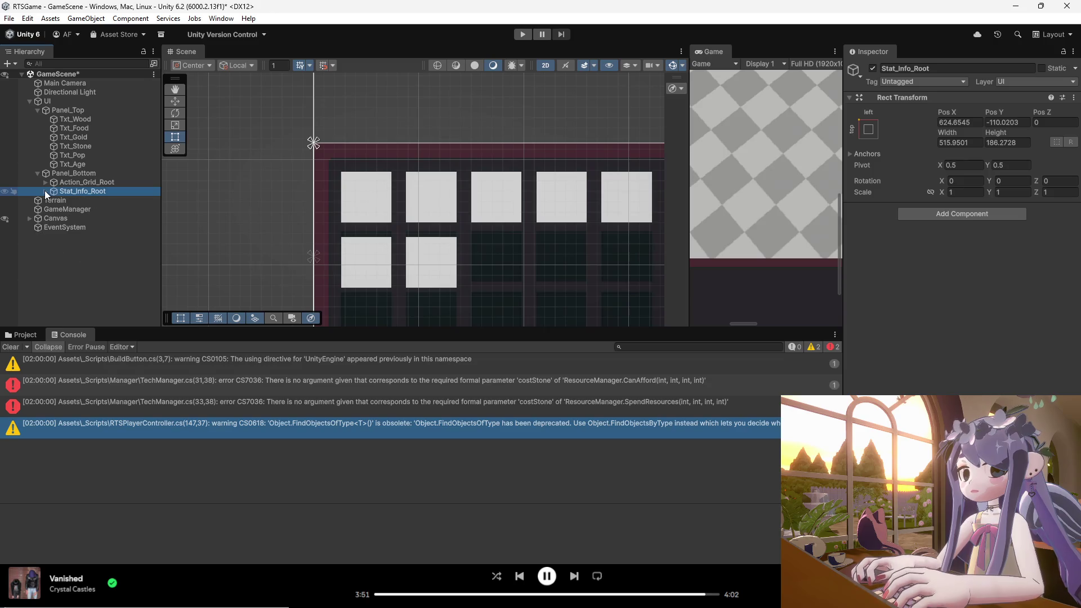
left_click(48, 180)
left_click(46, 181)
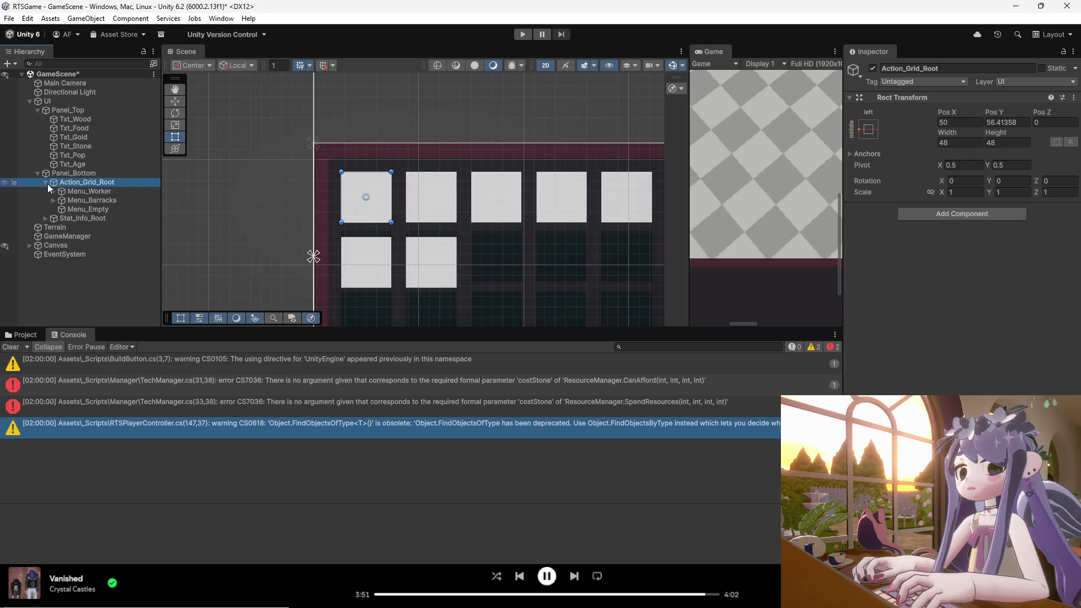
left_click(79, 194)
left_click(86, 202)
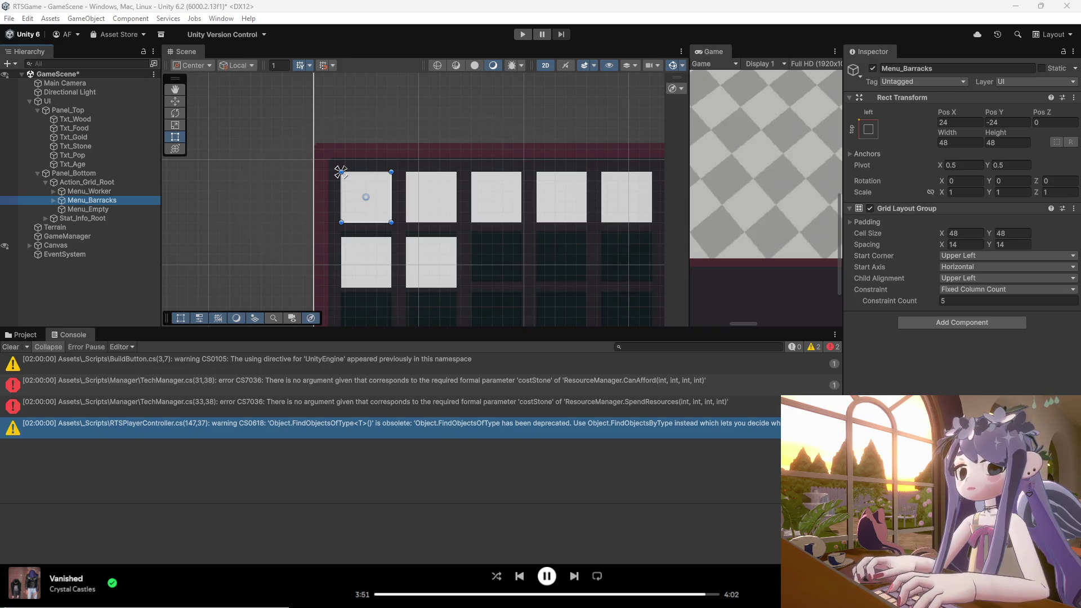
left_click(115, 194)
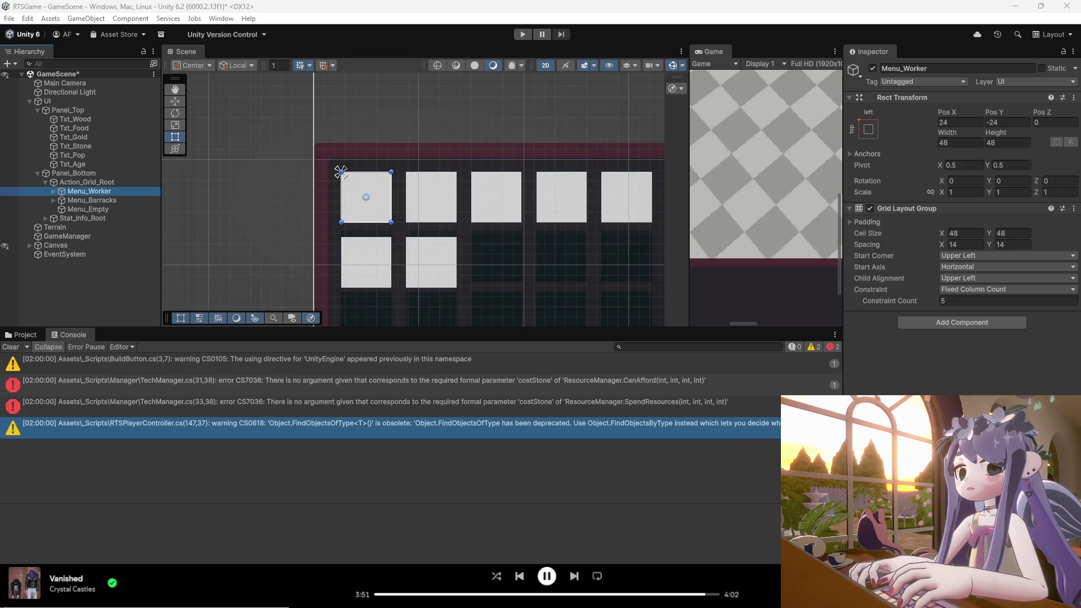
- Remove the Grid Layout Group component from Menu_Worker
left_click(120, 190)
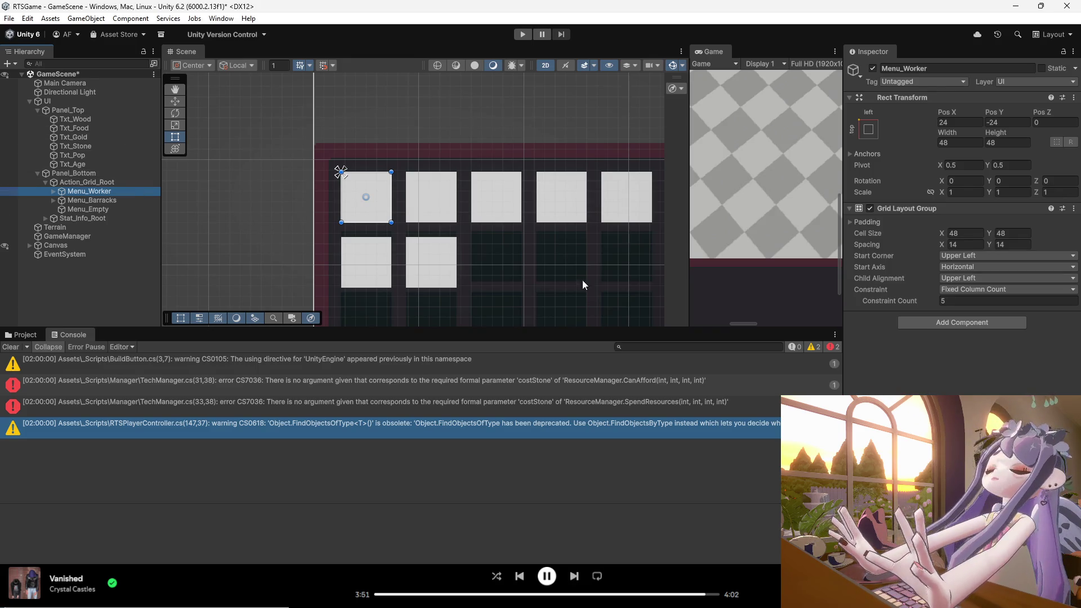
left_click(850, 222)
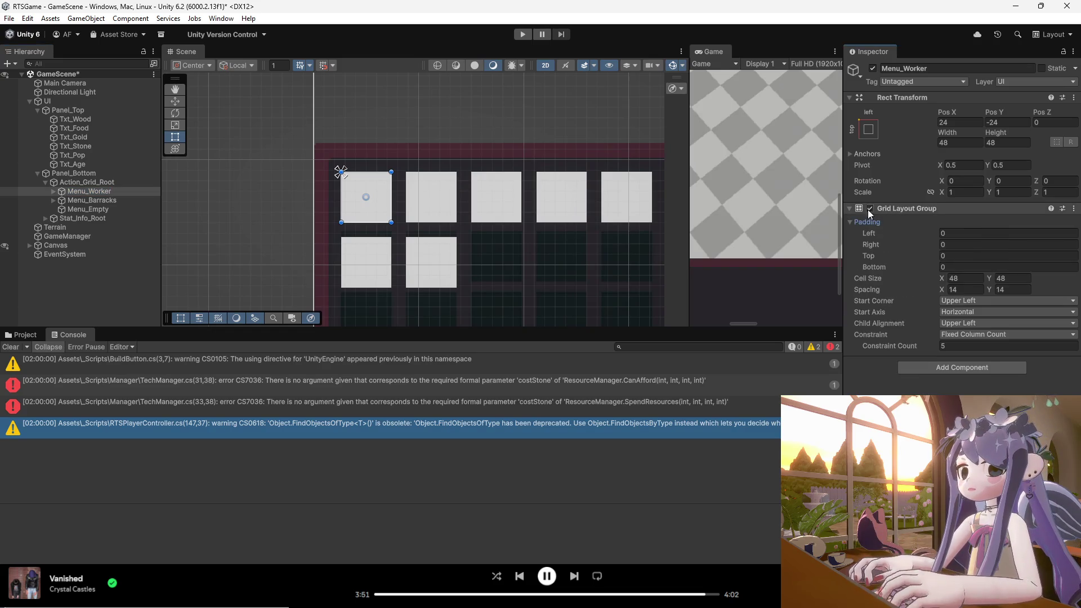
left_click(850, 222)
left_click(850, 208)
right_click(912, 208)
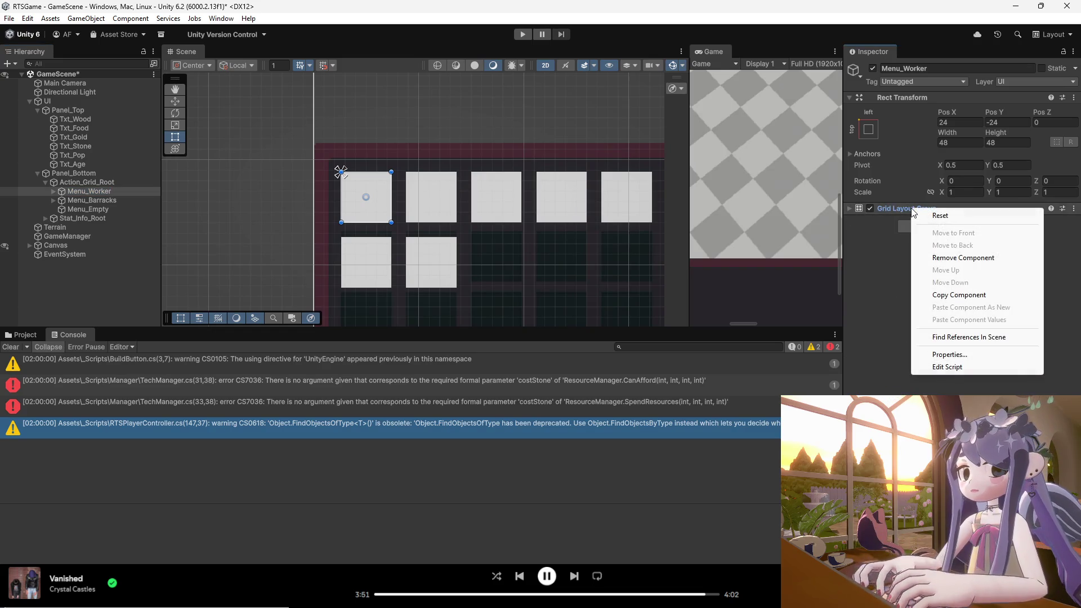
left_click(952, 257)
- Remove Menu_Barracks' Grid Layout Group as well, and check Menu_Empty's grid settings
left_click(91, 200)
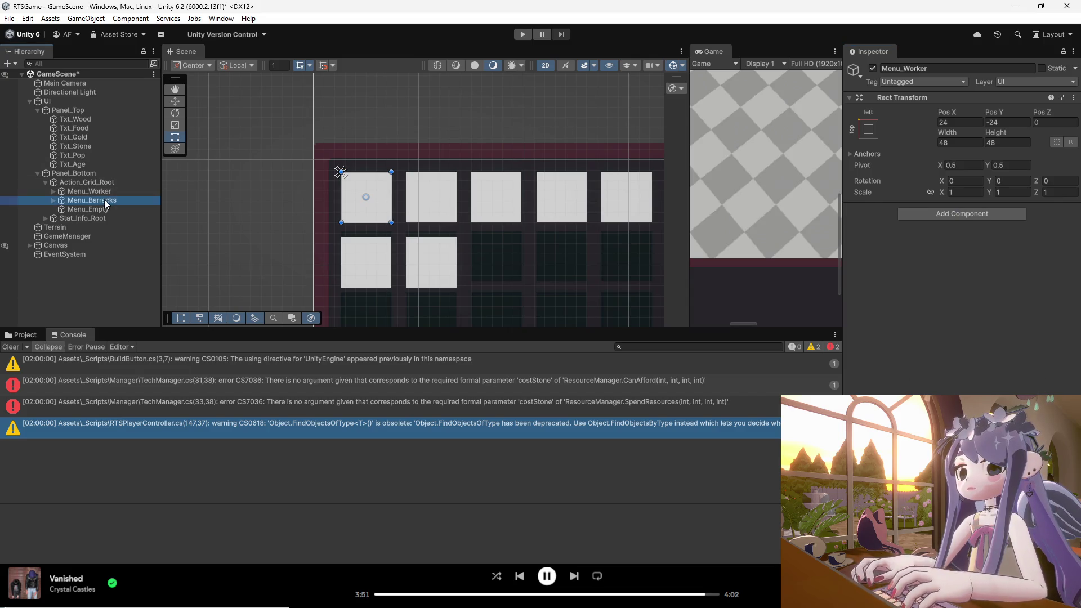
right_click(930, 205)
left_click(982, 256)
left_click(102, 209)
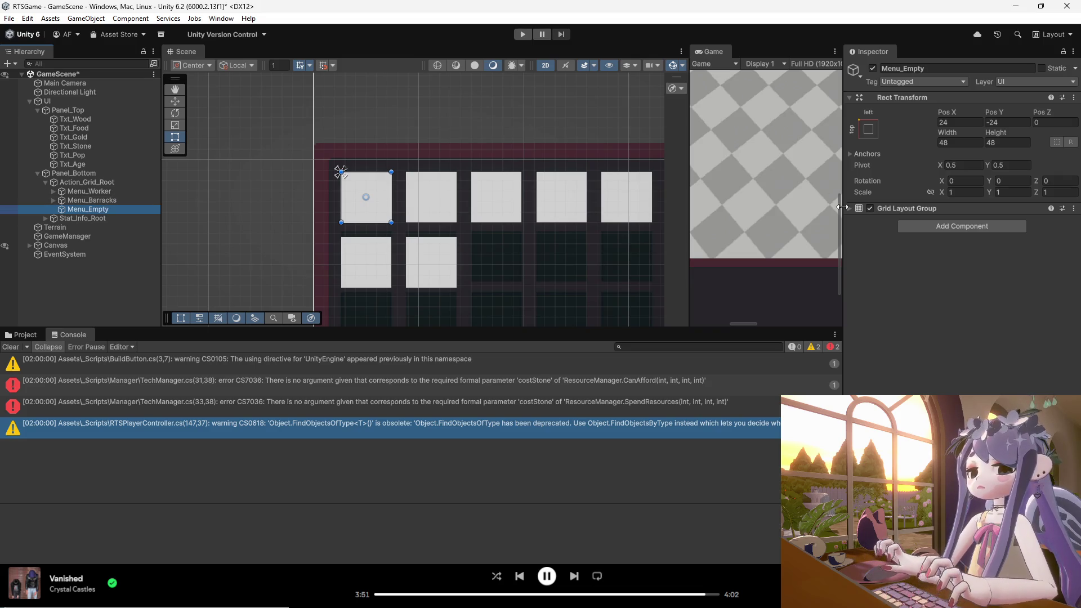
left_click(847, 207)
left_click(847, 208)
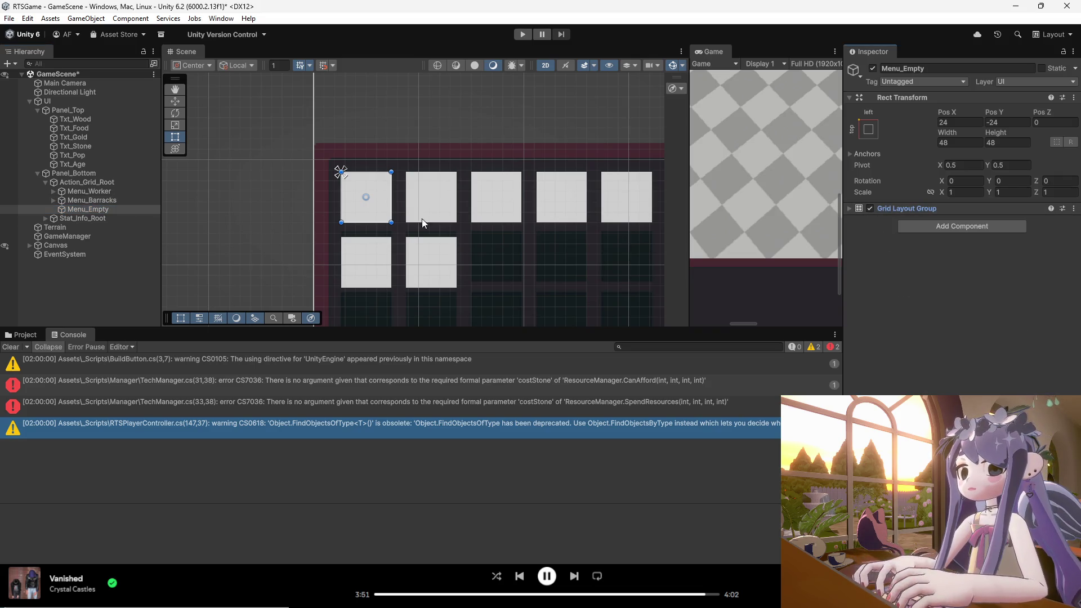
left_click(110, 197)
left_click(111, 194)
left_click(70, 191)
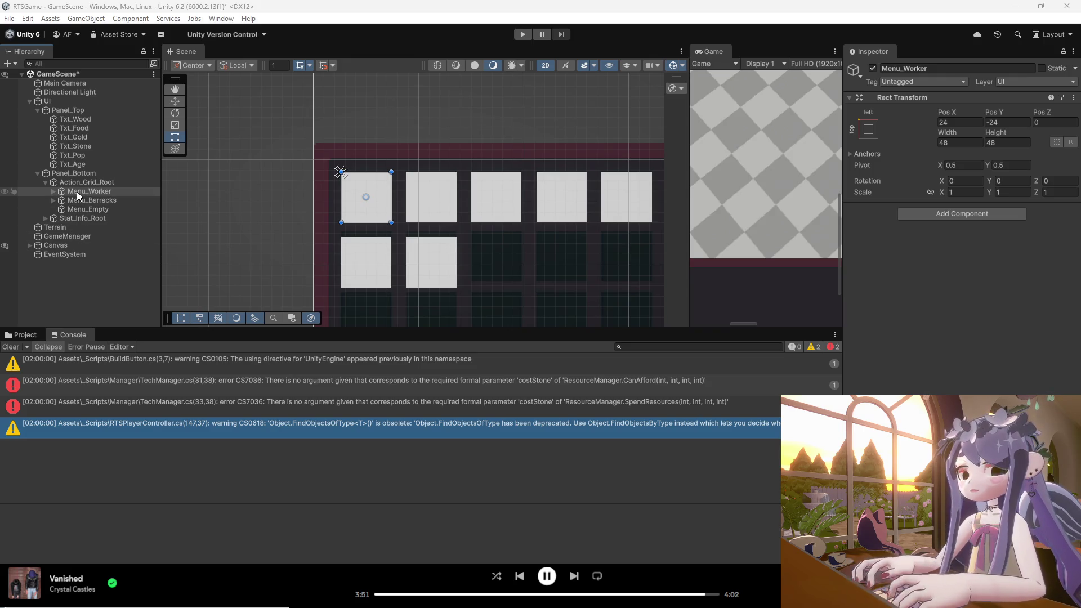
- Delete Btn_BuildHouse from Menu_Worker
left_click(53, 191)
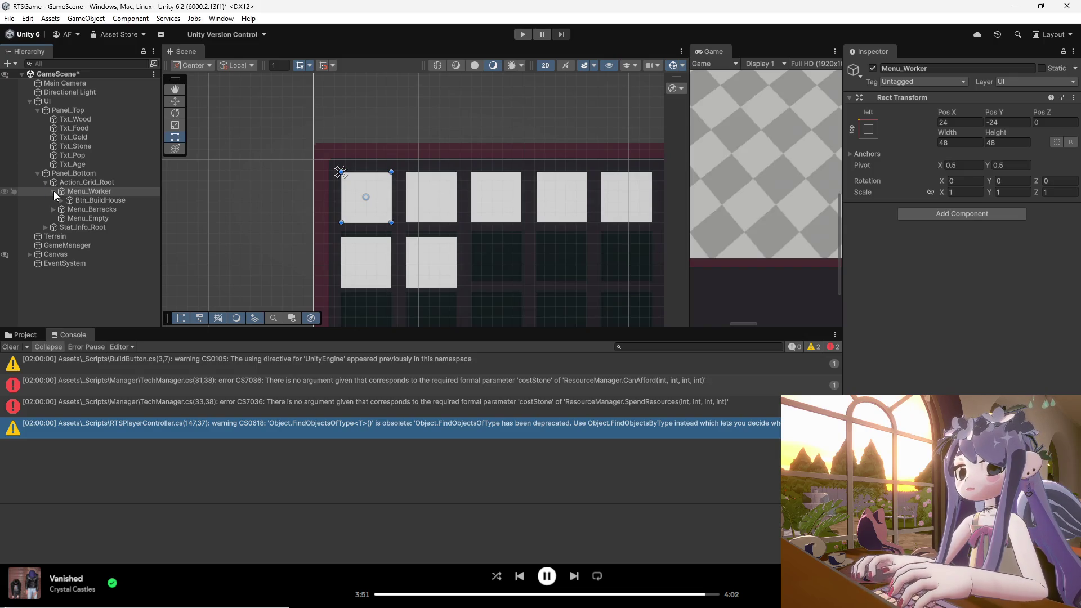
left_click(95, 201)
right_click(96, 200)
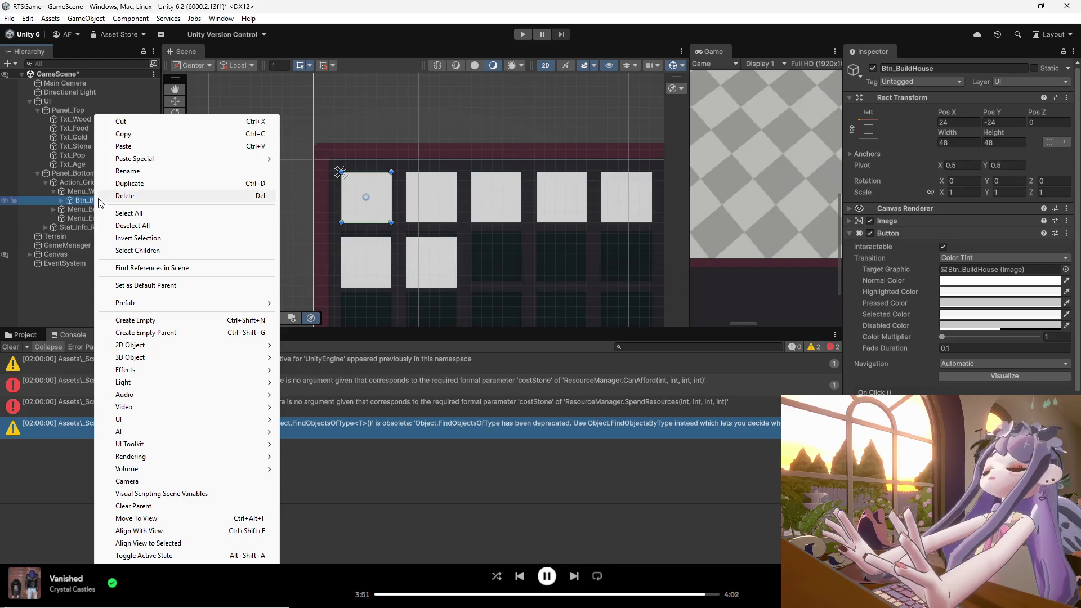
left_click(109, 197)
- Delete all seven Image children of Menu_Barracks
left_click(54, 201)
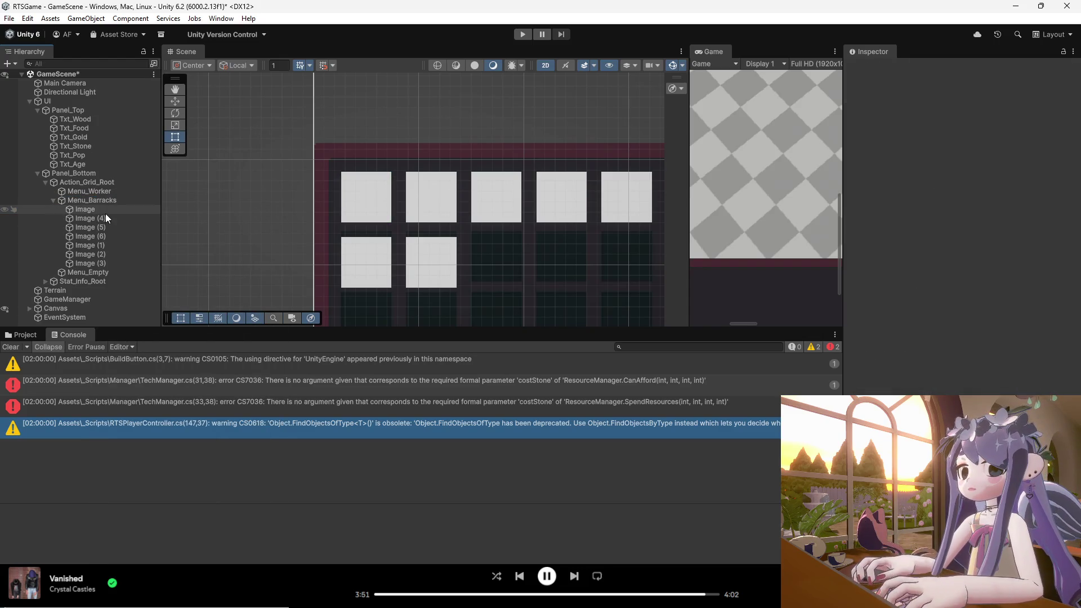
right_click(89, 210)
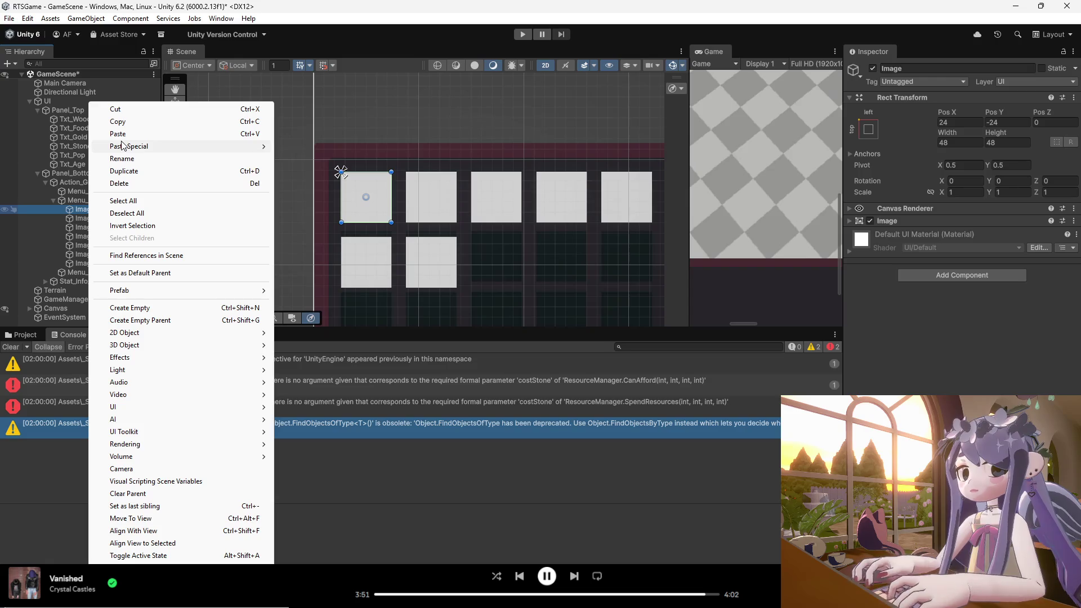
left_click(122, 158)
key("Escape")
left_click(76, 215)
key("Delete")
left_click(76, 211)
key("Delete")
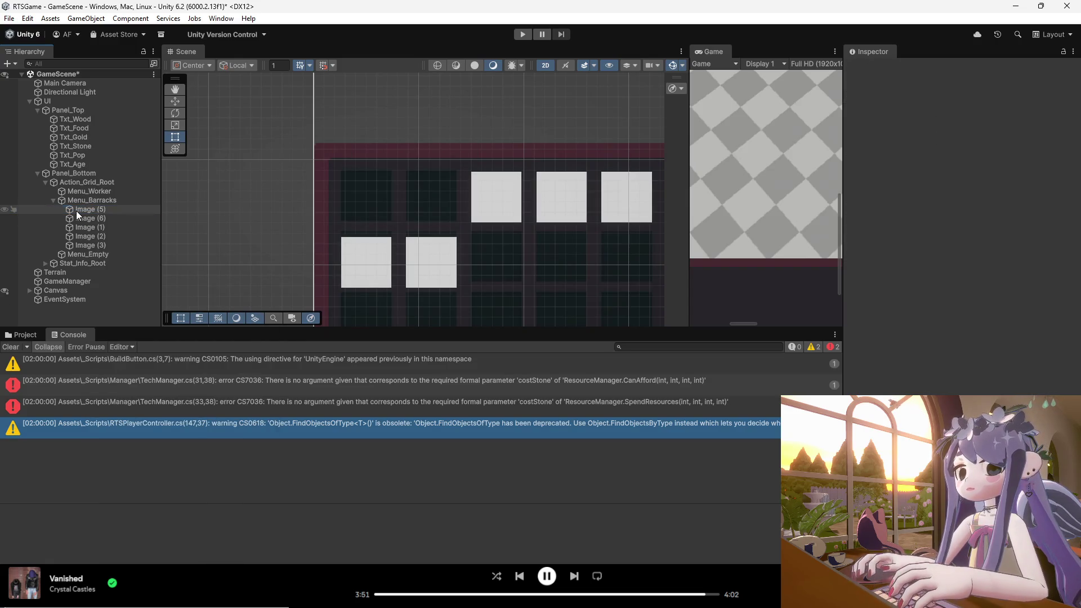
left_click(76, 211)
key("Delete")
left_click(76, 211)
key("Delete")
left_click(76, 210)
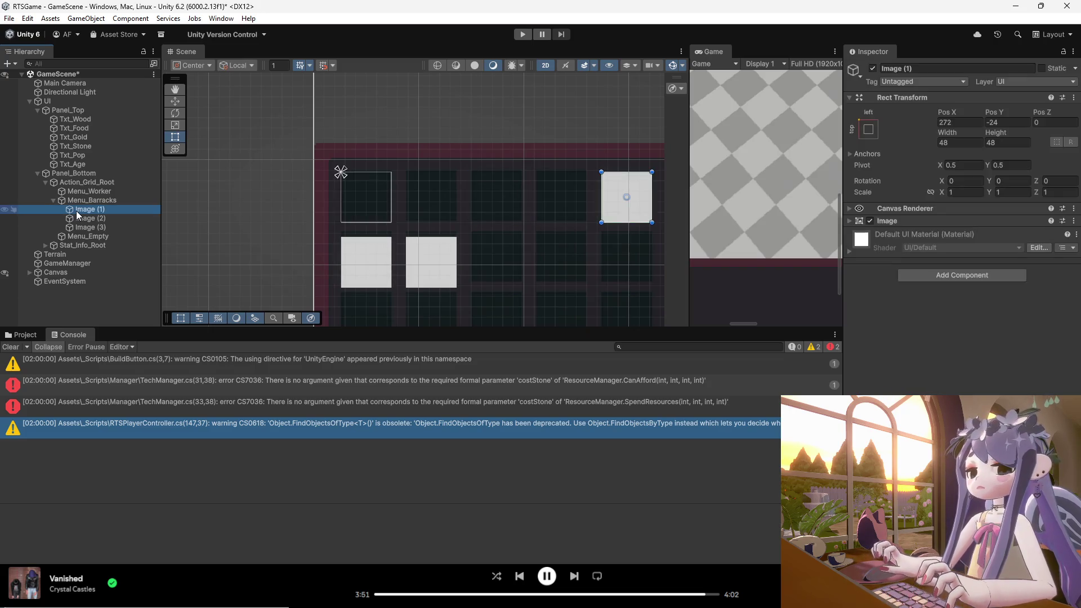
key("Delete")
left_click(73, 211)
key("Delete")
left_click(73, 211)
key("Delete")
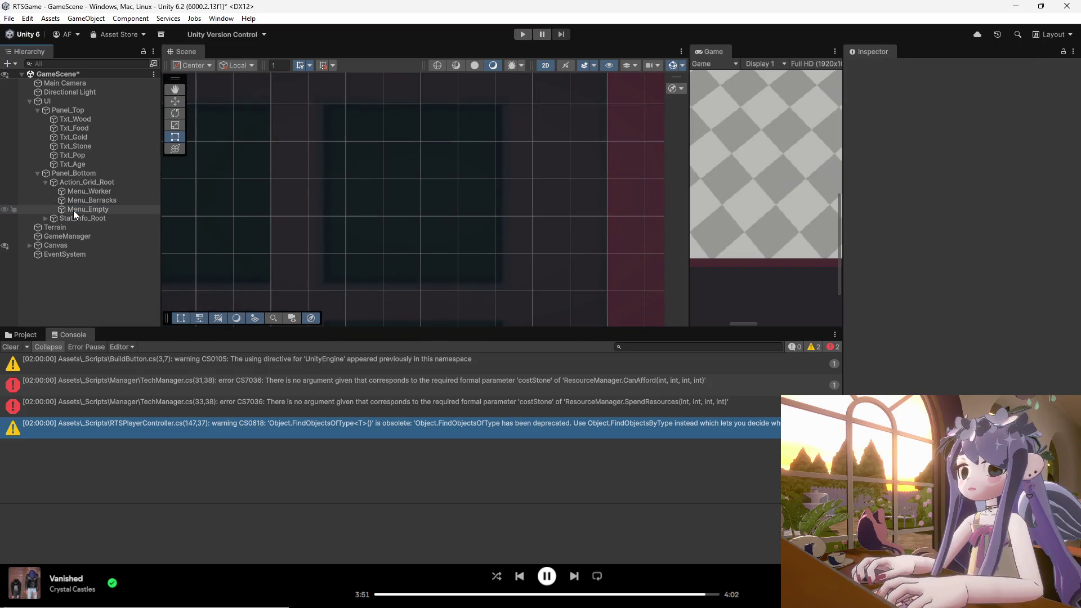
scroll(406, 259, "up", 5)
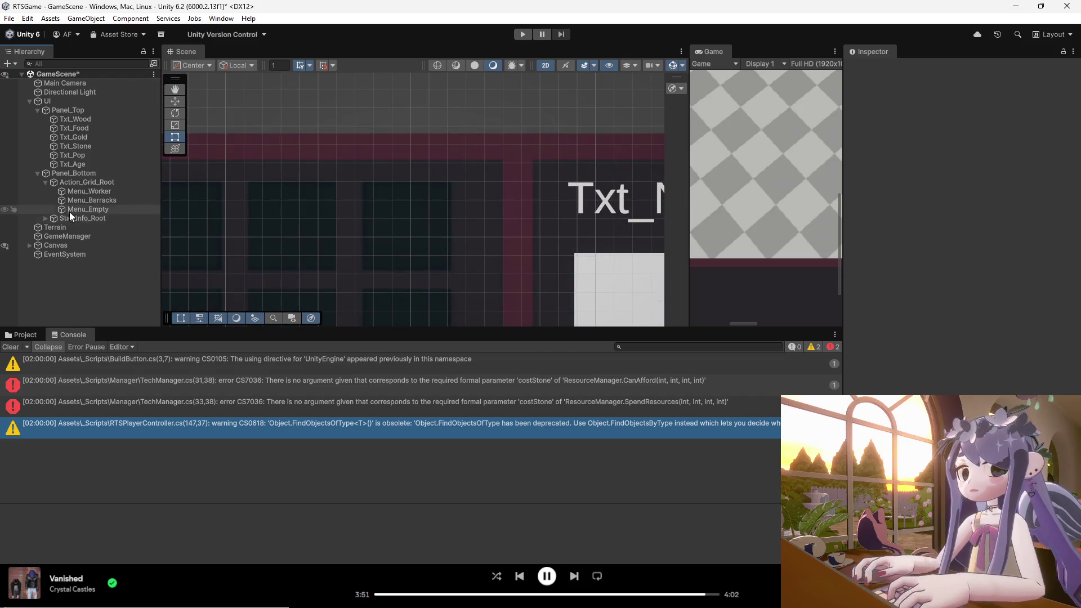
- Delete the Menu_Empty and Menu_Barracks pages, leaving only Menu_Worker
left_click(72, 192)
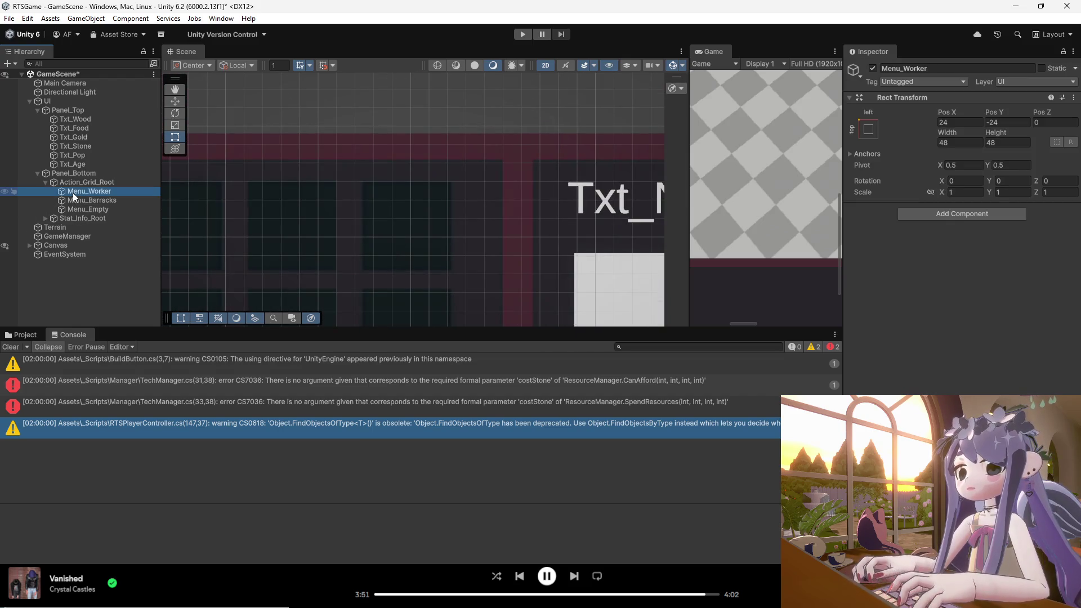
left_click(80, 211)
key("Delete")
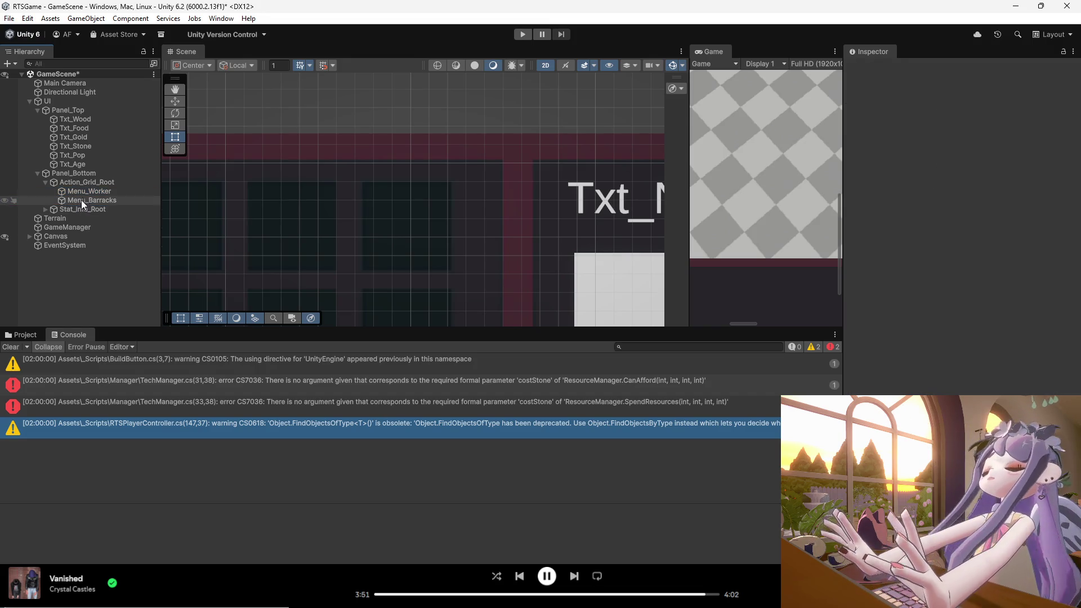
left_click(83, 195)
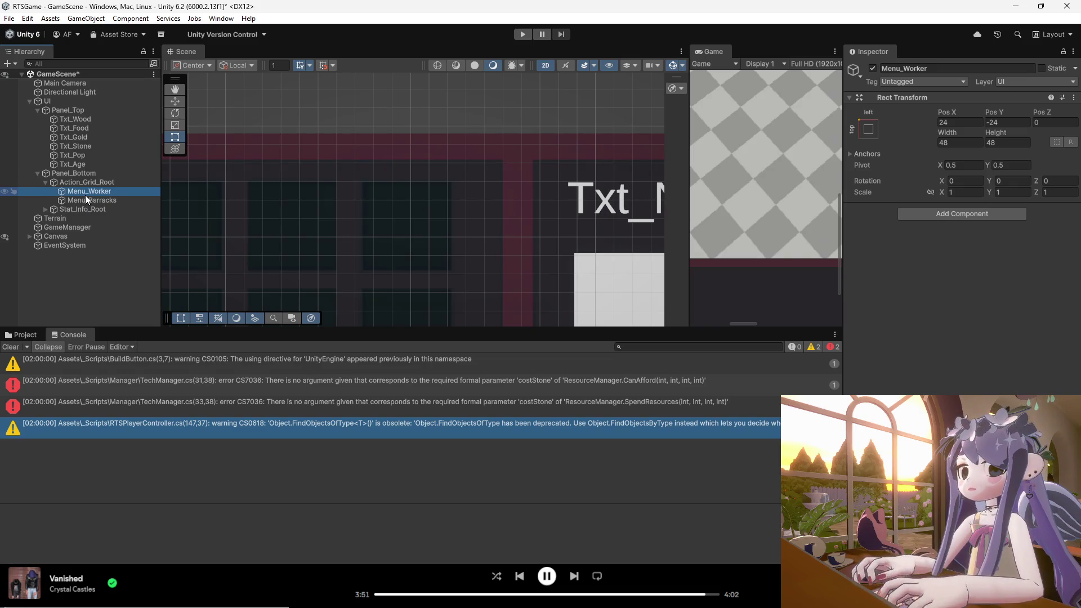
left_click(87, 201)
key("Delete")
right_click(90, 191)
key("Escape")
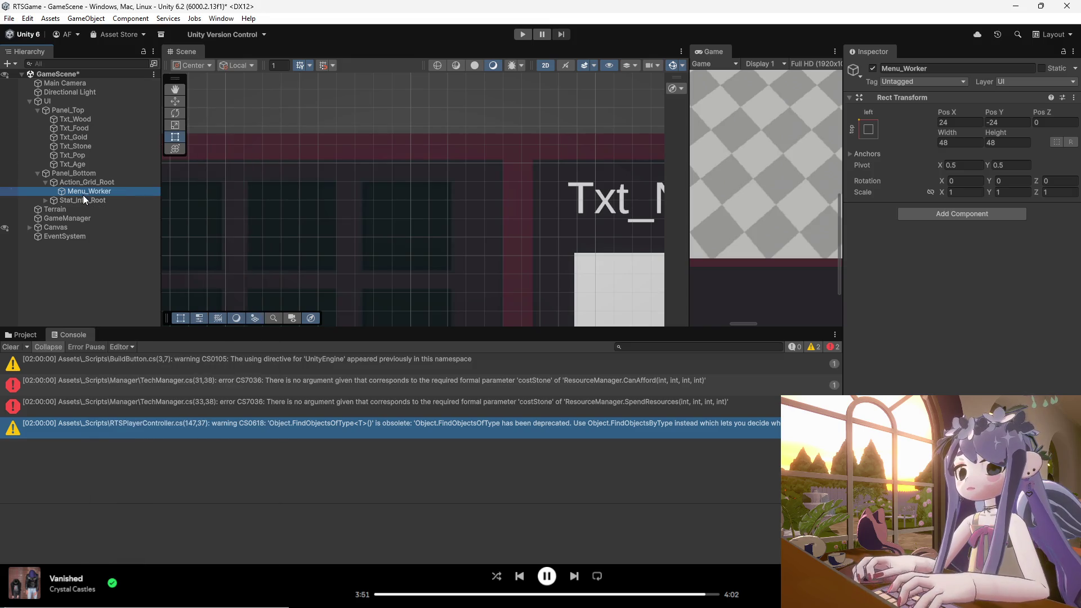
left_click(108, 207)
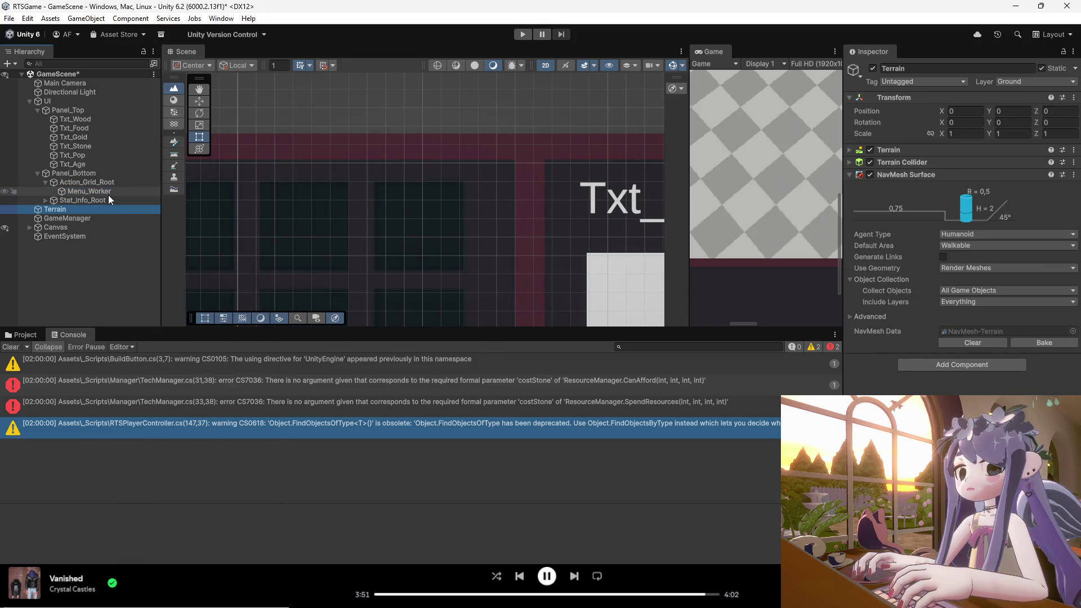
left_click(108, 194)
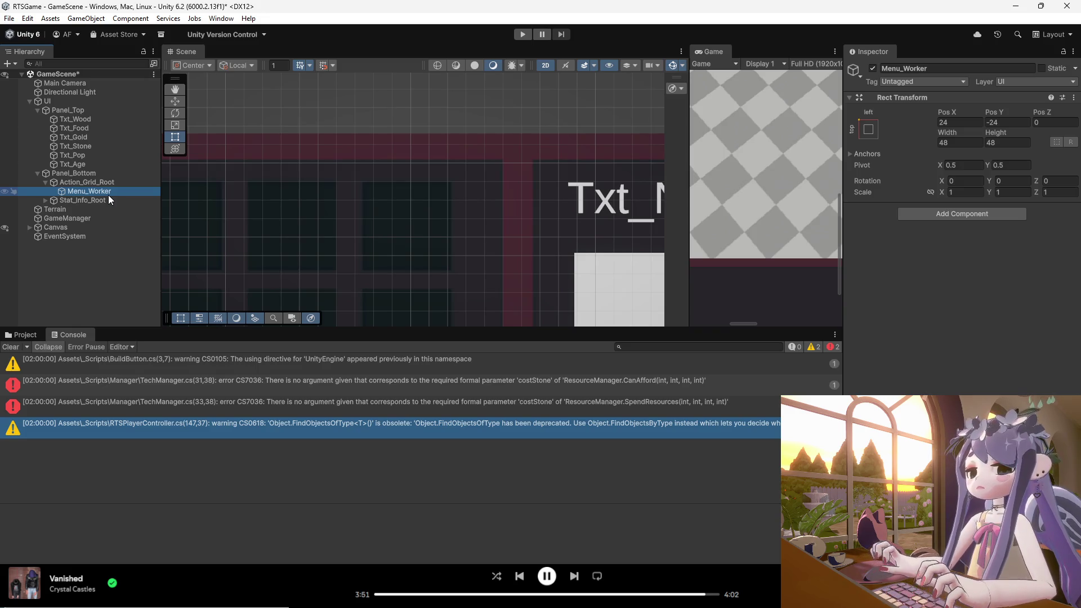
right_click(109, 195)
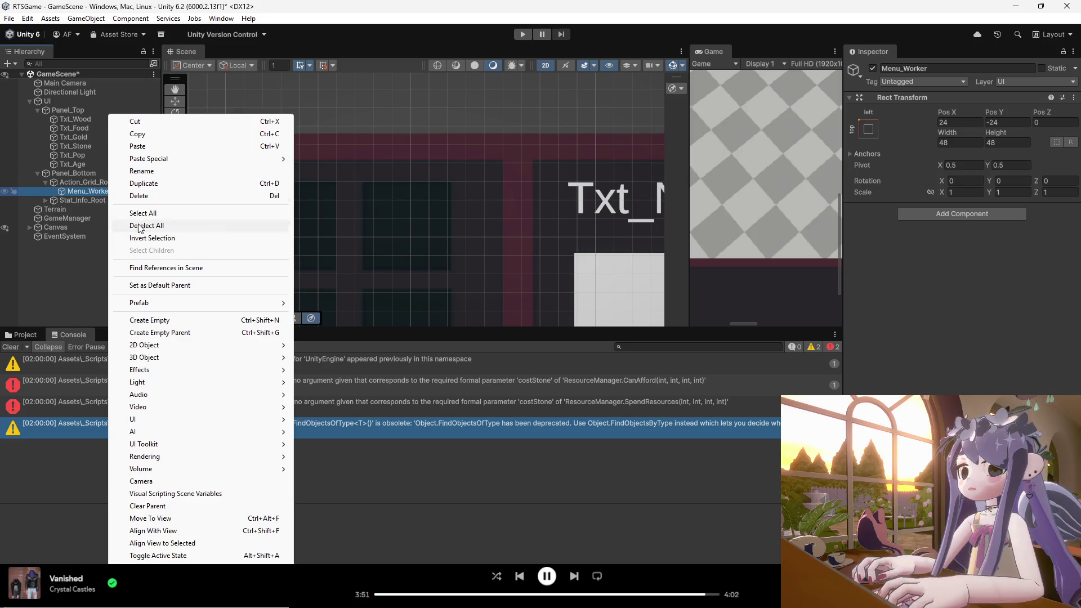
- Create an empty child under Menu_Worker, duplicate it, and rename the first 'Page_Main'
left_click(168, 321)
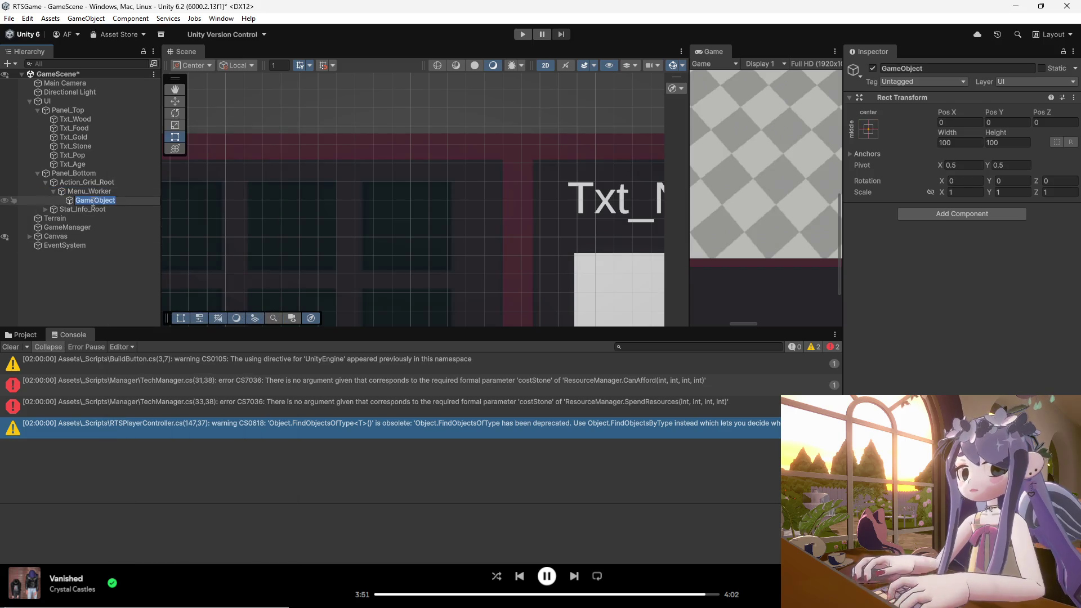
key("Return")
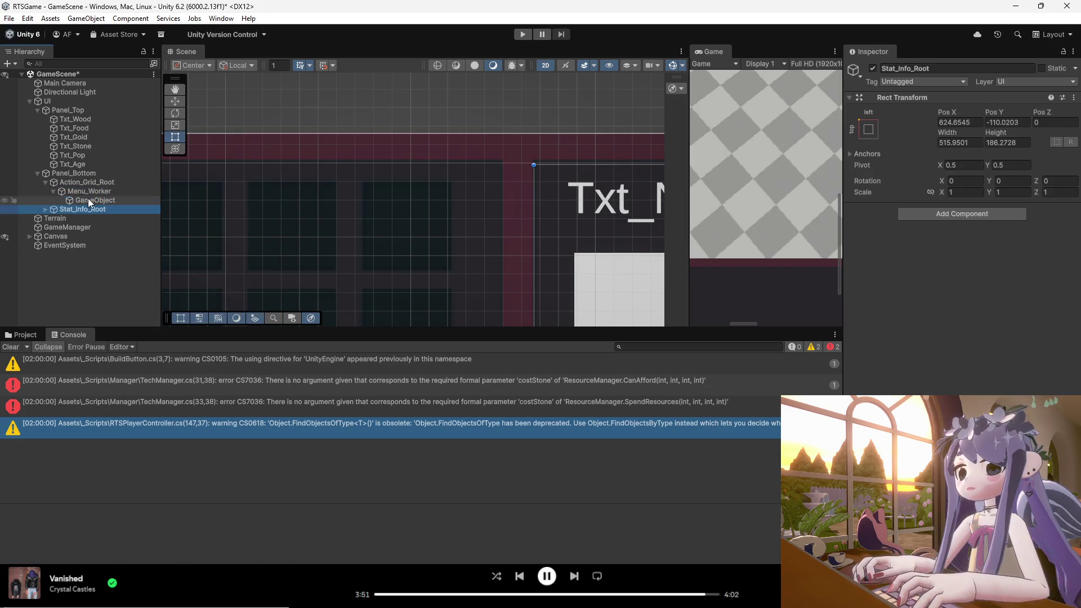
key("ctrl+d")
key("ctrl+d")
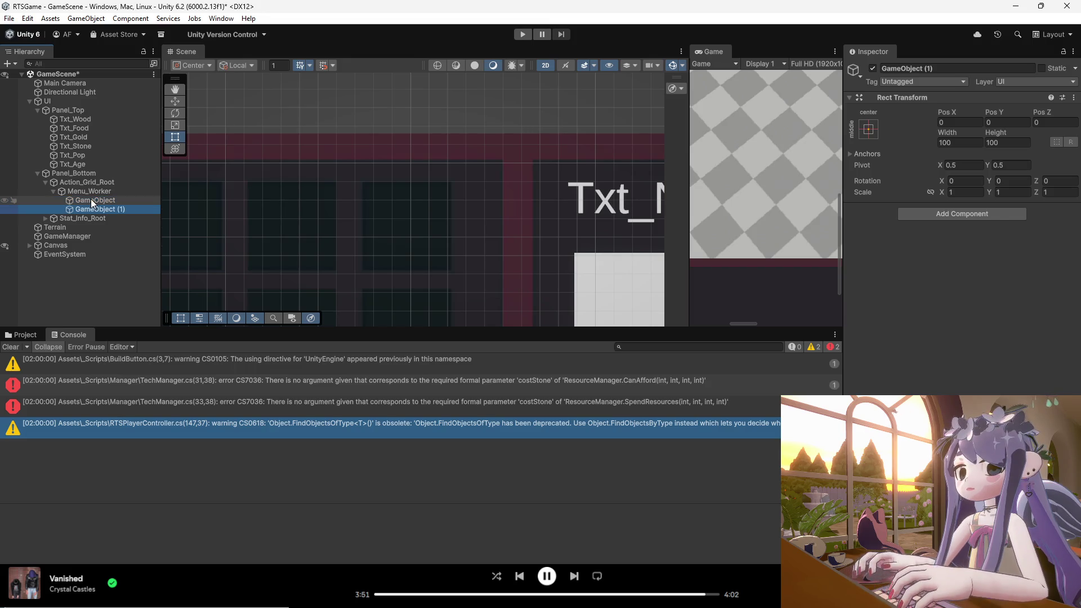
right_click(95, 202)
left_click(125, 158)
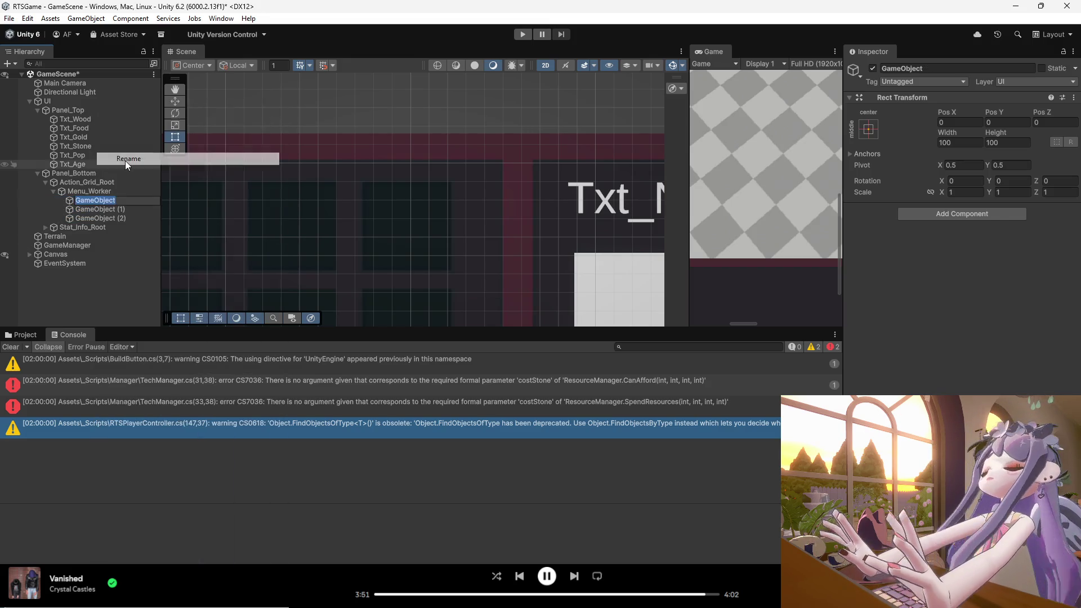
type("PAge_Main")
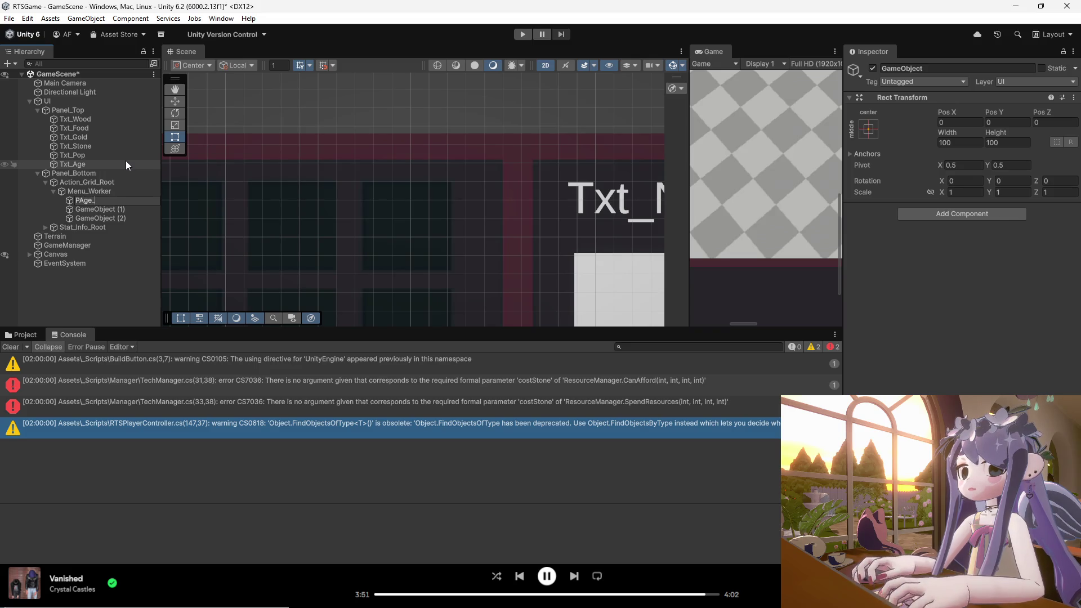
key("Return")
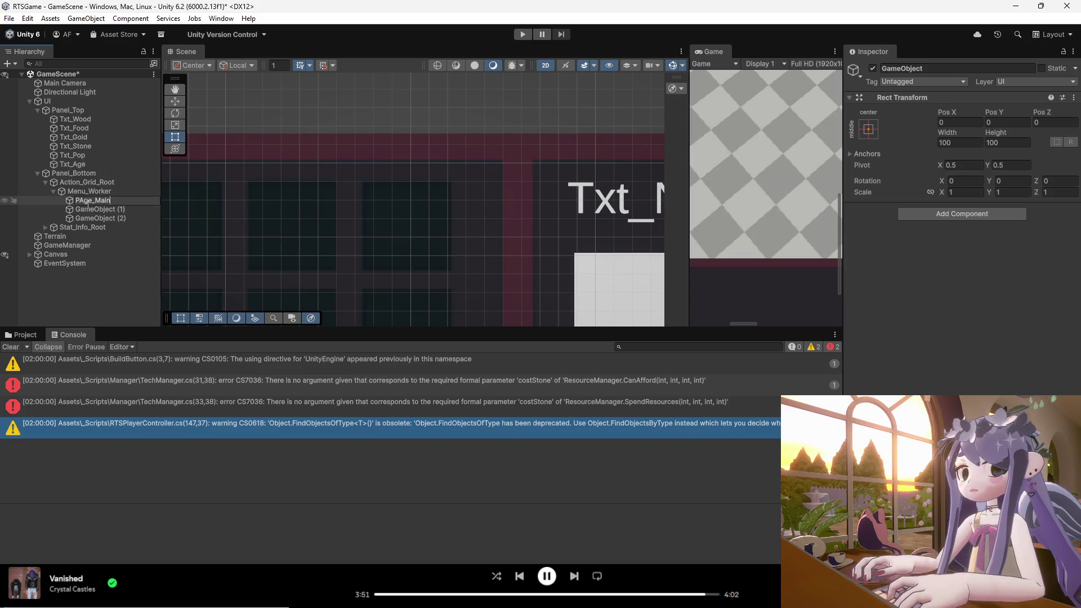
- Rename the other two GameObjects 'Page_Economy' and 'Page_Military'
right_click(83, 209)
left_click(108, 148)
type("Page_Economy")
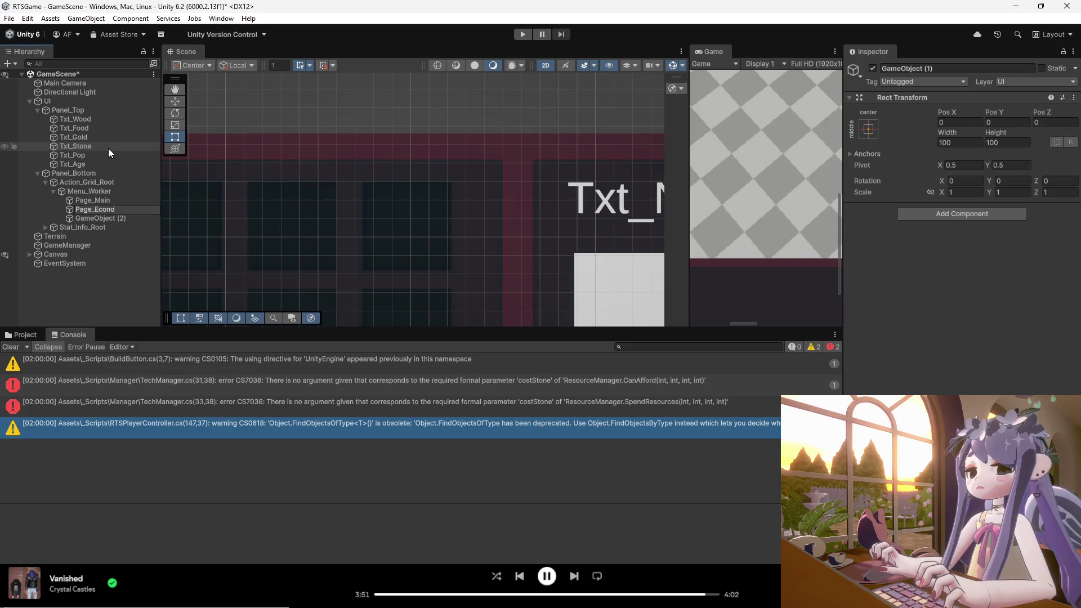
left_click(102, 216)
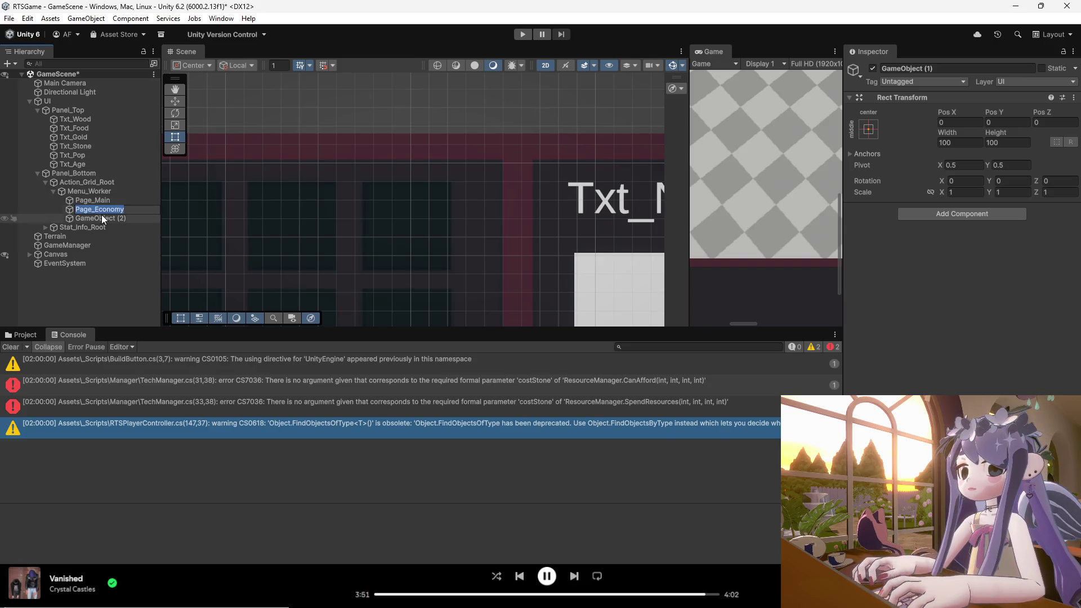
right_click(102, 217)
left_click(134, 160)
type("Page_Military")
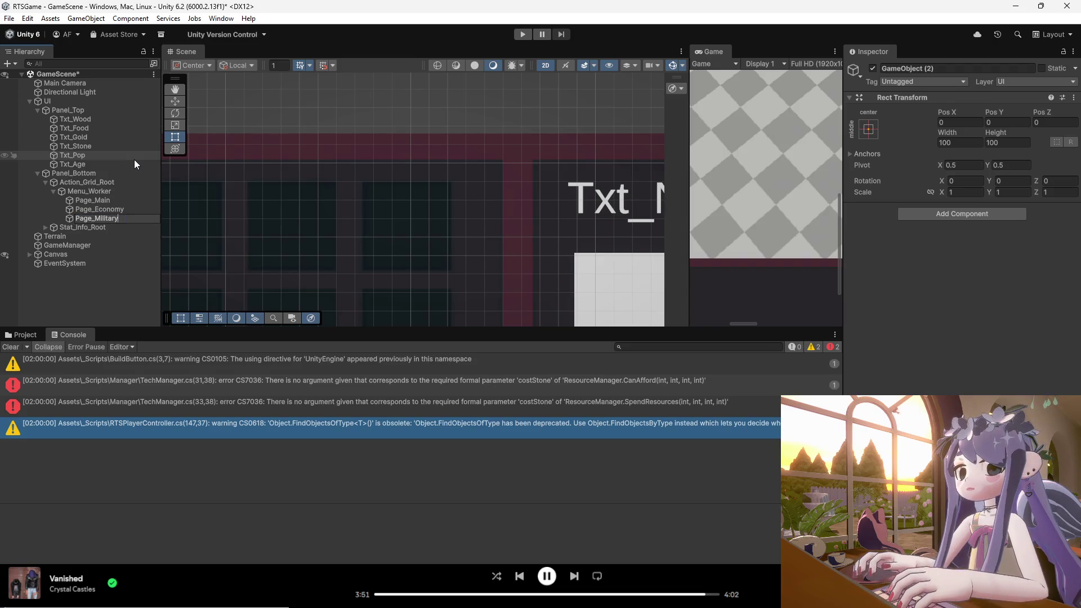
left_click(115, 229)
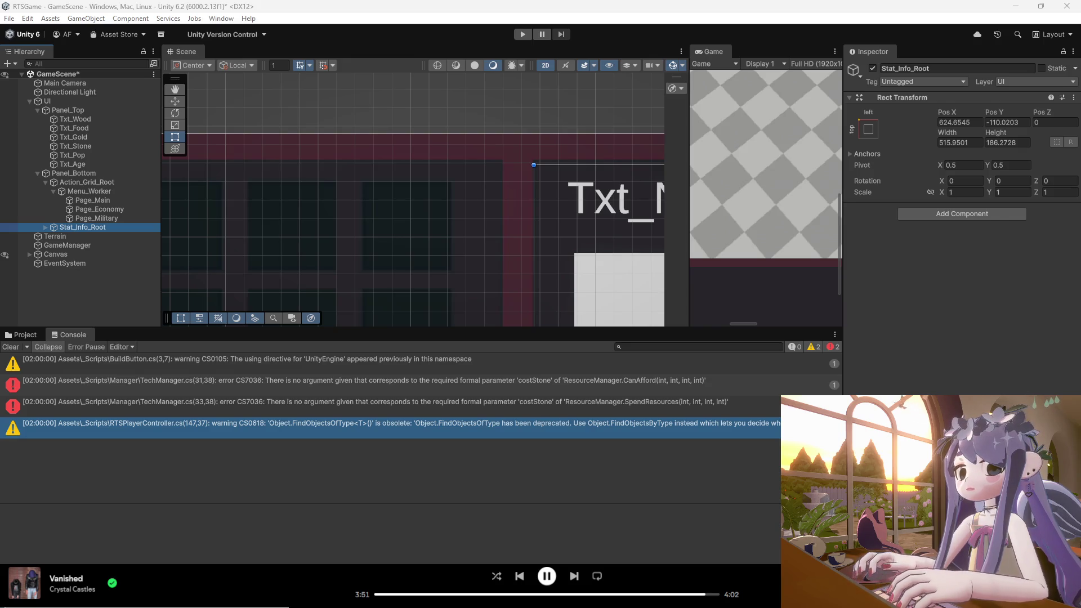
- Apply the stretch-stretch anchor preset to Page_Main, Page_Economy and Page_Military to fill Menu_Worker
left_click(144, 201)
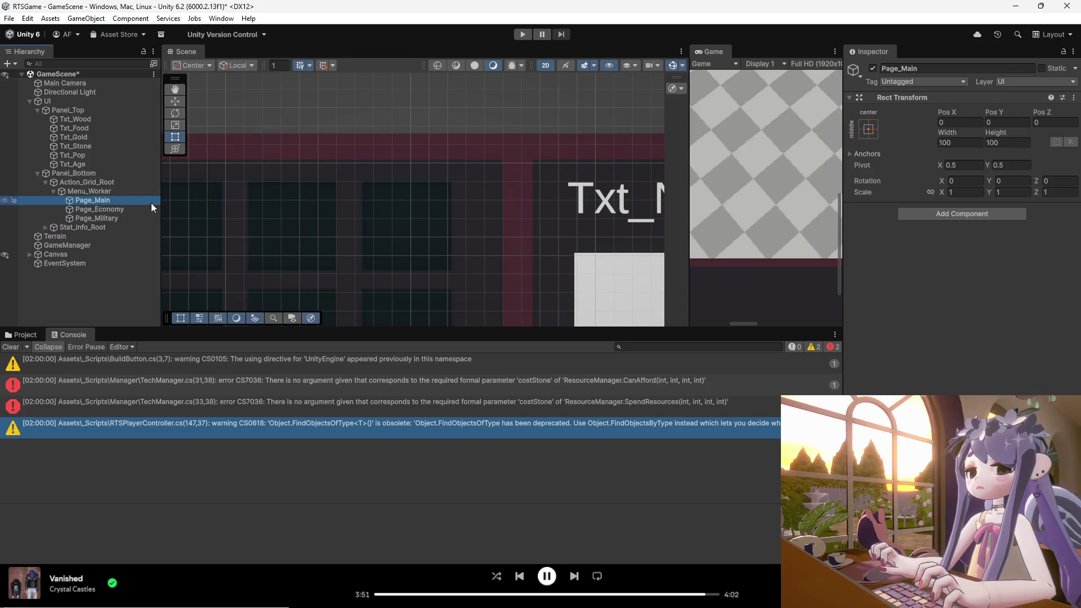
left_click(867, 130)
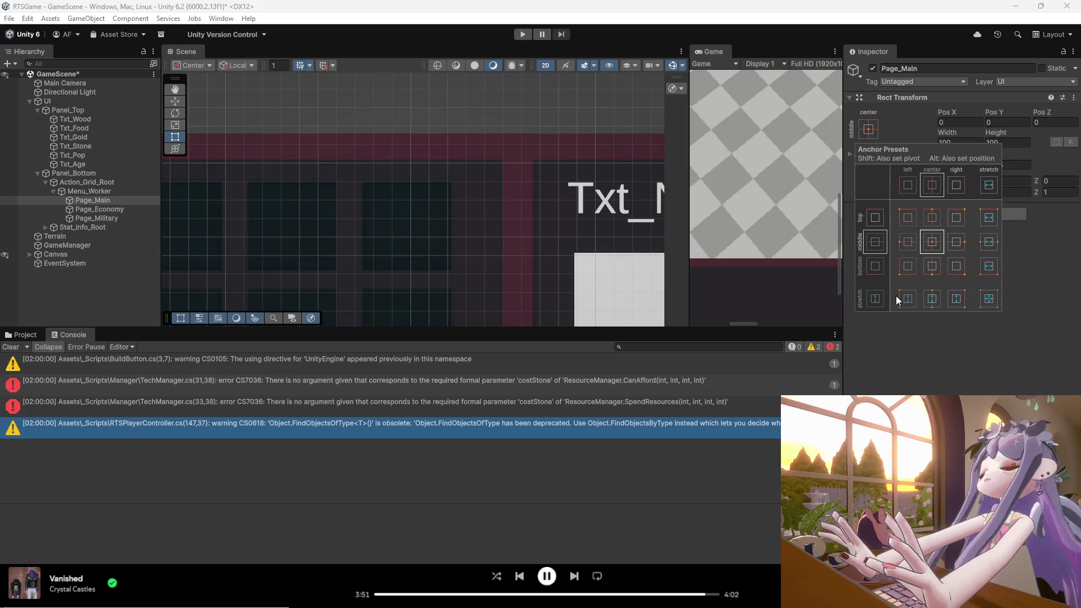
left_click(990, 300)
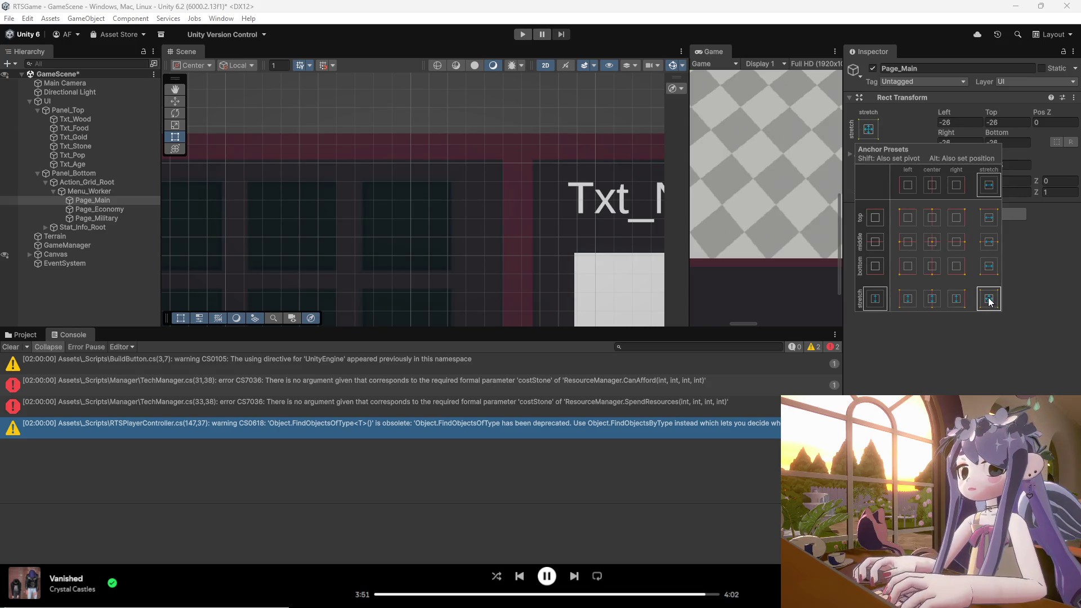
left_click(107, 209)
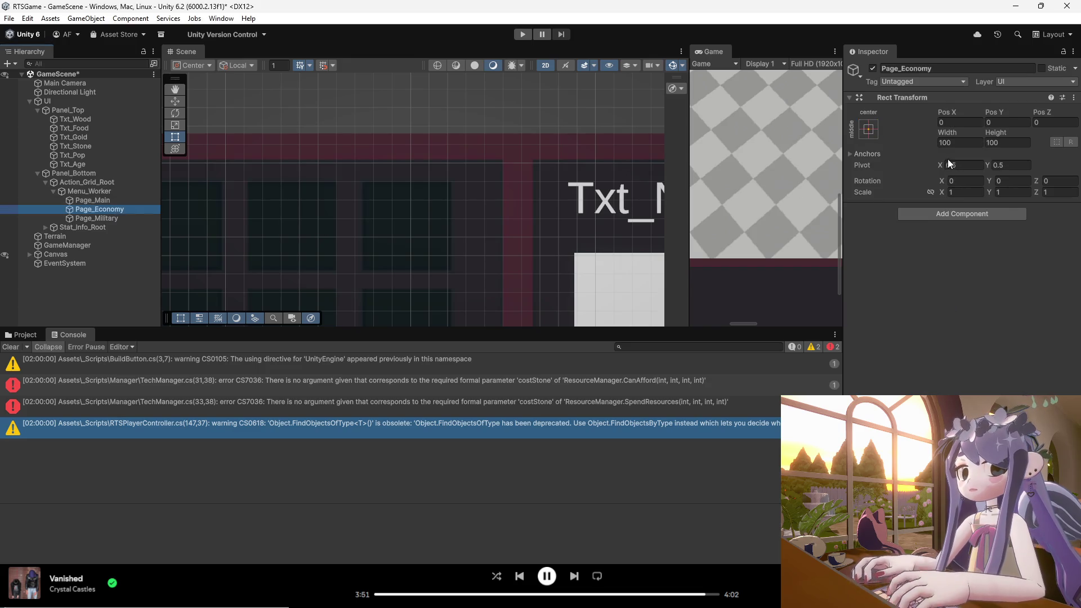
left_click(873, 134)
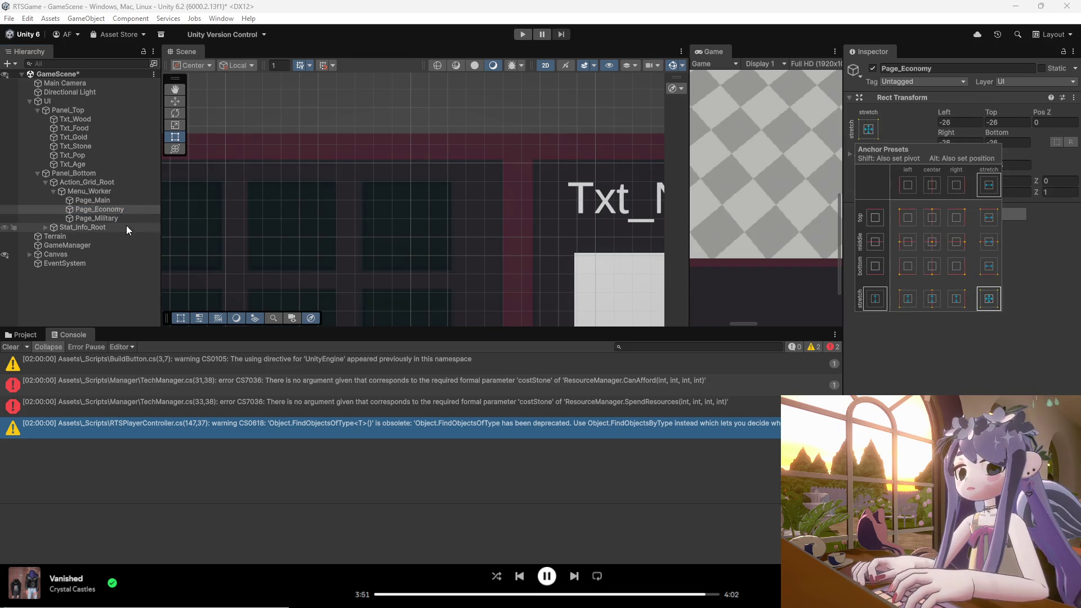
left_click(107, 218)
left_click(874, 130)
left_click(995, 303)
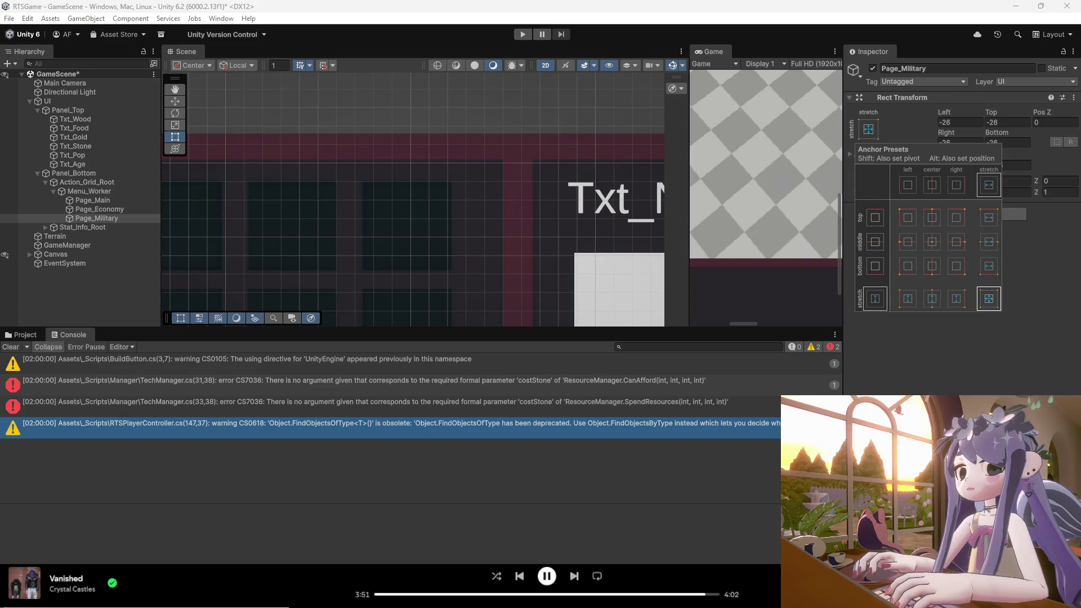
left_click(100, 200)
- Undo the page renaming and creation until Menu_Barracks and Menu_Empty reappear
left_click(98, 208, "shift")
left_click(98, 220, "shift")
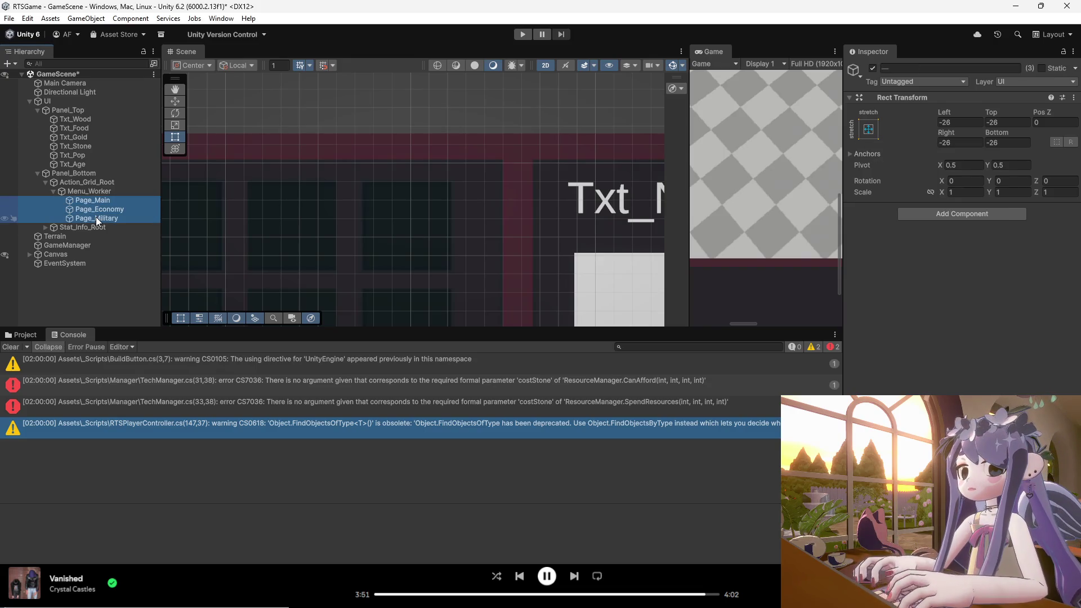
left_click(99, 211)
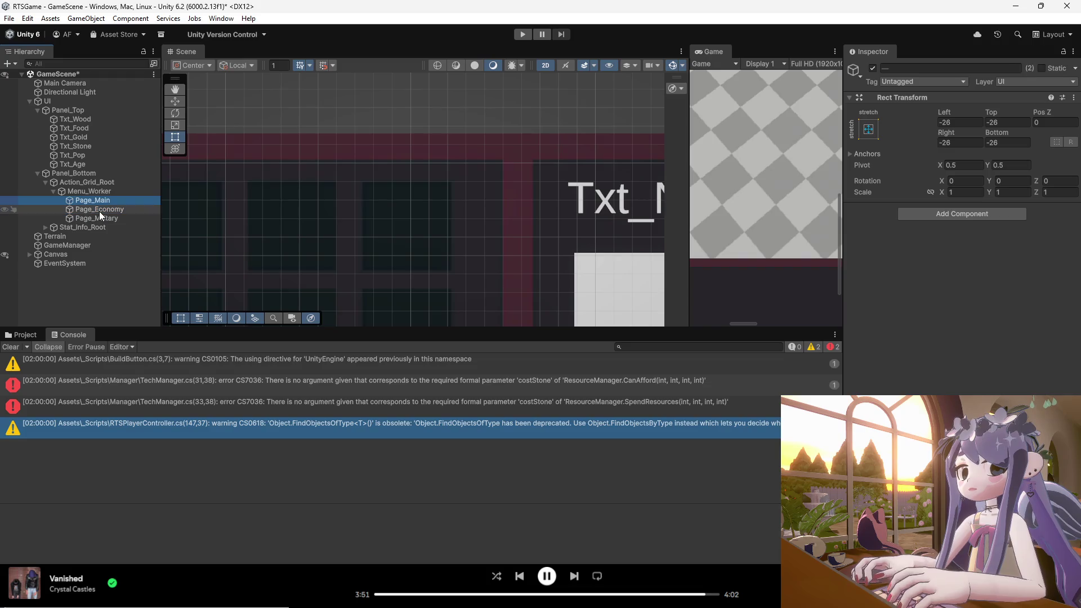
key("ctrl+z")
key("ctrl+z")
key("ctrl+z")
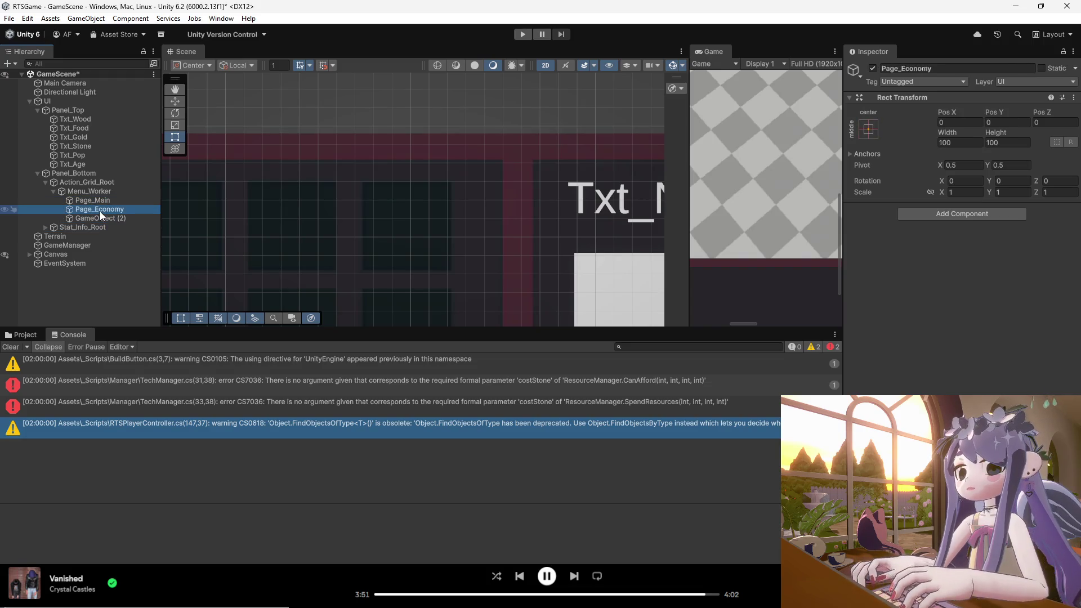
key("ctrl+z")
key("ctrl+z")
key("ctrl+z")
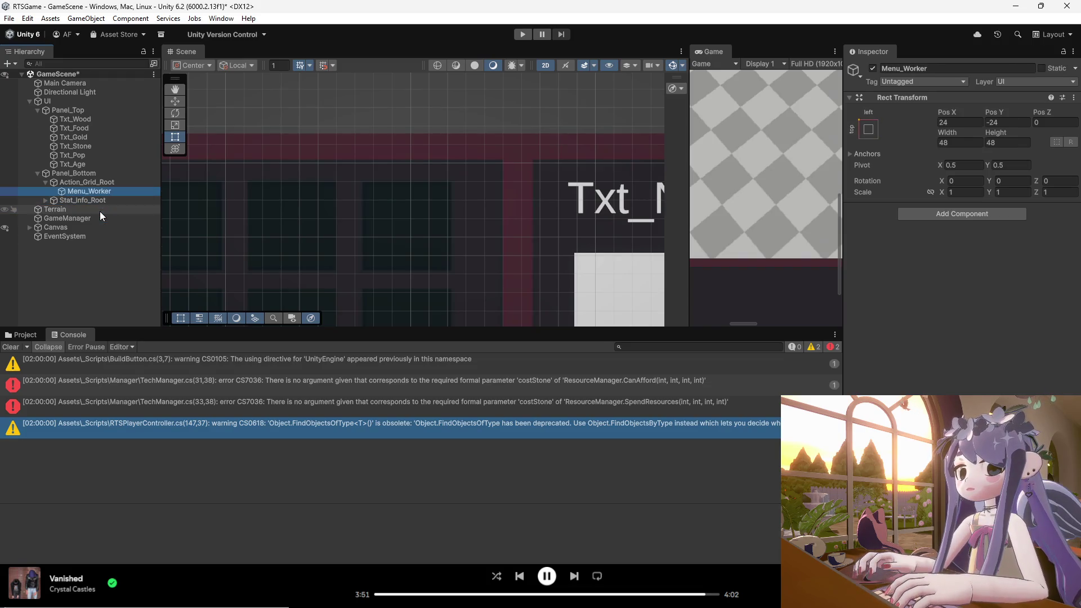
key("ctrl+z")
key("ctrl+z")
key("ctrl+z")
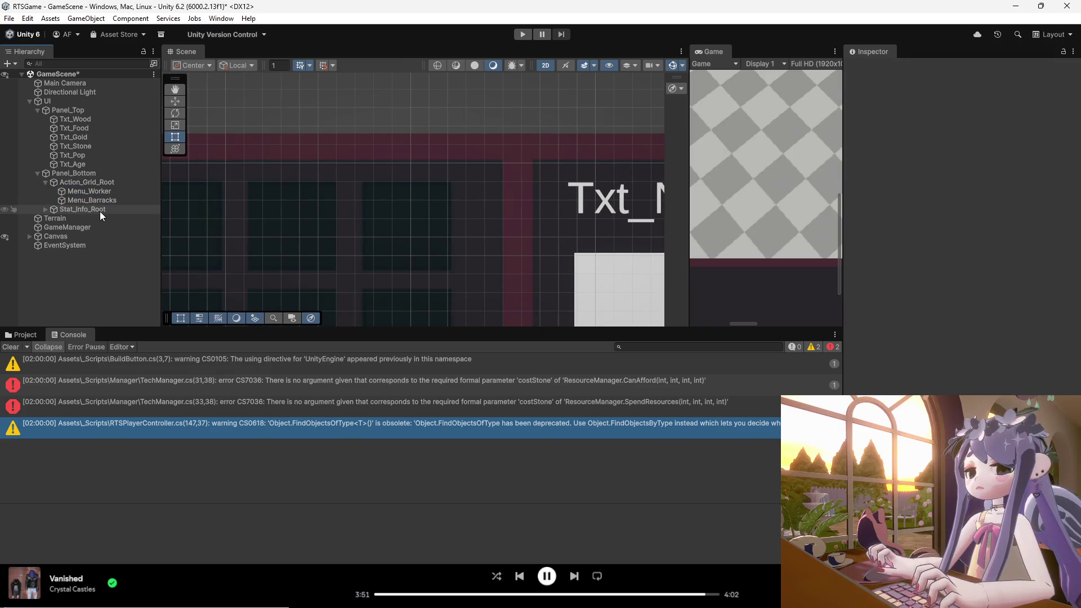
- Check Menu_Empty's Grid Layout Group, then redo the three Page objects under Menu_Worker
left_click(96, 201)
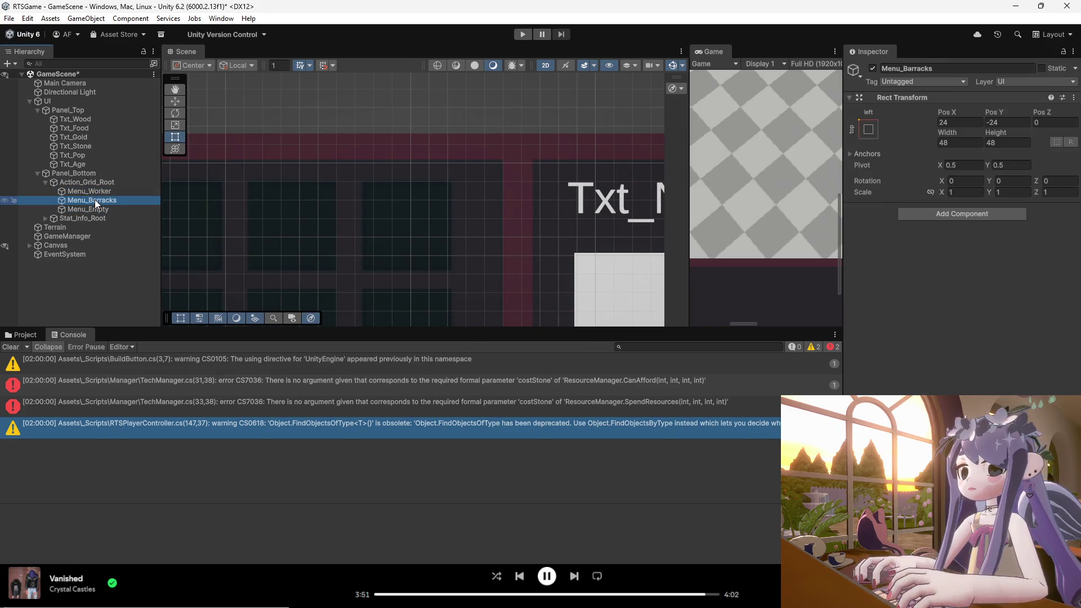
left_click(97, 209)
left_click(99, 201)
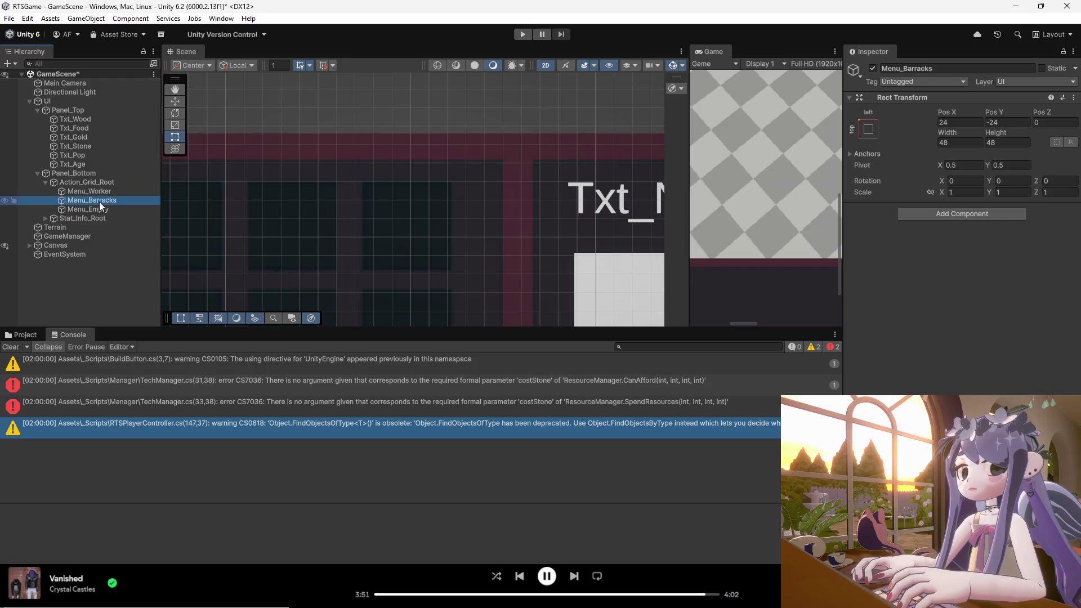
key("ctrl+z")
key("ctrl+z")
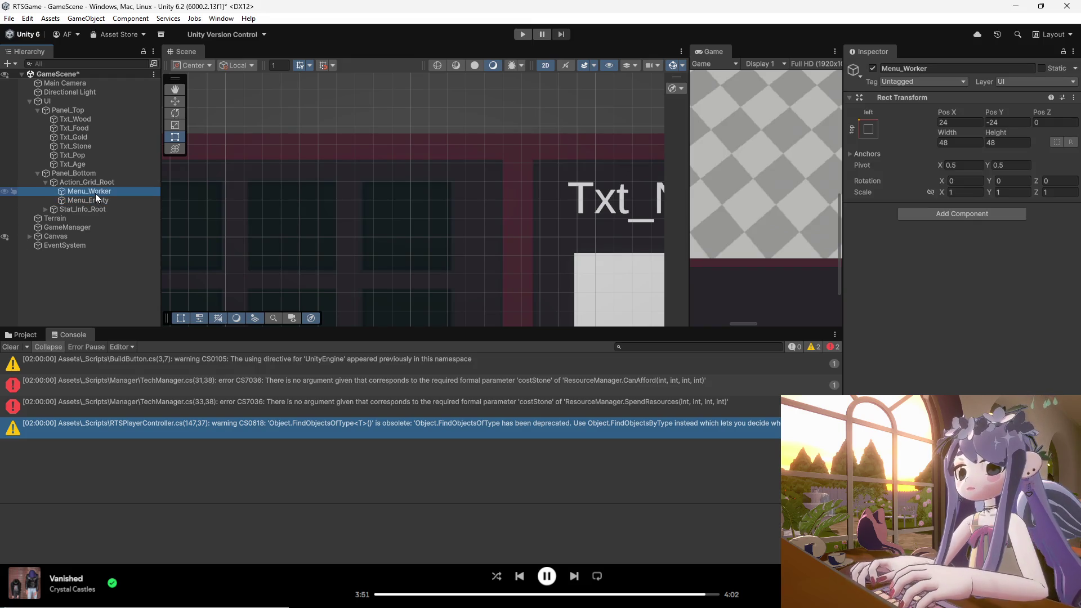
key("ctrl+z")
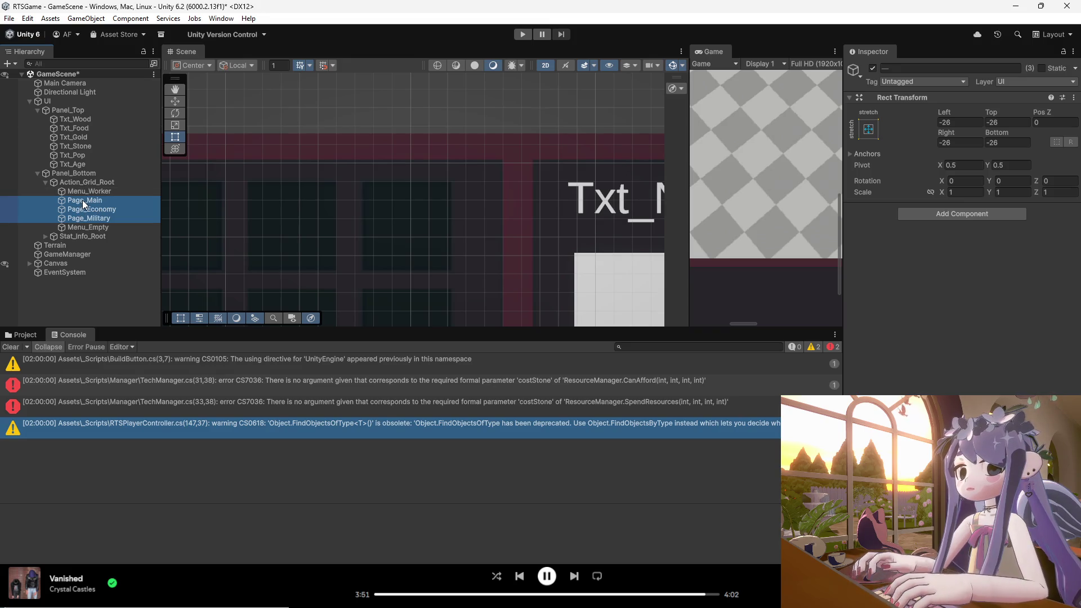
- Copy Menu_Empty's Grid Layout Group settings (cell 48, spacing 14, 5 fixed columns)
left_click(87, 227)
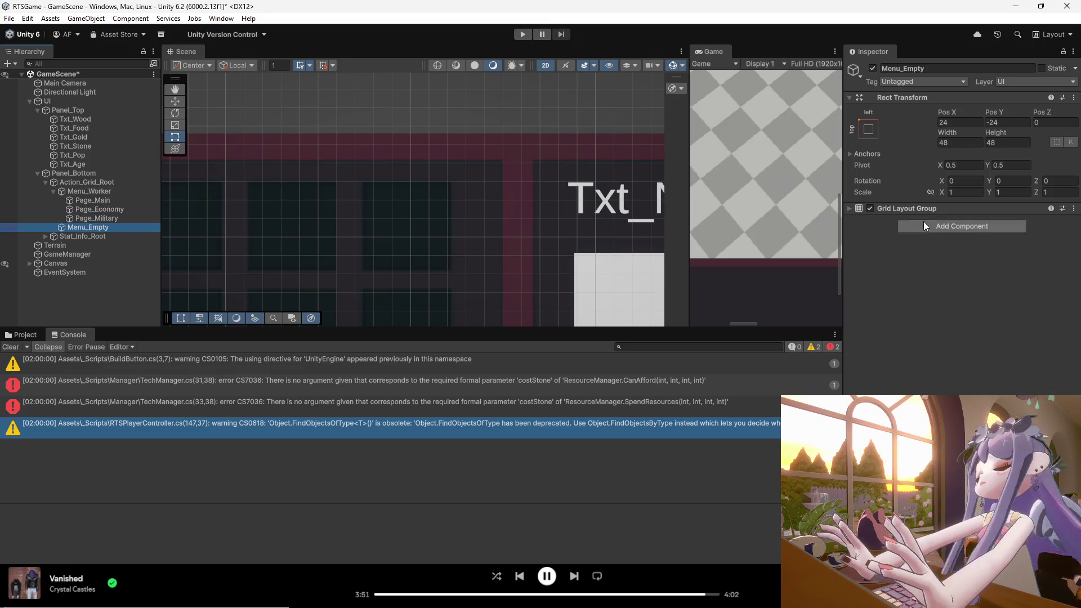
left_click(933, 210)
right_click(938, 211)
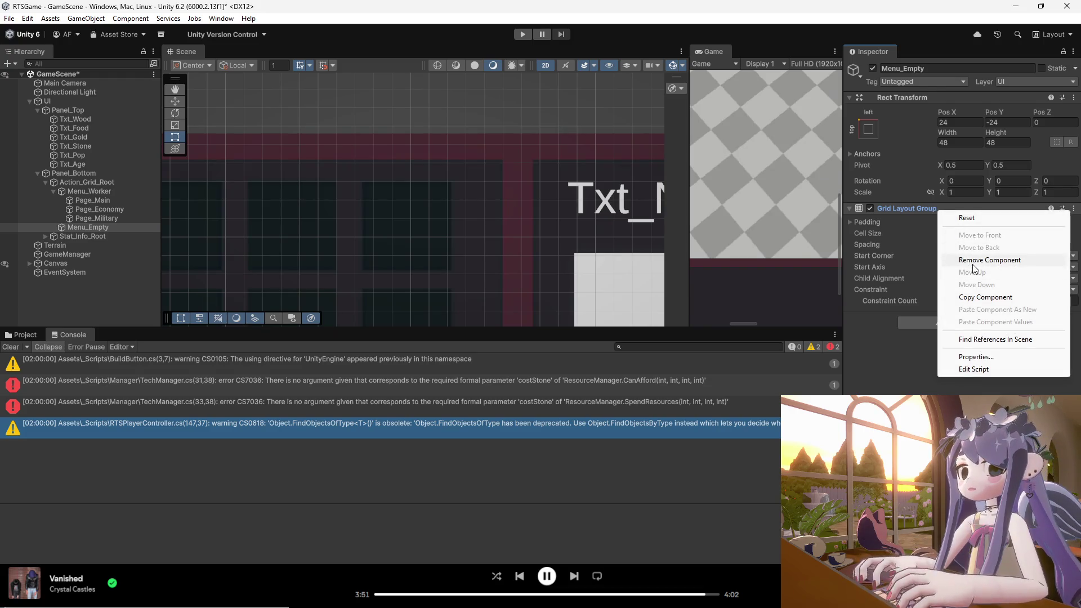
left_click(975, 298)
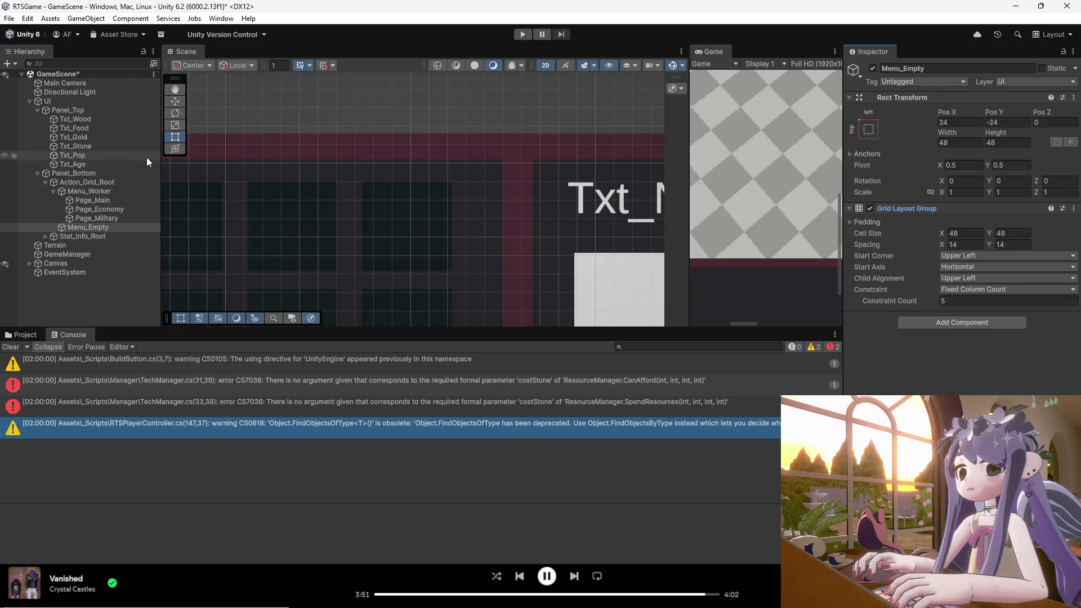
- Add a Grid Layout Group to Page_Main and paste the copied grid values into it
left_click(63, 192)
left_click(53, 190)
left_click(51, 191)
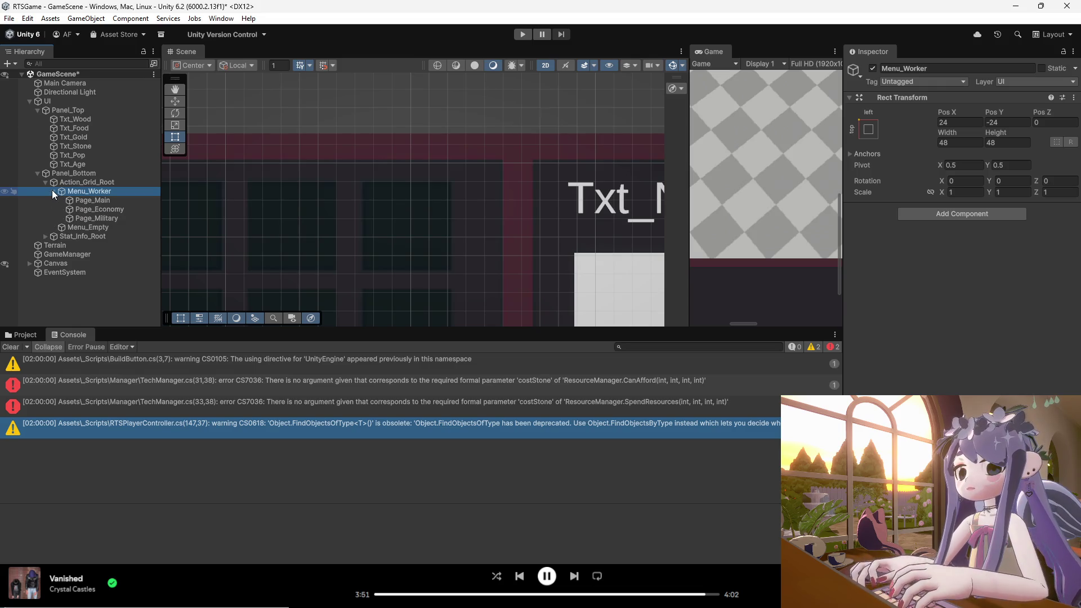
left_click(94, 200)
left_click(934, 213)
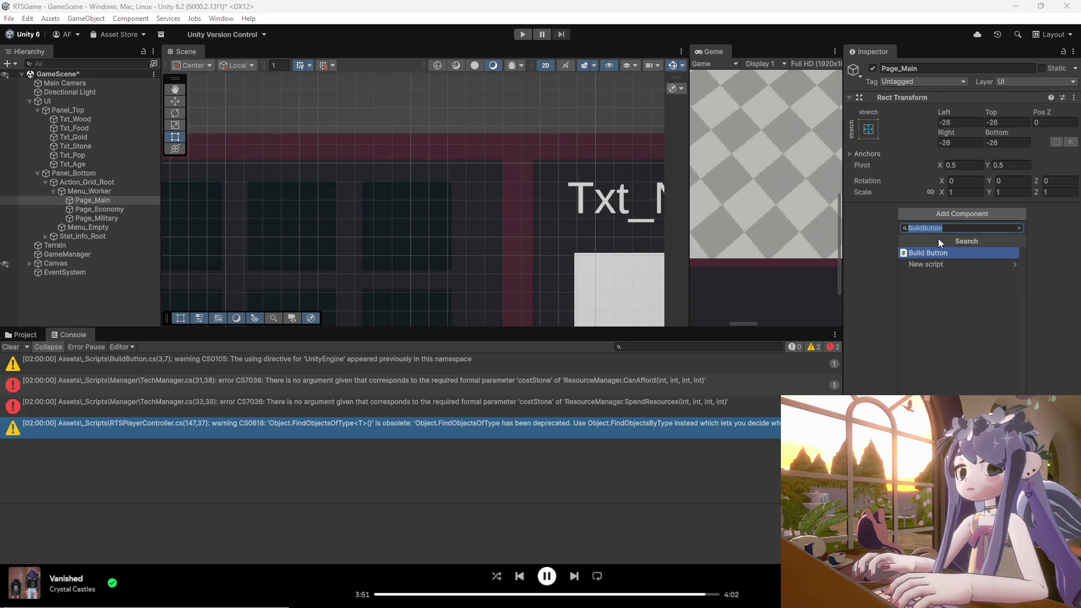
type("grid")
key("Return")
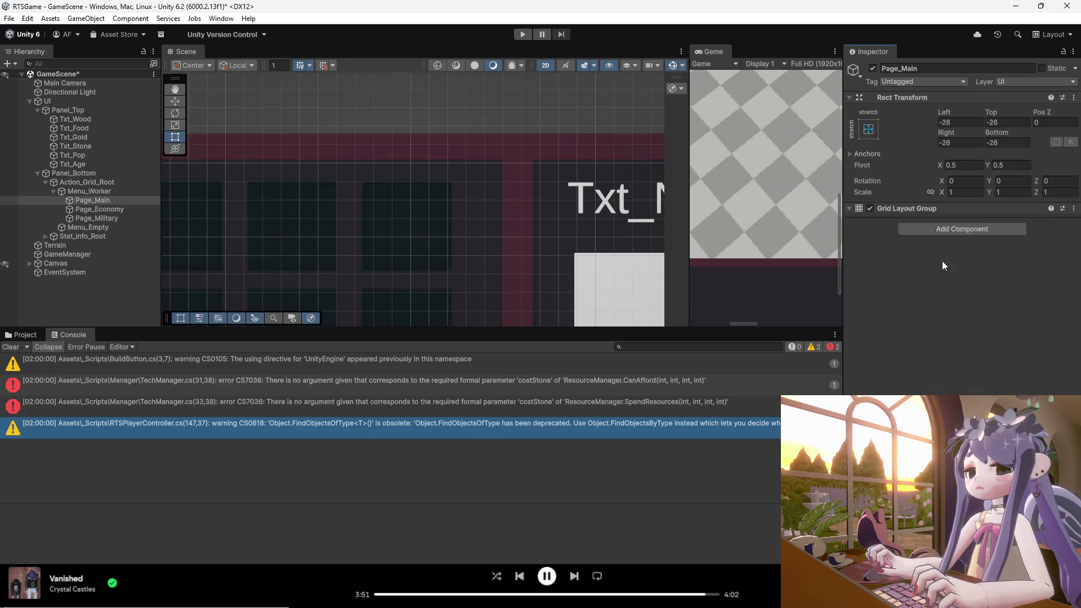
right_click(940, 208)
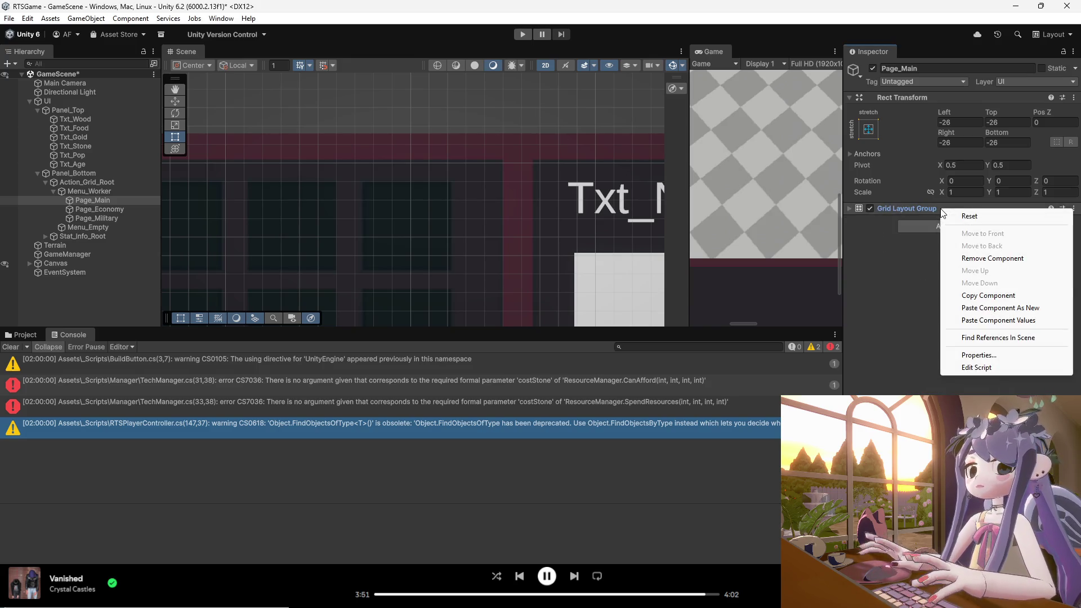
left_click(991, 321)
left_click(850, 208)
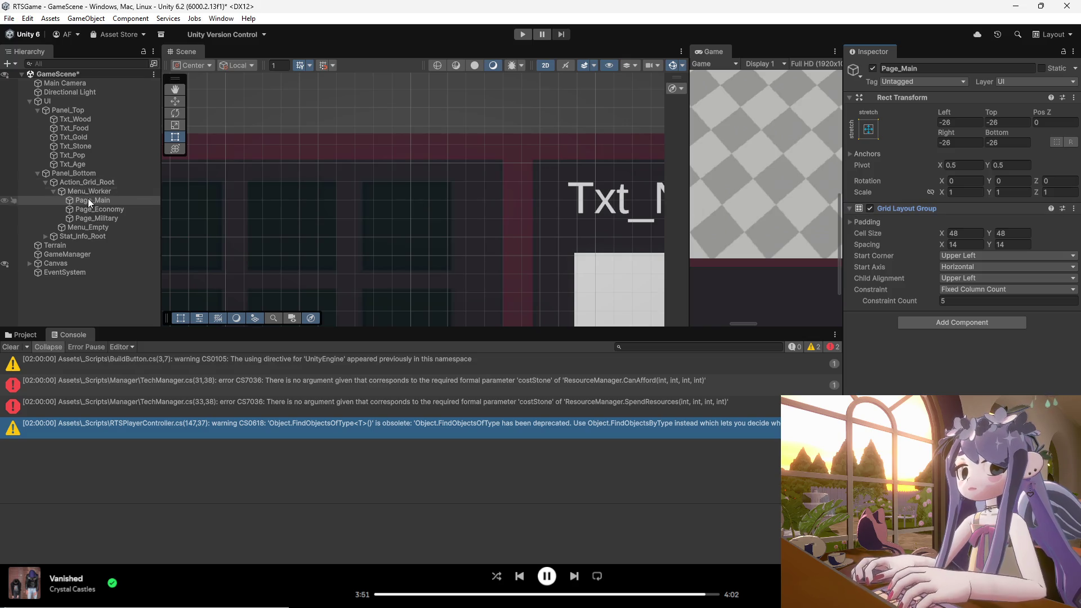
- Delete Menu_Empty and give Page_Economy a Grid Layout Group with the pasted settings
left_click(94, 227)
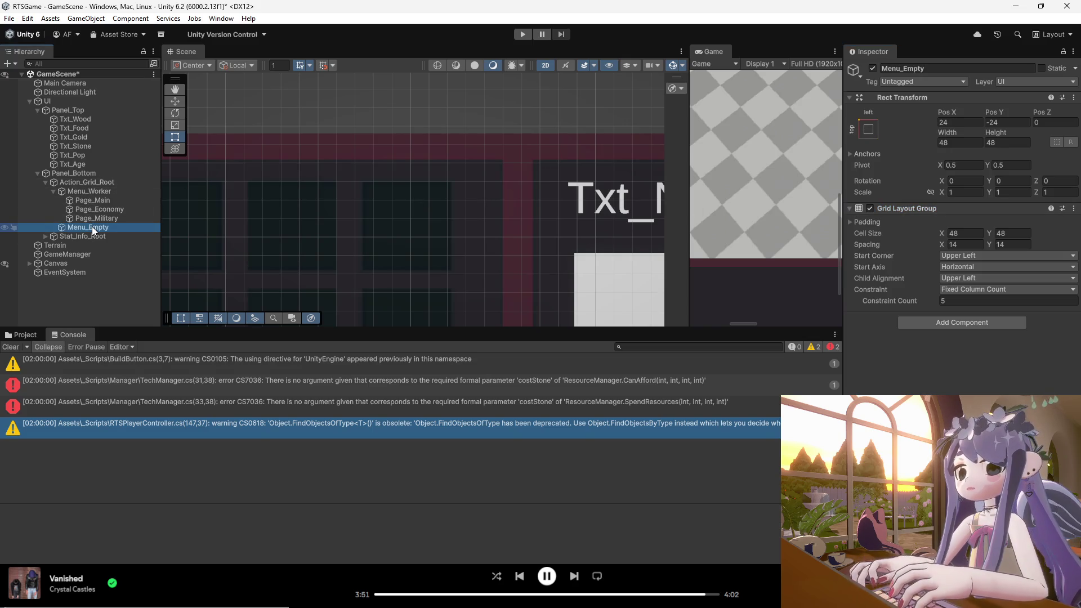
key("Delete")
left_click(99, 209)
left_click(933, 214)
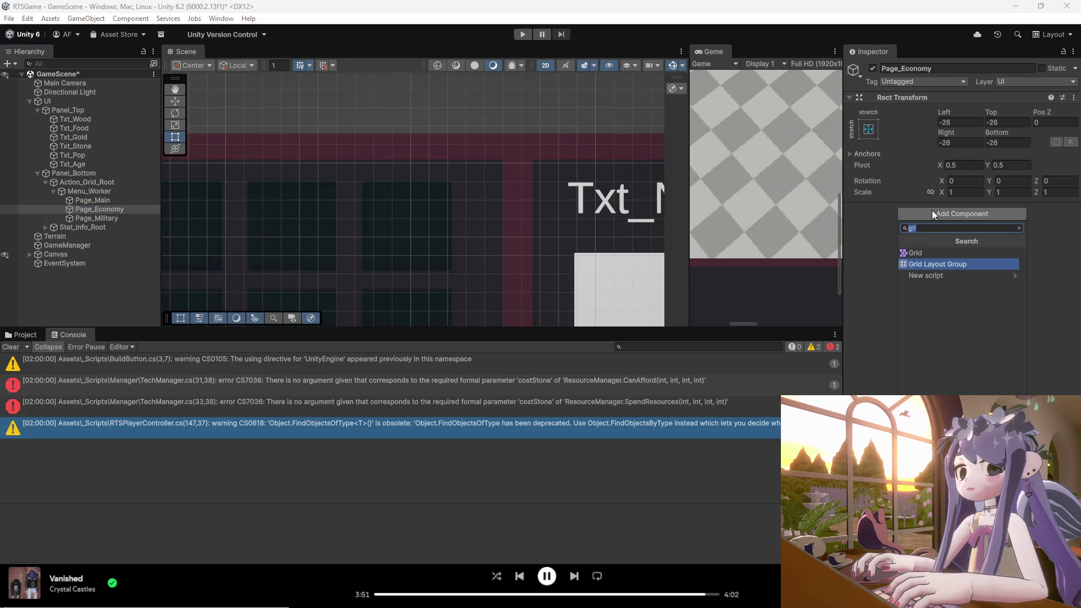
left_click(931, 262)
right_click(927, 209)
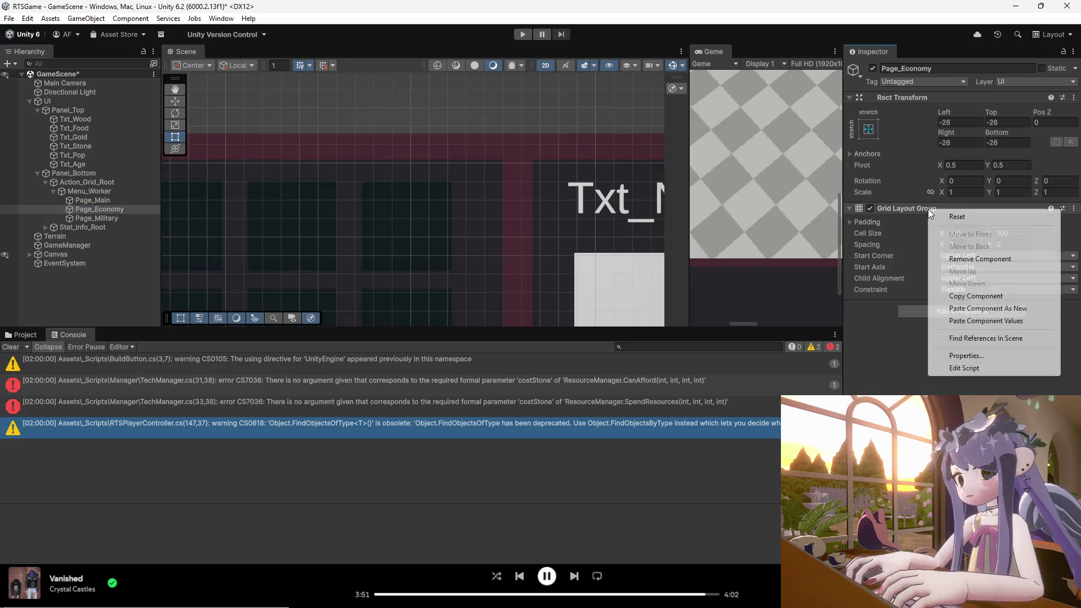
left_click(986, 321)
- Give Page_Military a Grid Layout Group with the pasted settings and verify its values
left_click(86, 218)
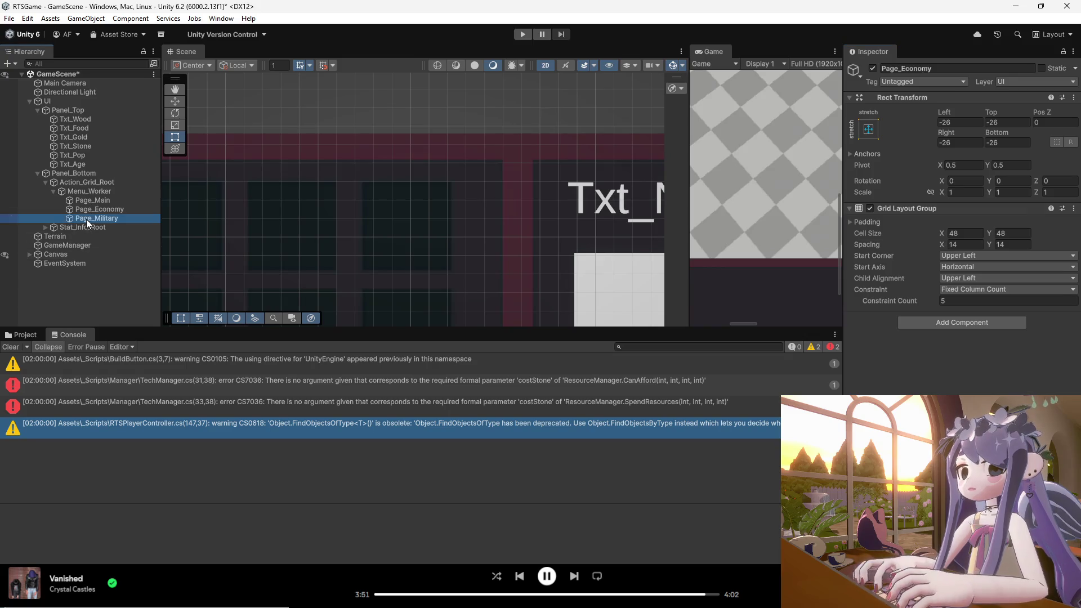
left_click(946, 215)
key("Return")
left_click(932, 211)
right_click(931, 211)
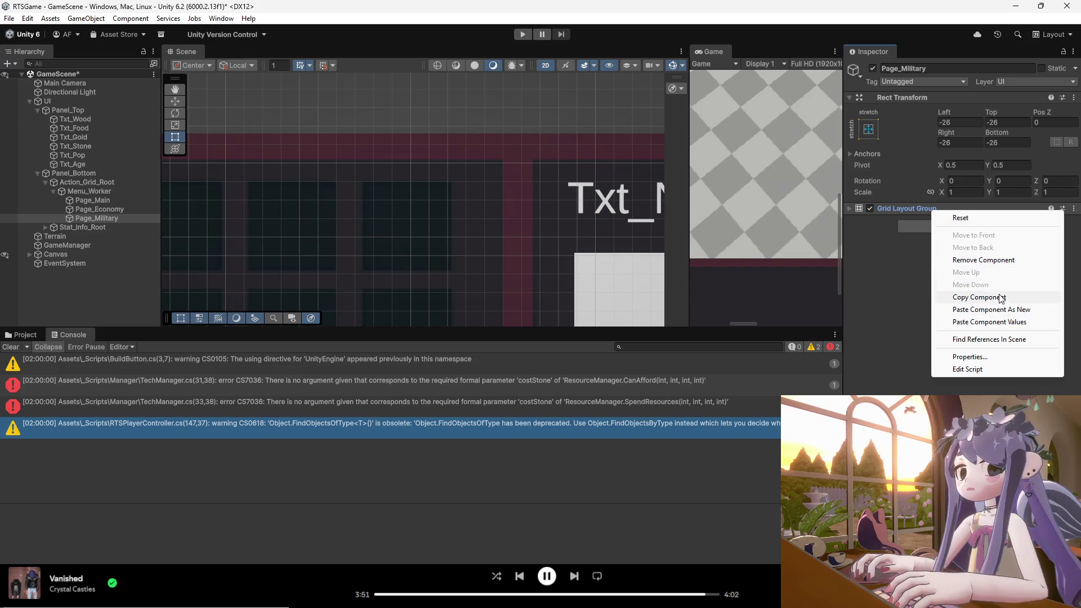
left_click(997, 322)
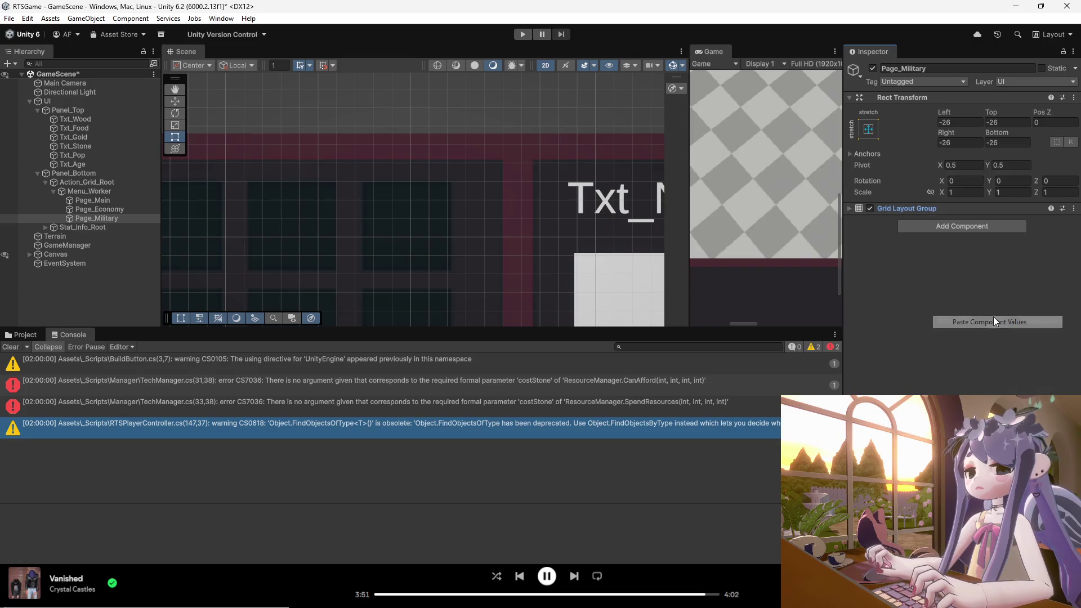
left_click(848, 208)
left_click(847, 208)
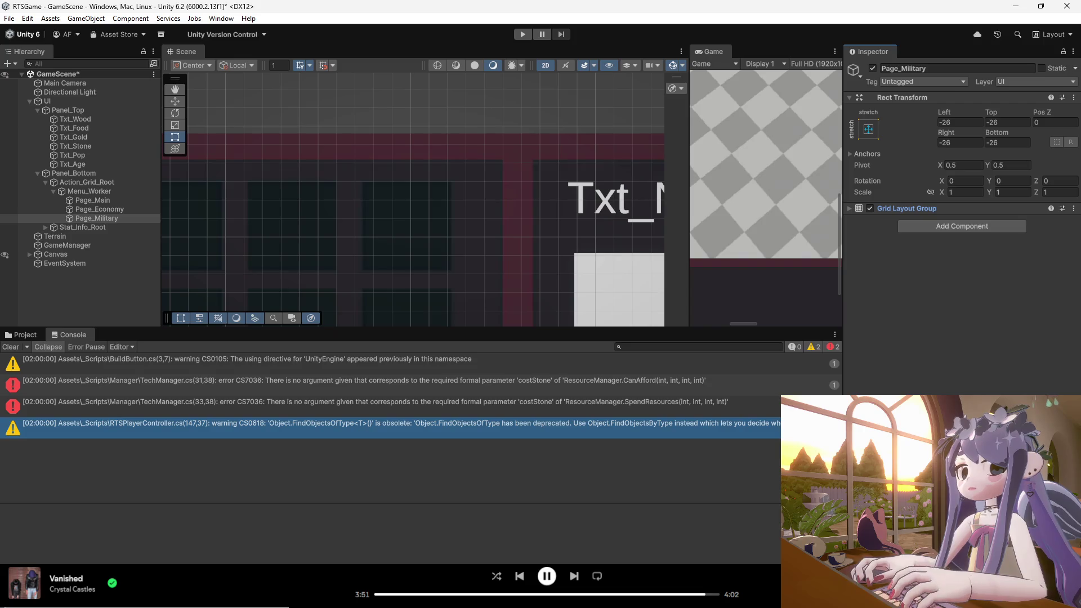
left_click(79, 210)
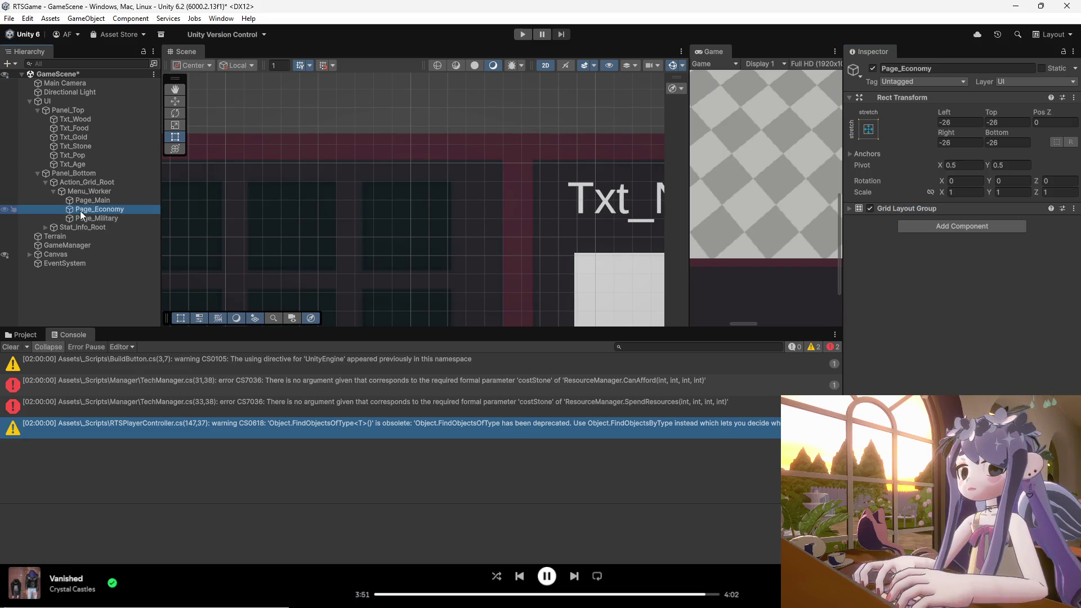
- Look over Page_Economy's context actions without choosing any, then review the Page objects
right_click(79, 211)
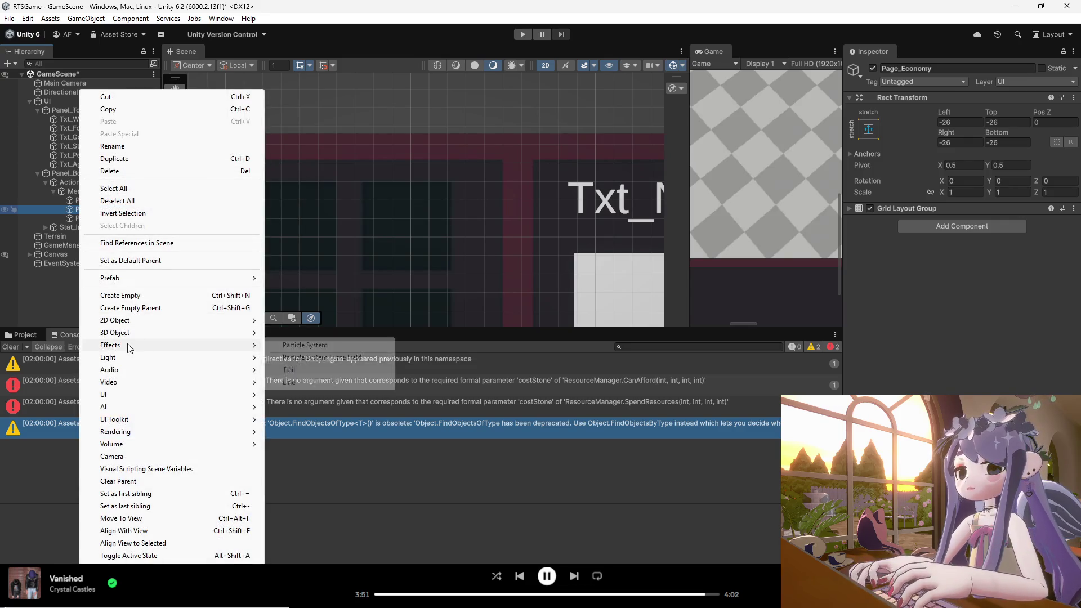
left_click(70, 206)
left_click_drag(83, 206, 84, 204)
right_click(85, 209)
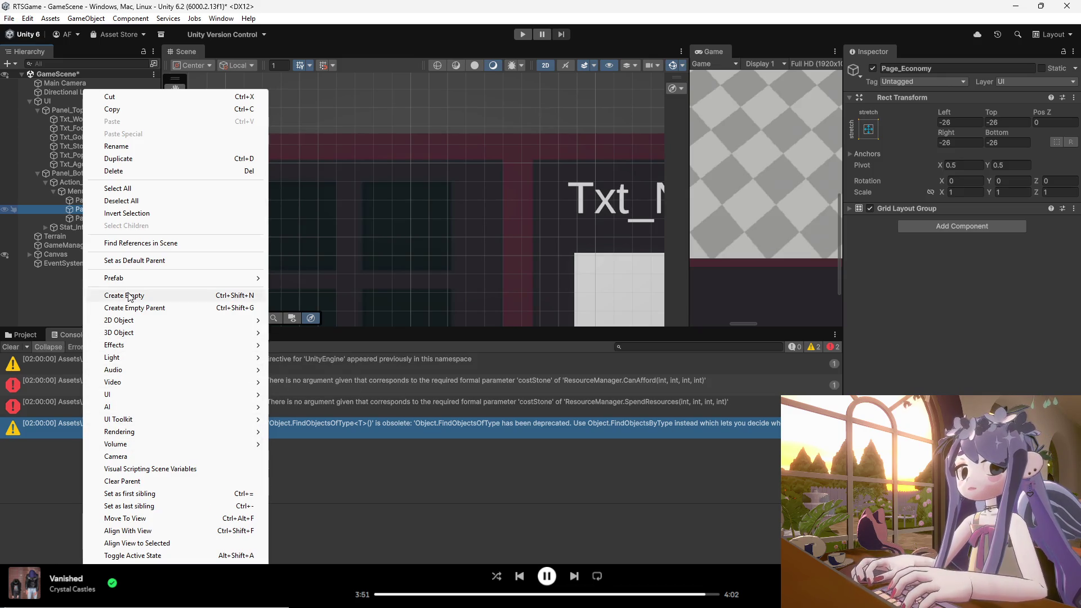
left_click(328, 263)
scroll(426, 262, "down", 5)
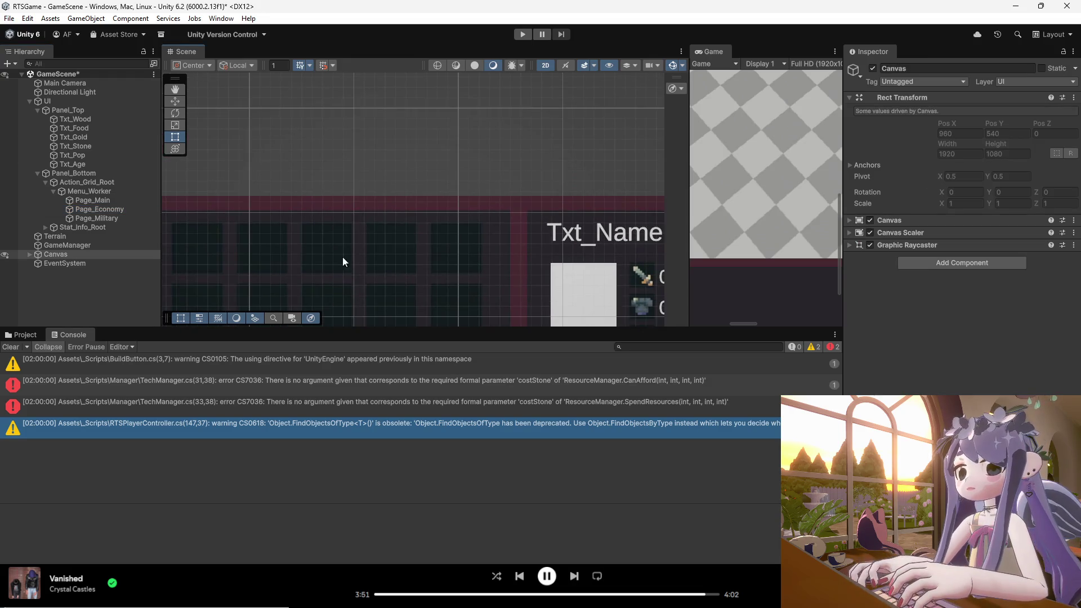
left_click(110, 201)
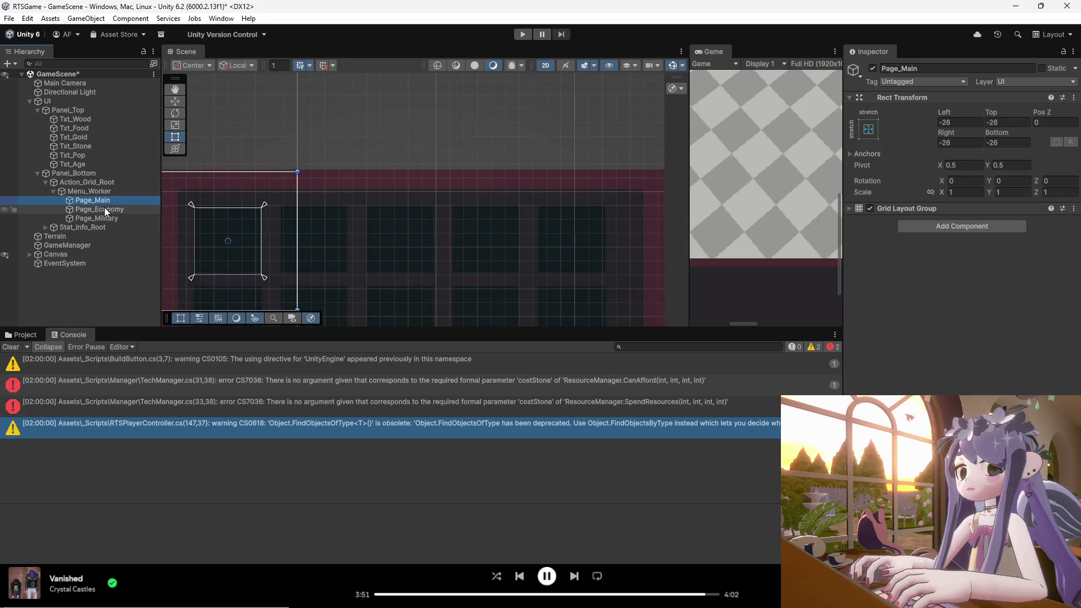
left_click(107, 209)
- Enlarge Menu_Worker's rectangle in the Scene view to cover the grid slots
left_click(107, 192)
scroll(476, 222, "down", 3)
scroll(310, 209, "down", 3)
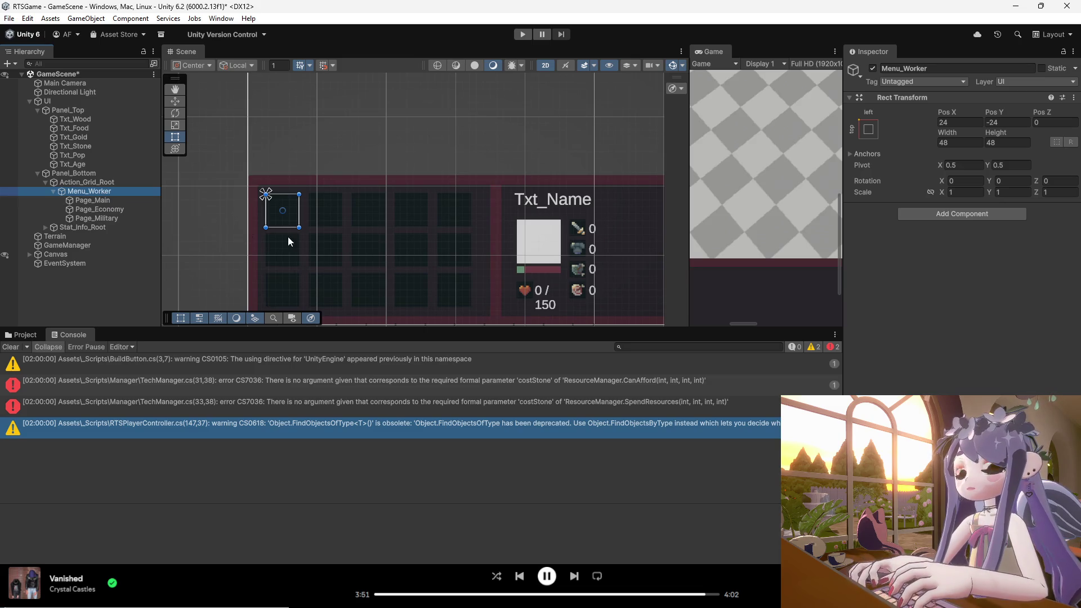
left_click_drag(299, 229, 303, 229)
mouse_move(308, 228)
left_mouse_down()
mouse_move(369, 280)
mouse_move(473, 313)
left_mouse_up()
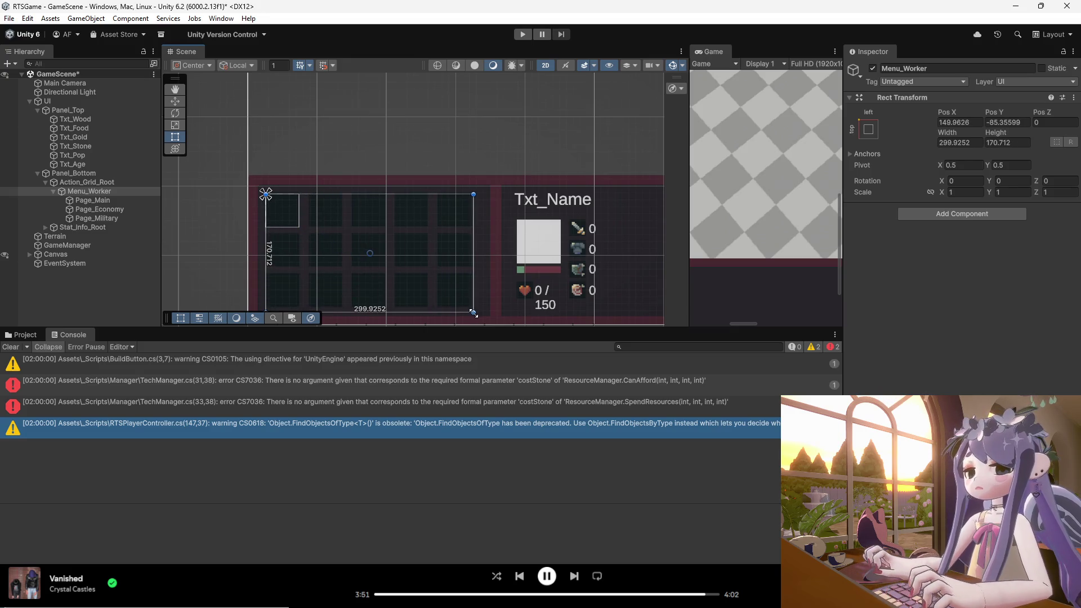
- Enlarge Action_Grid_Root to match the menu, trimming its bottom edge slightly
left_click(93, 200)
left_click(97, 191)
left_click(87, 182)
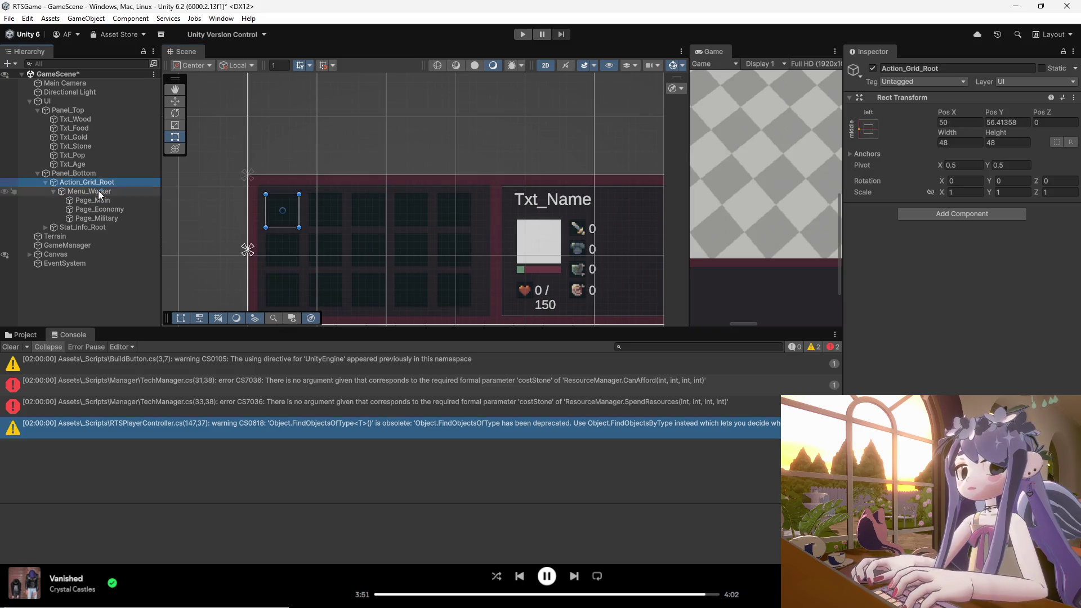
left_click_drag(299, 227, 474, 315)
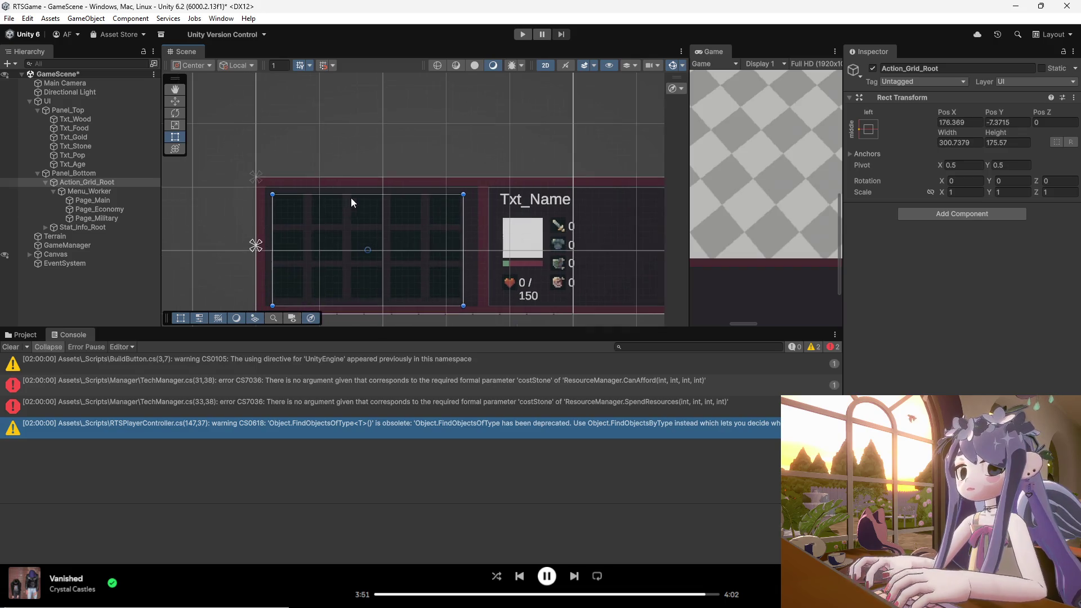
left_click_drag(400, 311, 400, 304)
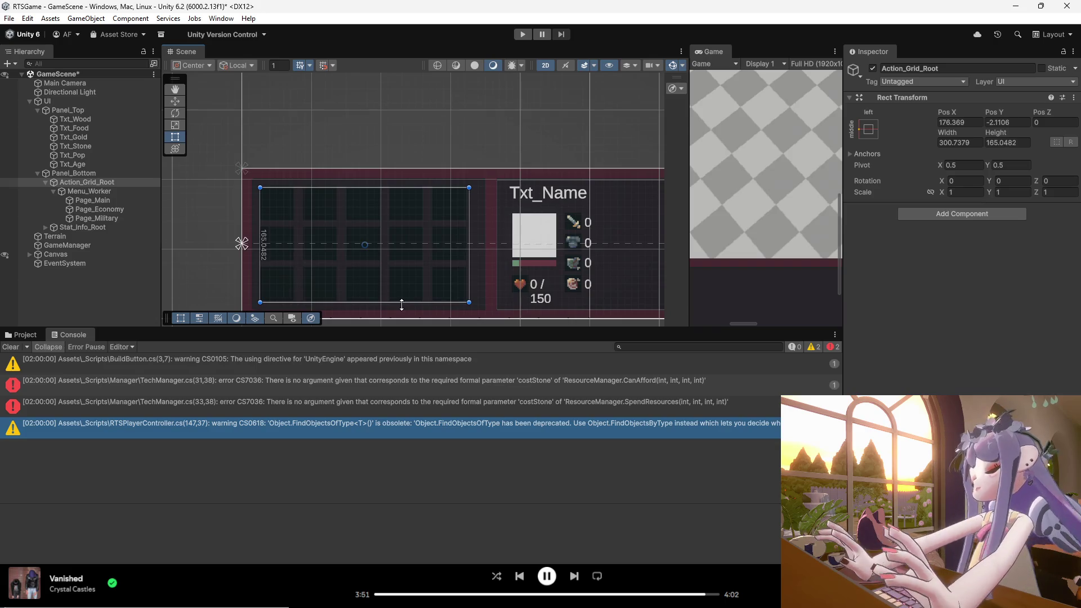
- Fine-tune Menu_Worker's edges to about 299.93 × 168.27, raising its top slightly
left_click(79, 193)
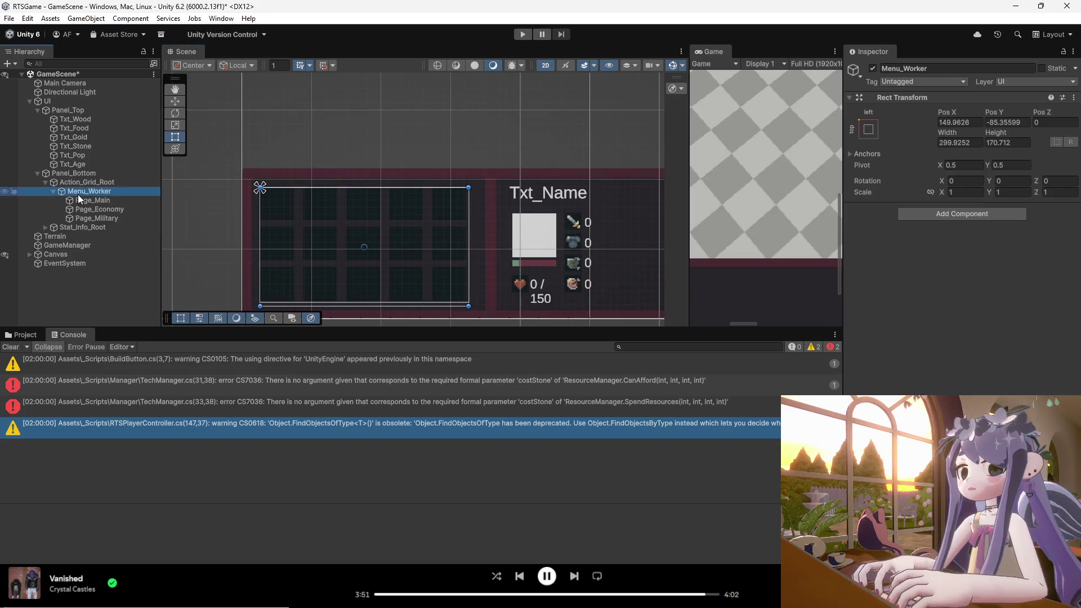
left_click_drag(343, 307, 343, 304)
left_click(80, 193)
left_click(88, 201)
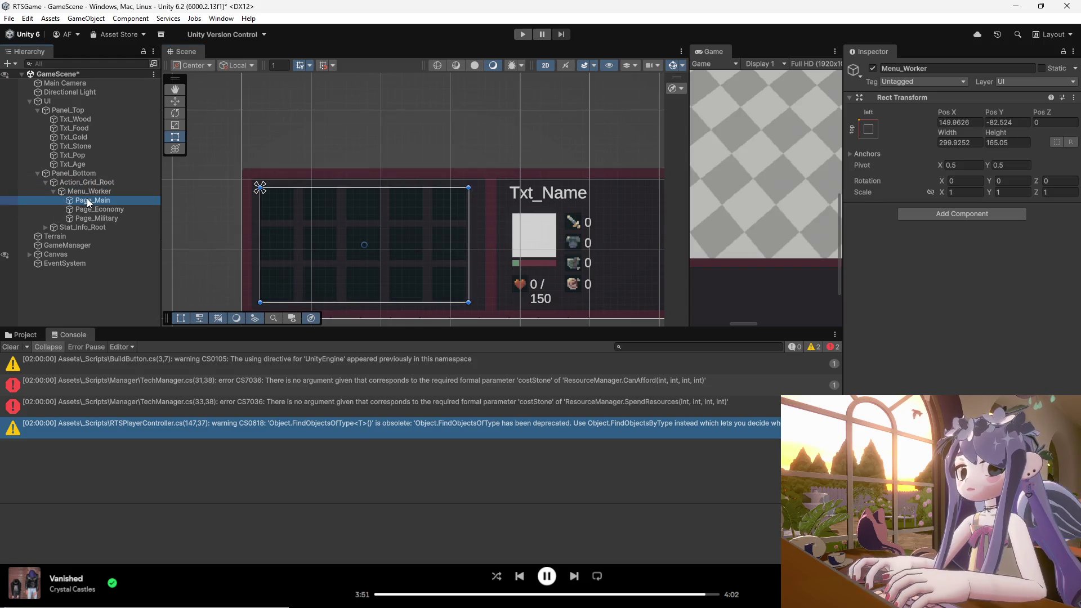
left_click(84, 192)
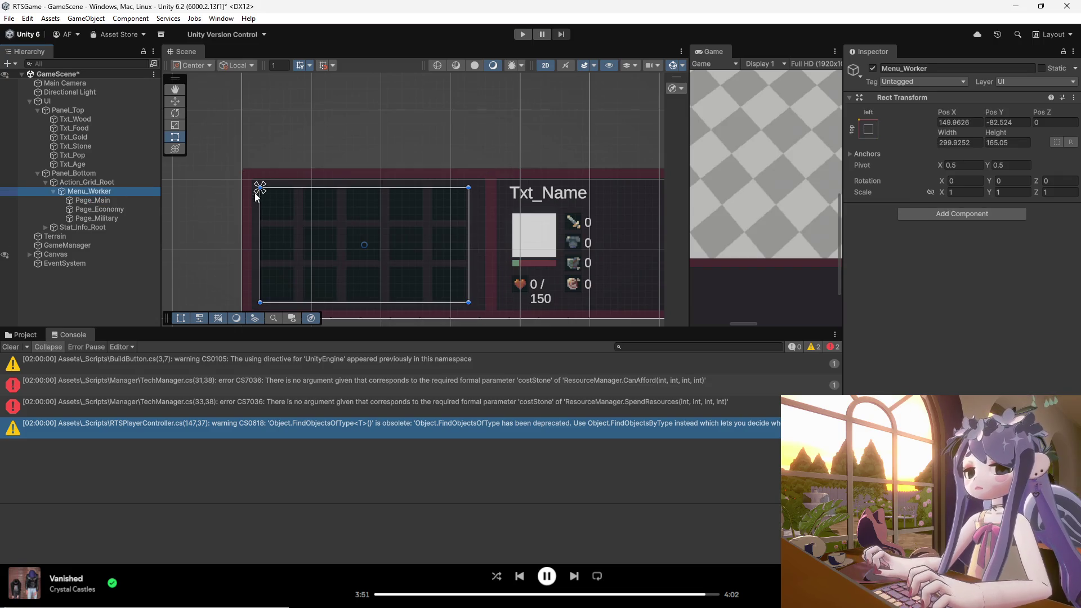
left_click_drag(259, 187, 260, 186)
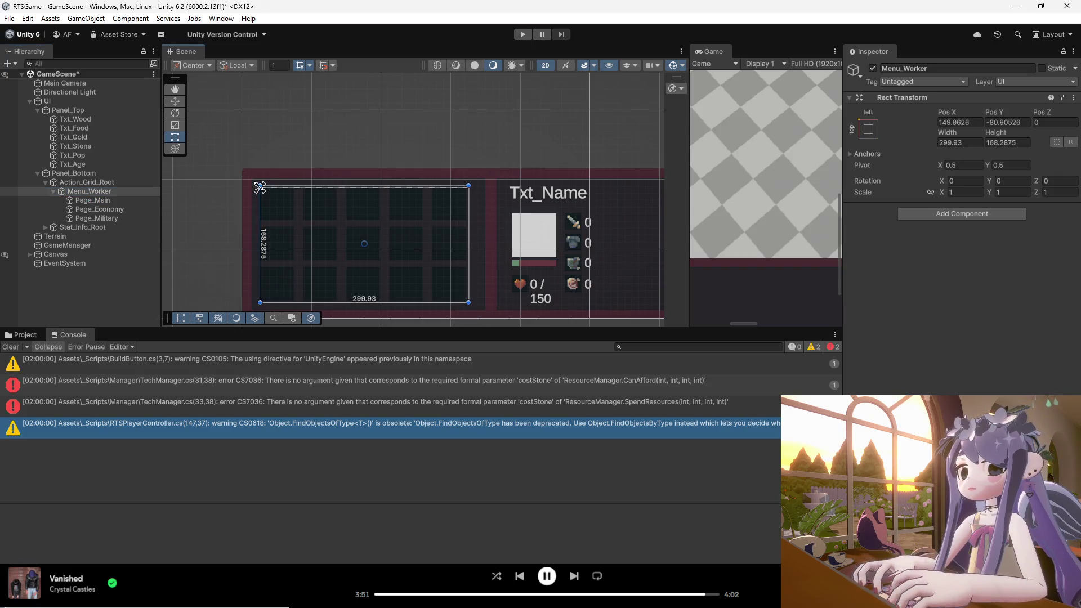
left_click(93, 200)
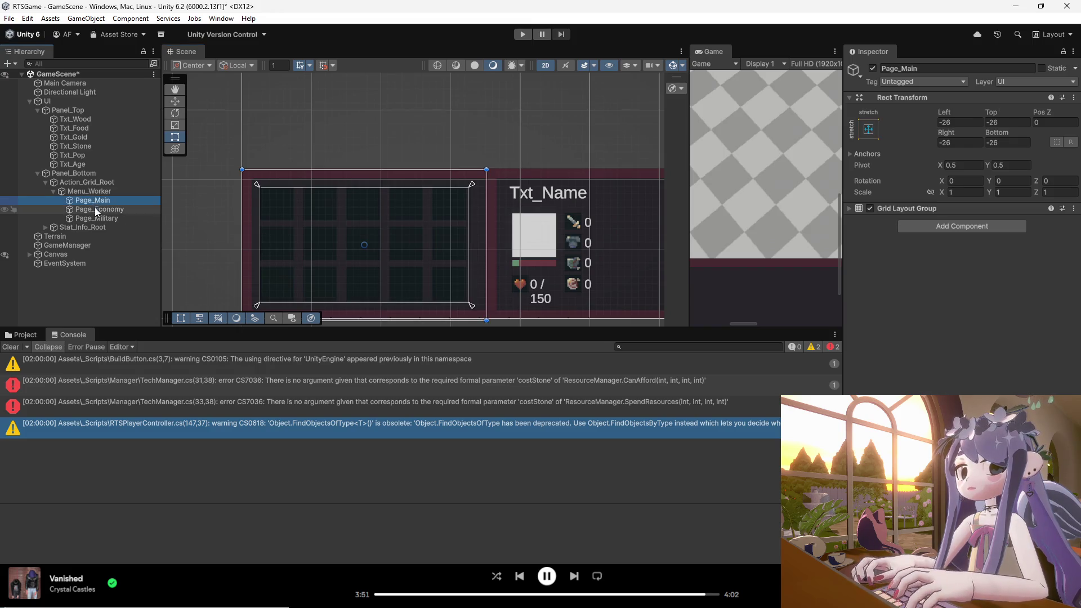
- Shrink Page_Main from its bottom-right and snap its top-left corner to the menu's corner
left_click(95, 210)
left_click(102, 204)
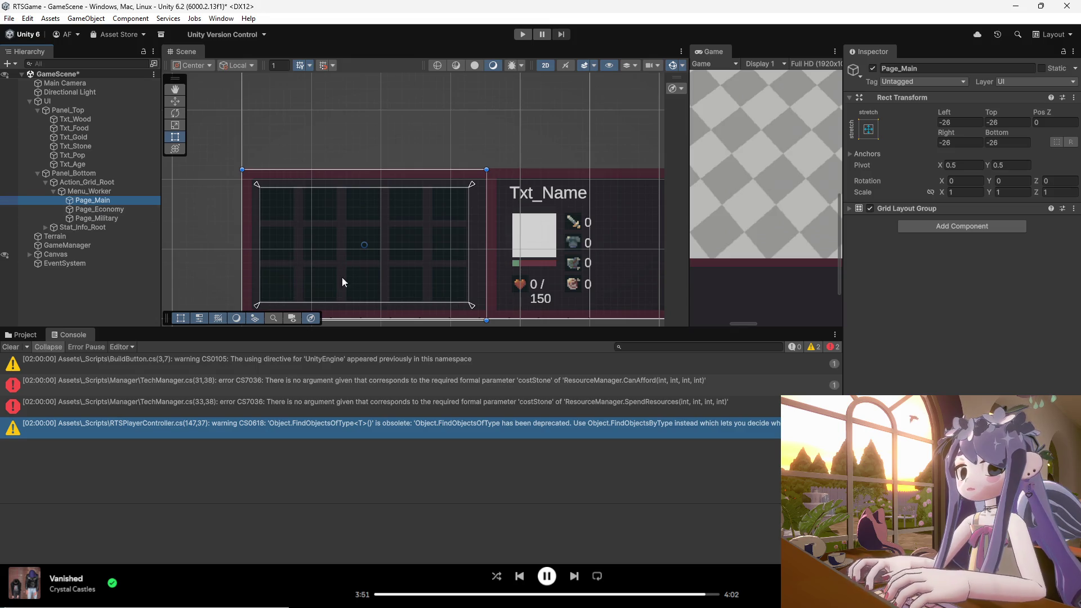
left_click_drag(486, 320, 301, 226)
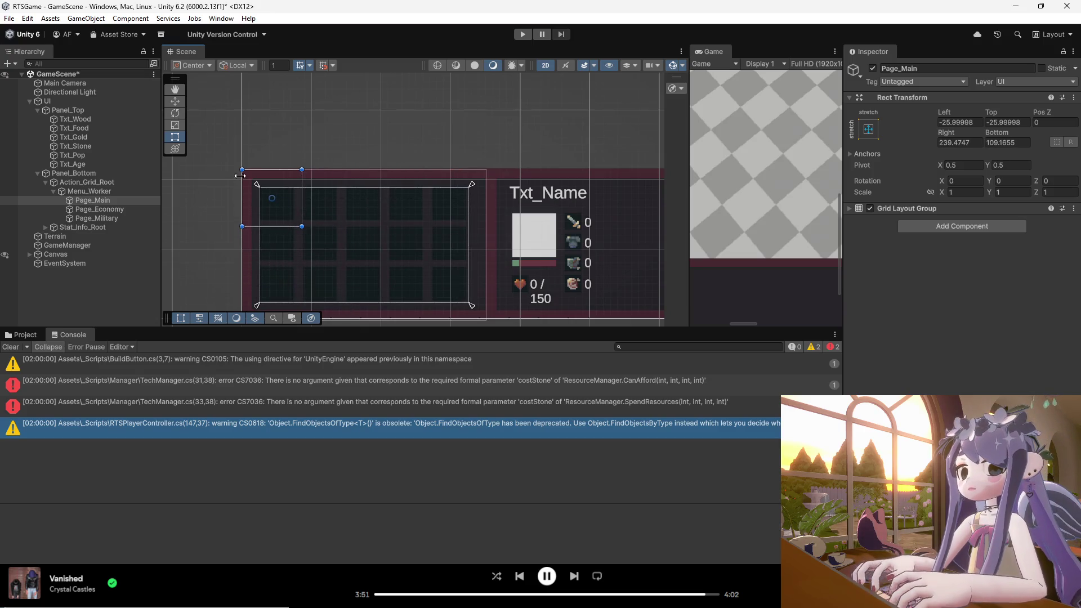
left_click_drag(242, 171, 257, 184)
scroll(299, 225, "up", 1)
scroll(299, 224, "up", 3)
- Review Page_Main's Grid Layout Group settings in the Inspector
left_click(113, 200)
left_click(907, 208)
left_click(850, 208)
left_click(850, 209)
left_click(276, 195)
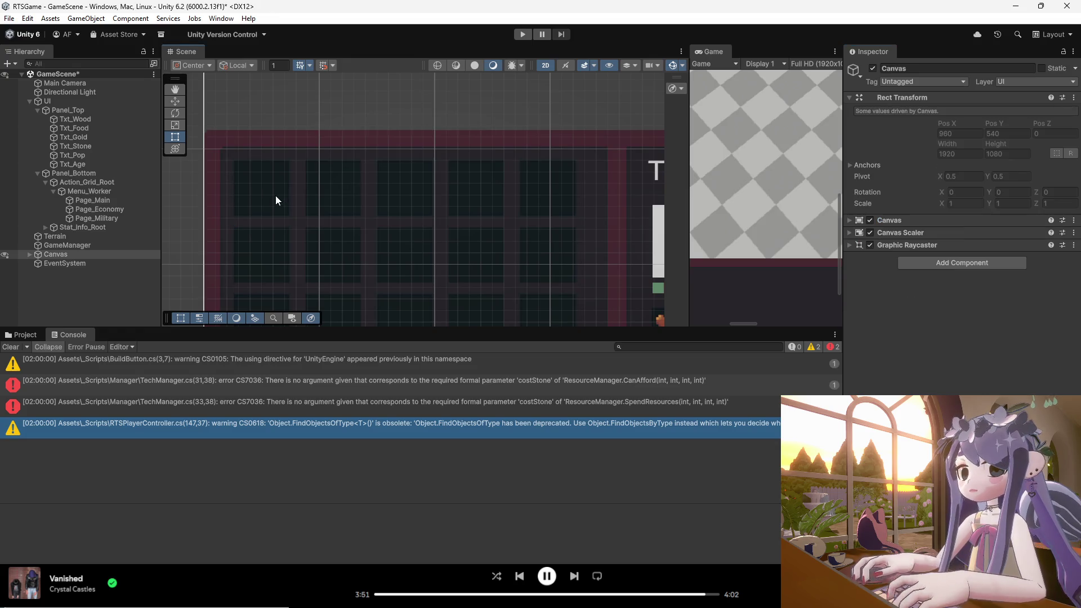
left_click(101, 201)
scroll(260, 203, "up", 1)
scroll(260, 203, "up", 2)
- Resize Page_Main to a cell-sized top-left box, offsets Right about 246, Bottom about 111.7
left_click_drag(309, 234, 292, 220)
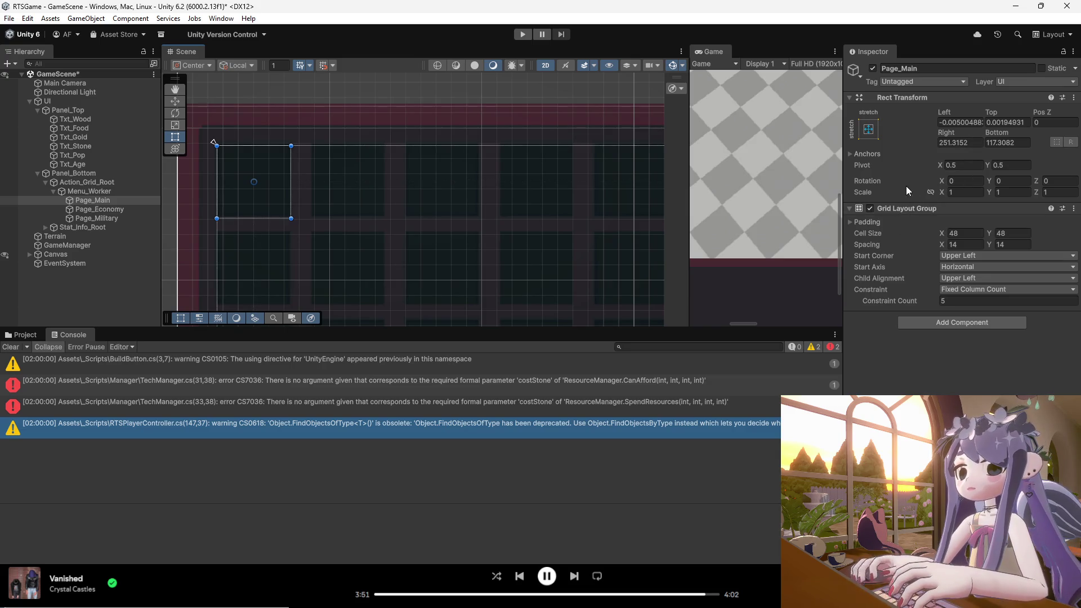
mouse_move(242, 209)
left_mouse_down()
mouse_move(294, 222)
mouse_move(277, 204)
mouse_move(325, 212)
mouse_move(502, 305)
mouse_move(497, 294)
left_mouse_up()
scroll(279, 163, "down", 3)
scroll(287, 179, "down", 1)
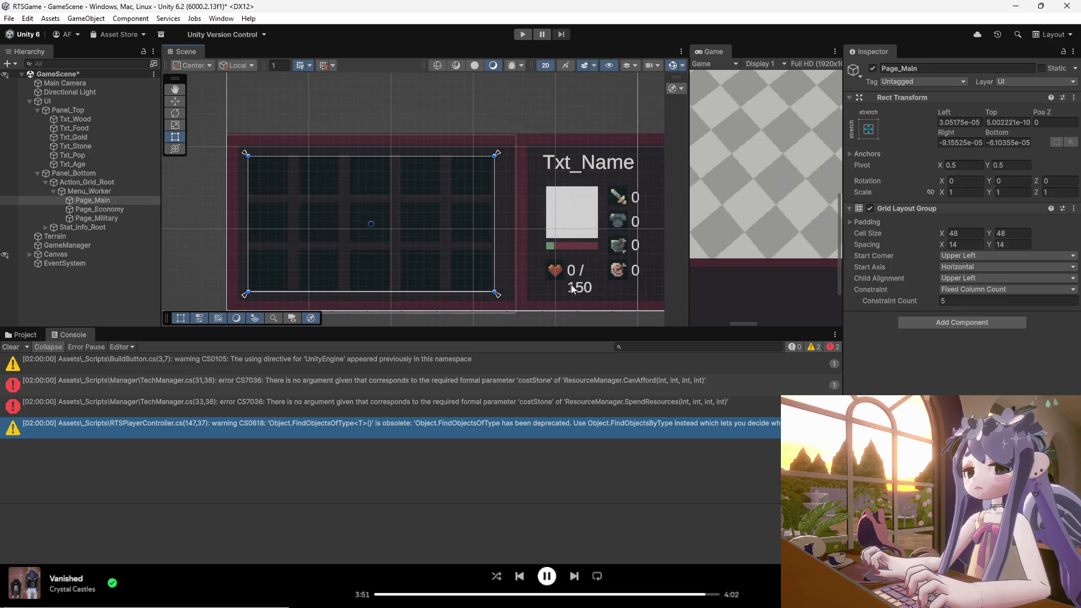
left_click_drag(494, 293, 293, 200)
- Create a Button - TextMeshPro under Page_Main, laid out 48×48 in the grid's first cell
right_click(109, 201)
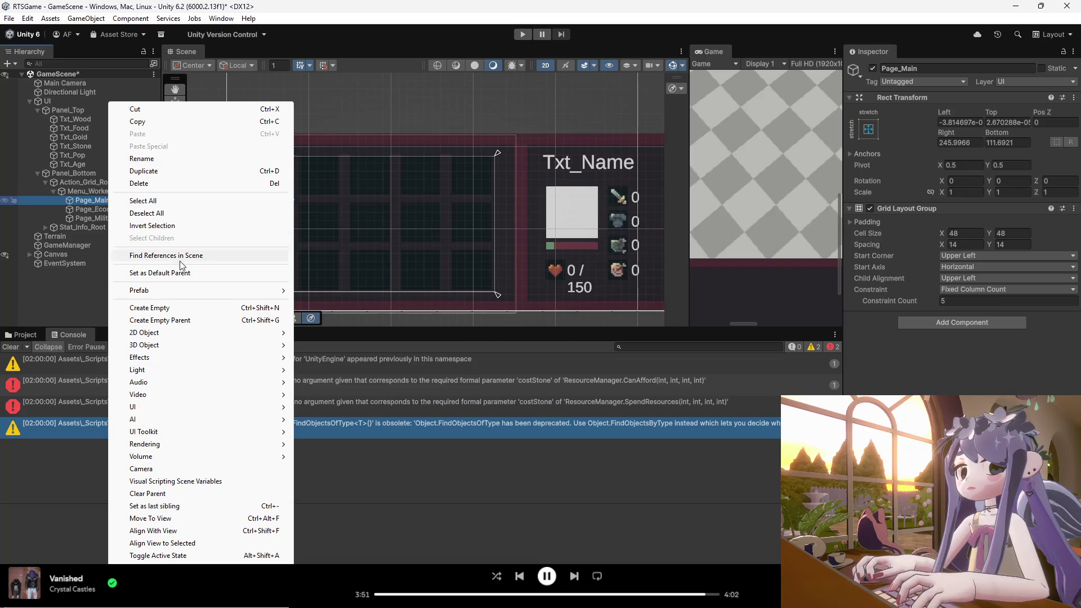
mouse_move(176, 411)
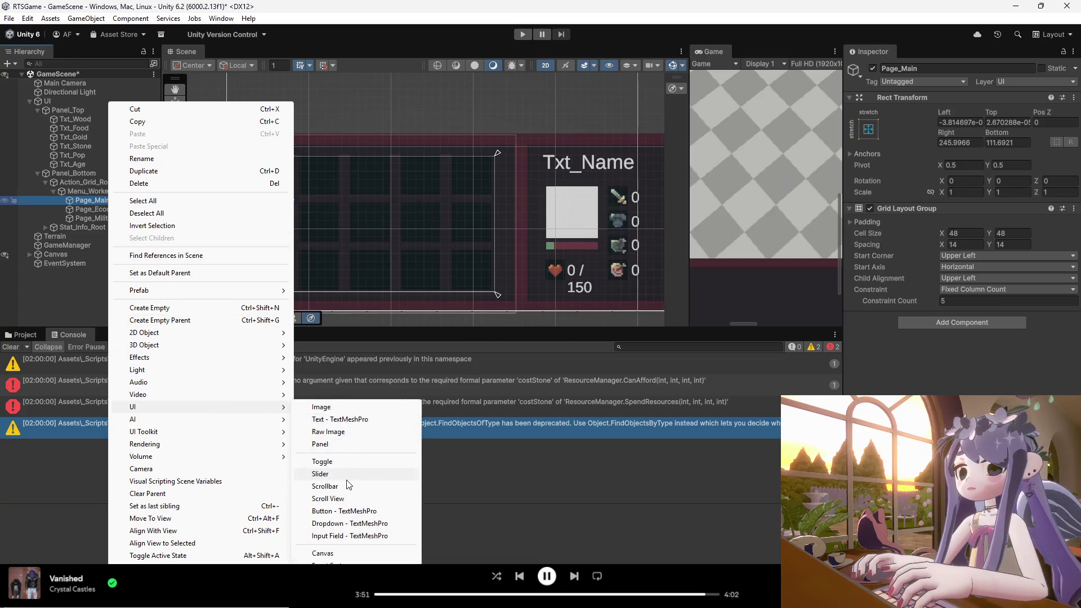
left_click(345, 511)
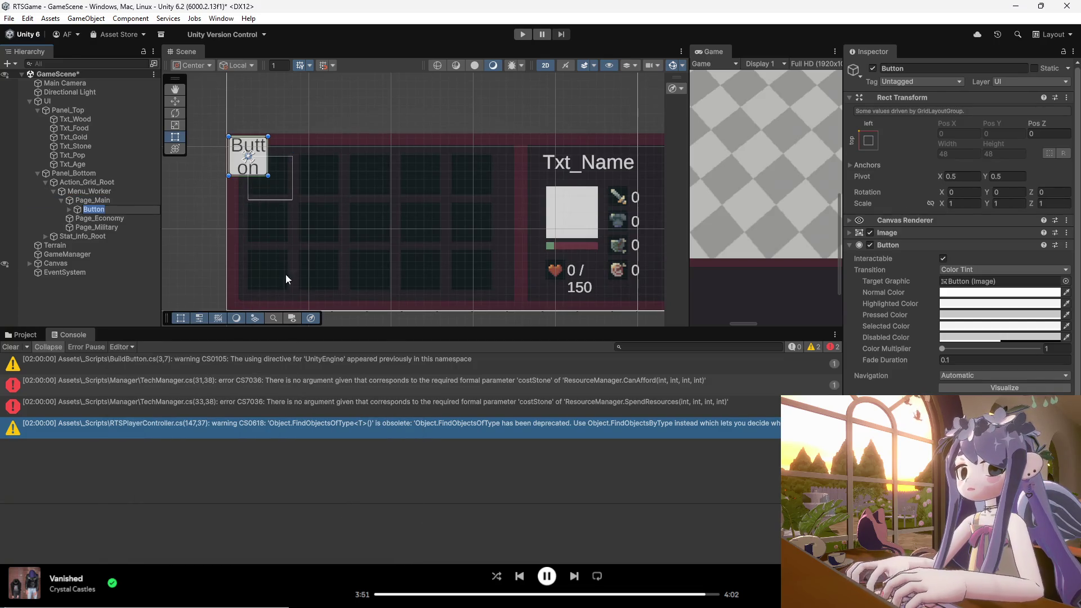
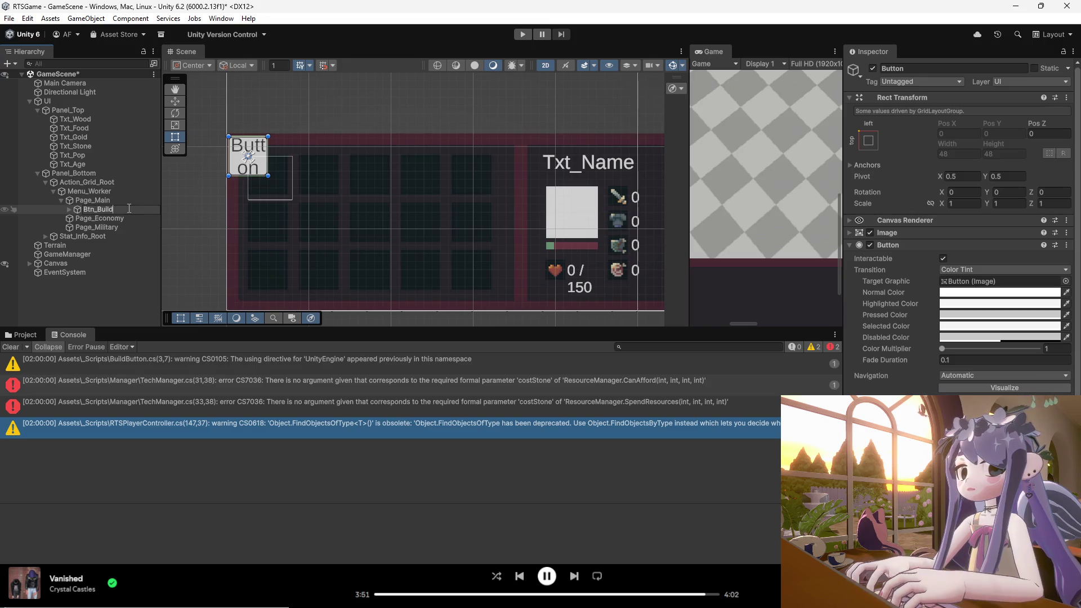
- Name the button Btn_BuildHouse and label it 'House' over '(25)' at font size 12
key("Return")
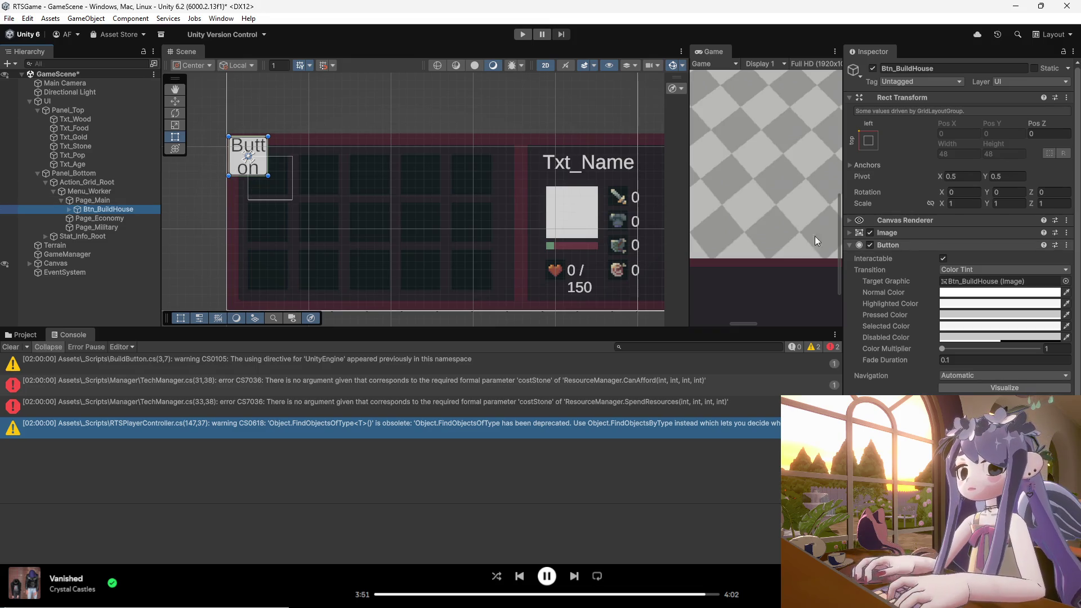
left_click(77, 211)
left_click(92, 219)
left_click(896, 264)
type("house")
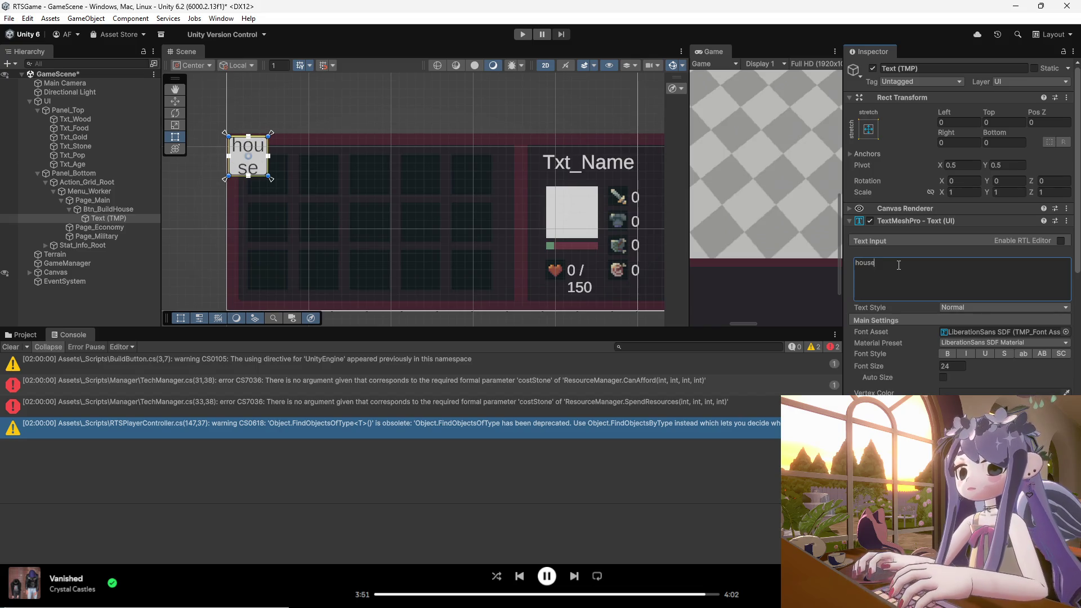
key("BackSpace")
key("BackSpace")
key("BackSpace")
type("Hou")
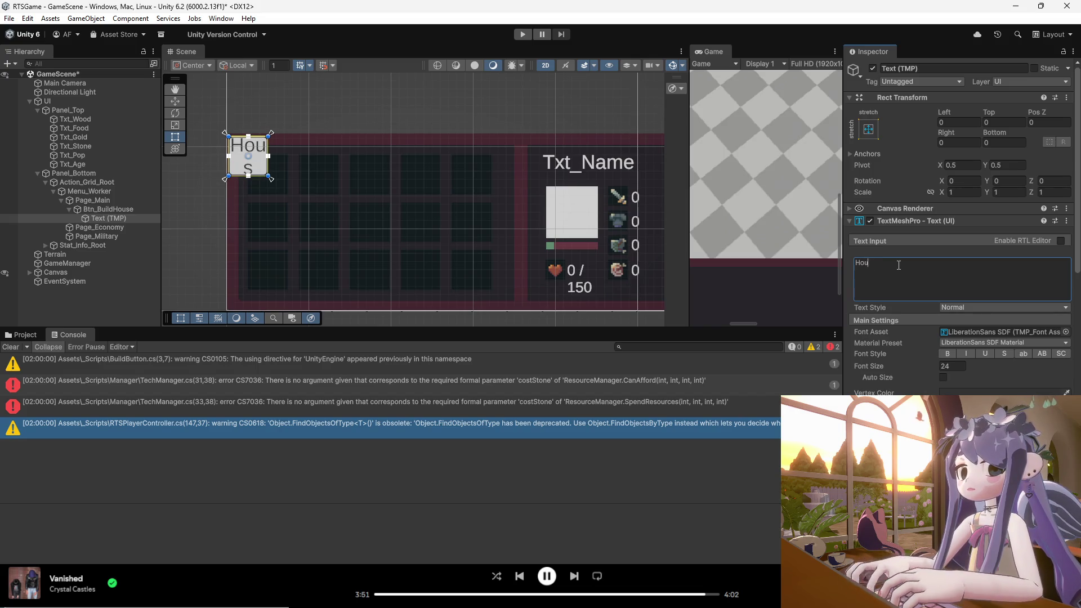
type("se(25)")
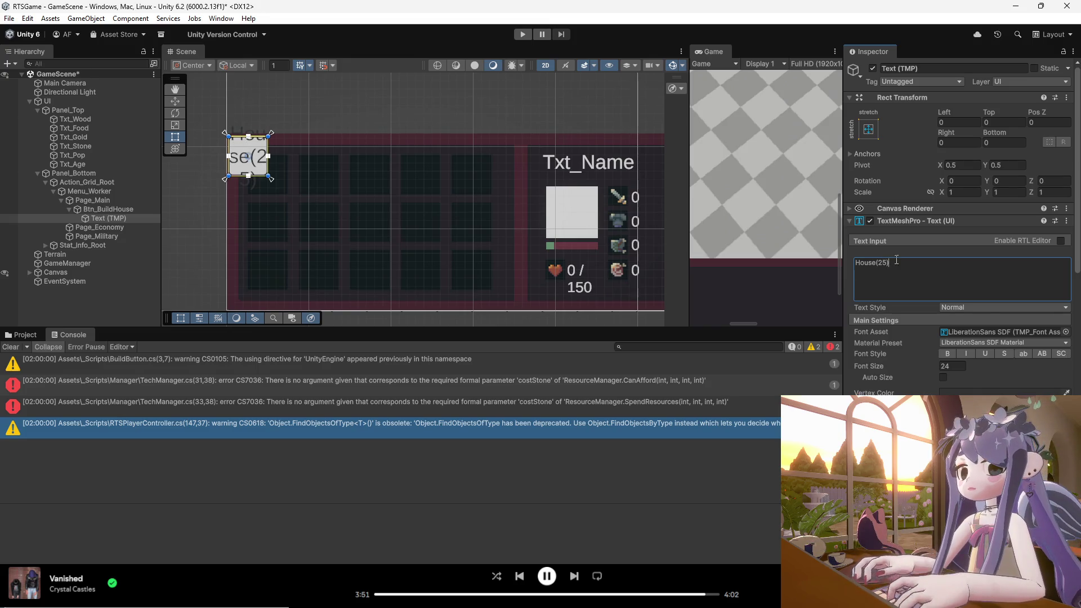
left_click(952, 366)
type("12")
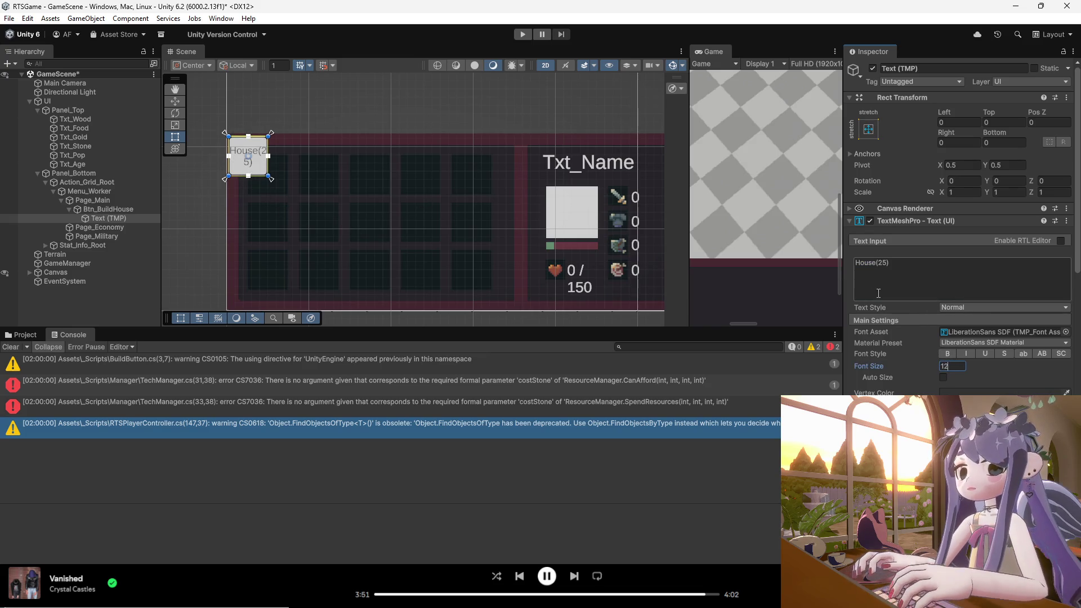
key("Return")
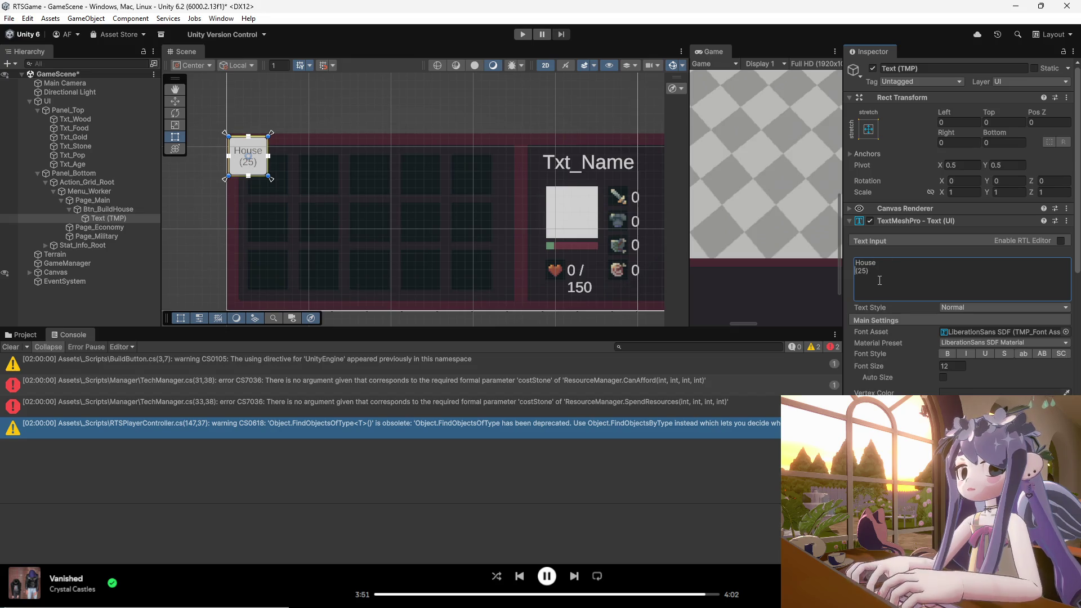
- Widen the House label, reposition the button, and stretch Page_Main to fill the button grid
left_click_drag(277, 159, 279, 175)
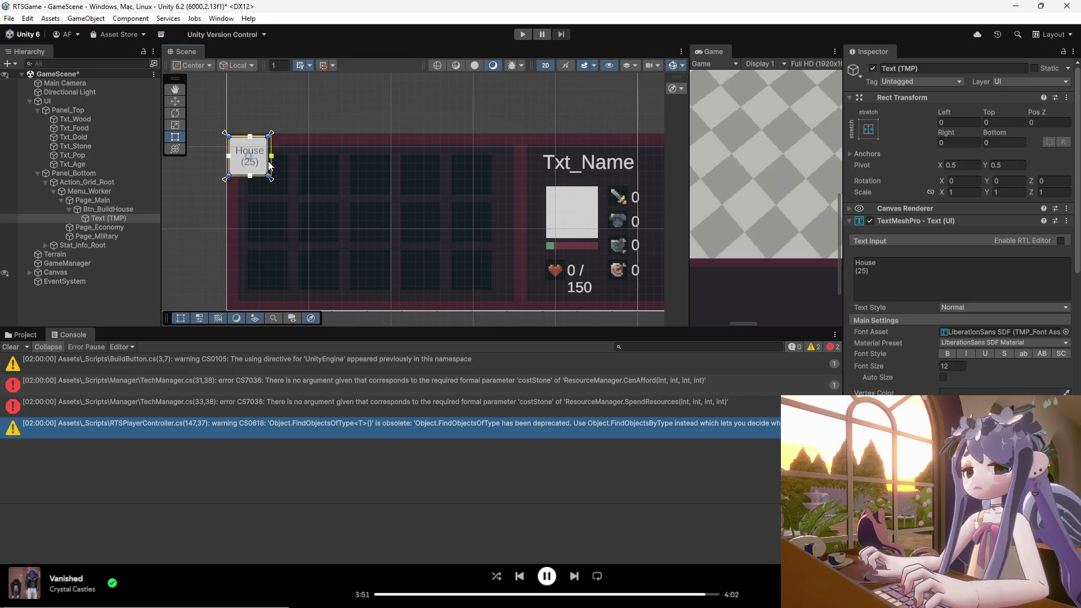
left_click(109, 210)
left_click_drag(248, 170, 265, 187)
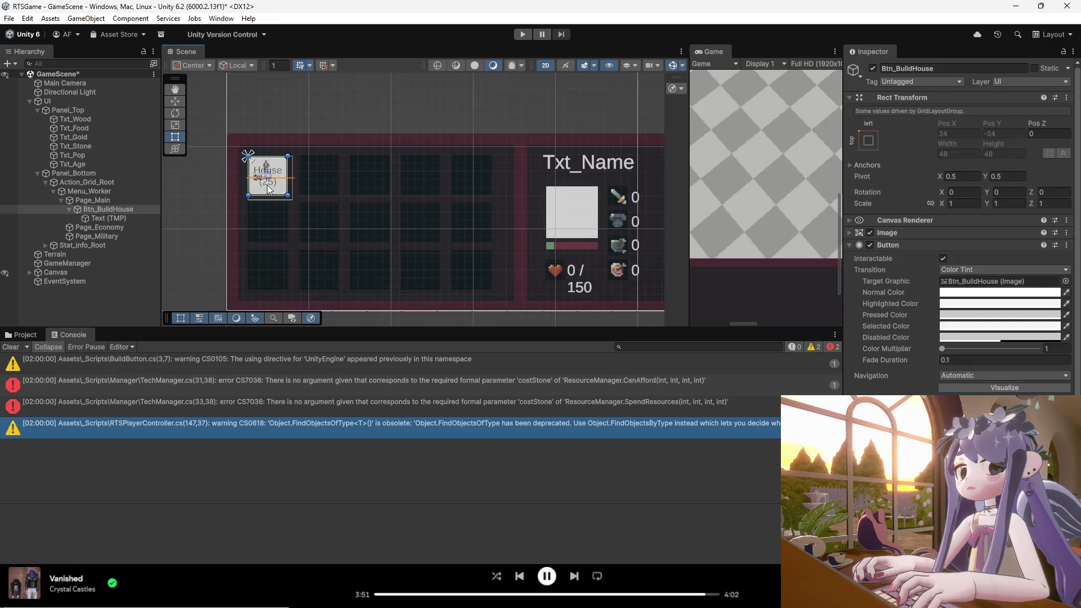
scroll(235, 188, "up", 4)
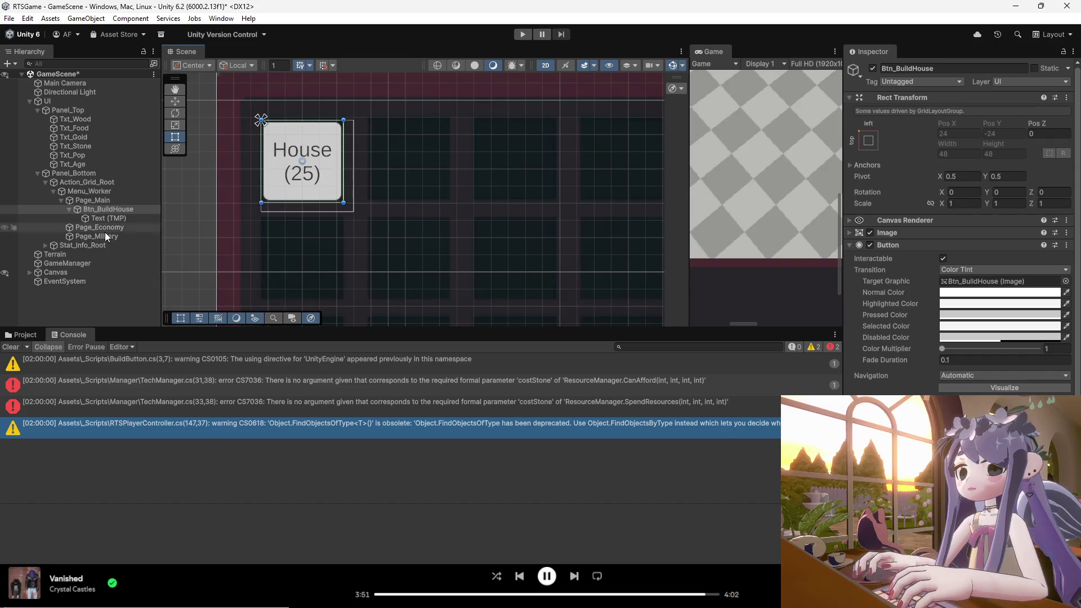
left_click(100, 201)
scroll(282, 174, "down", 4)
left_click_drag(322, 193, 505, 277)
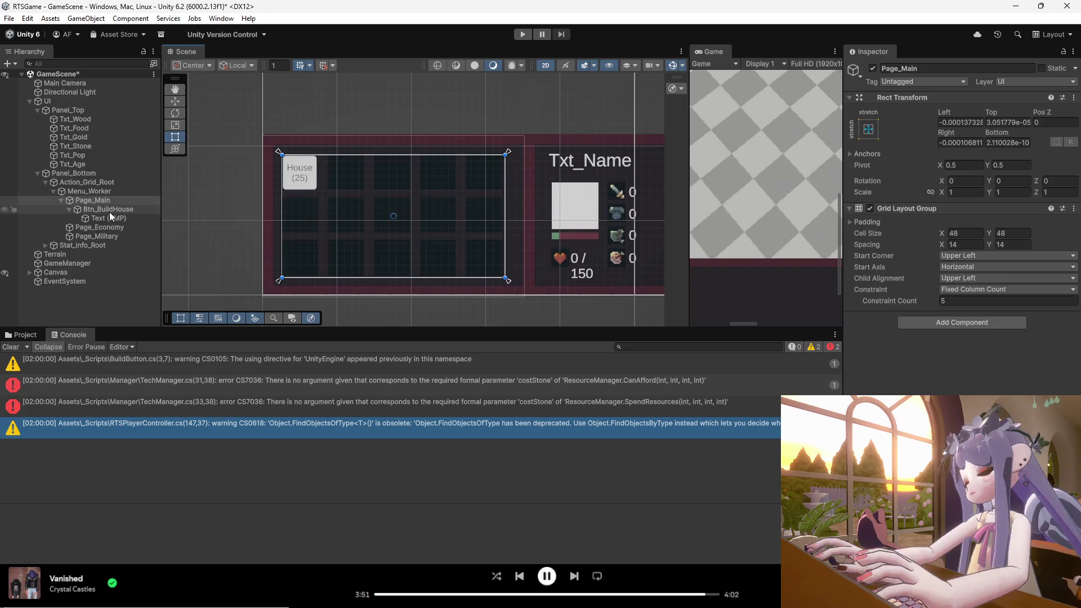
- Add a TextMeshPro button named Btn_BuildBarracks inside Page_Economy
left_click(62, 201)
left_click(74, 211)
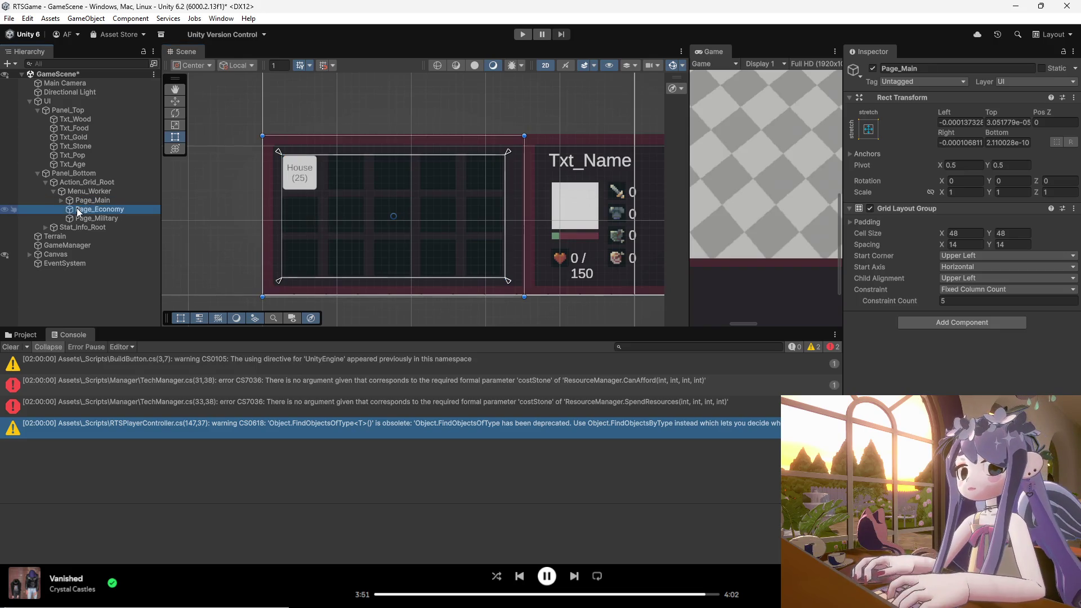
right_click(82, 212)
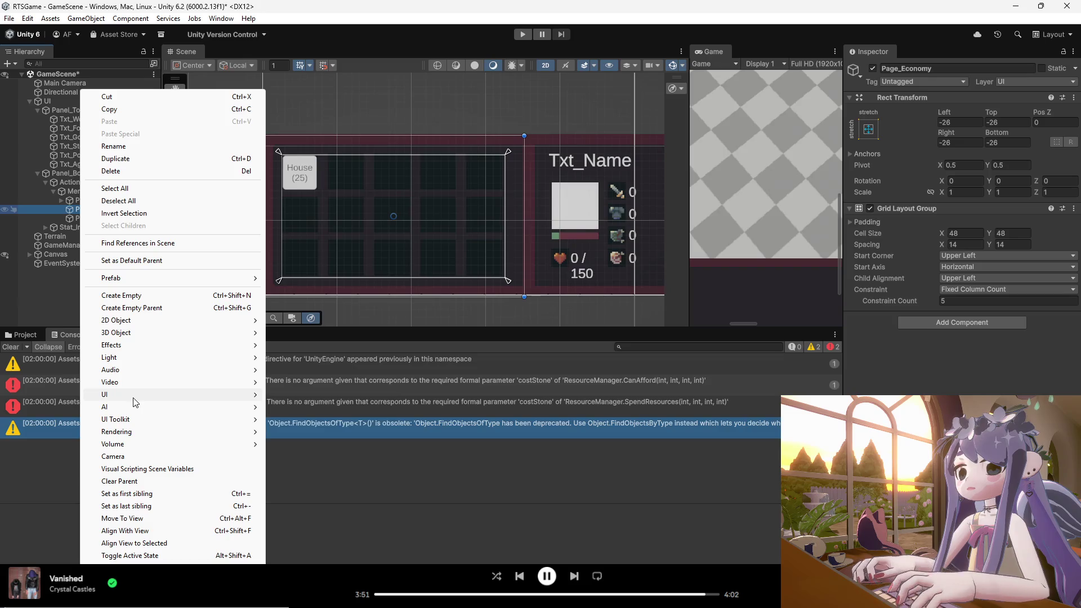
mouse_move(134, 397)
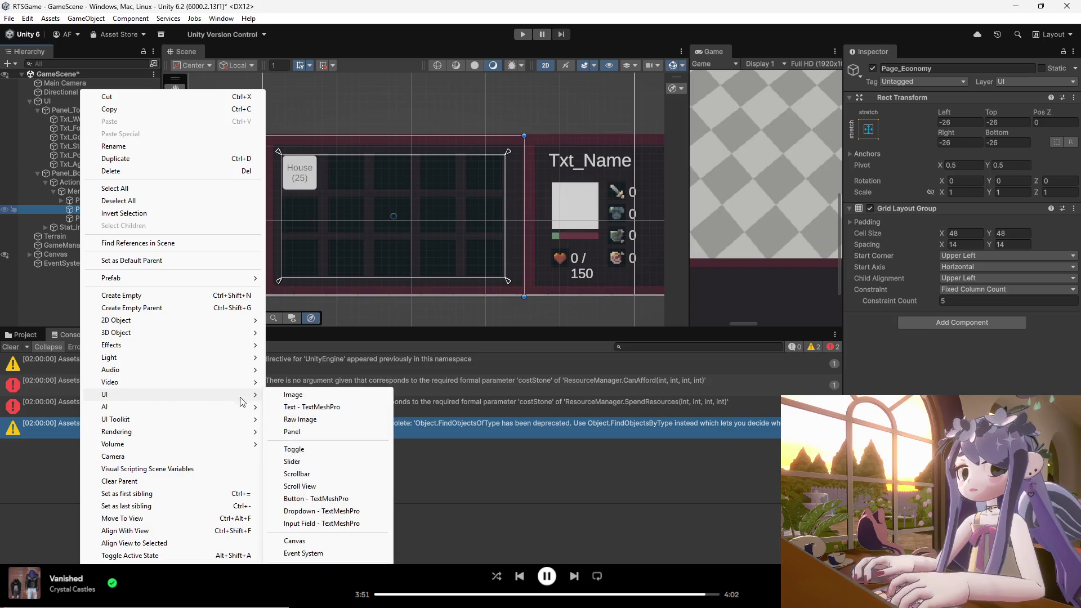
left_click(303, 499)
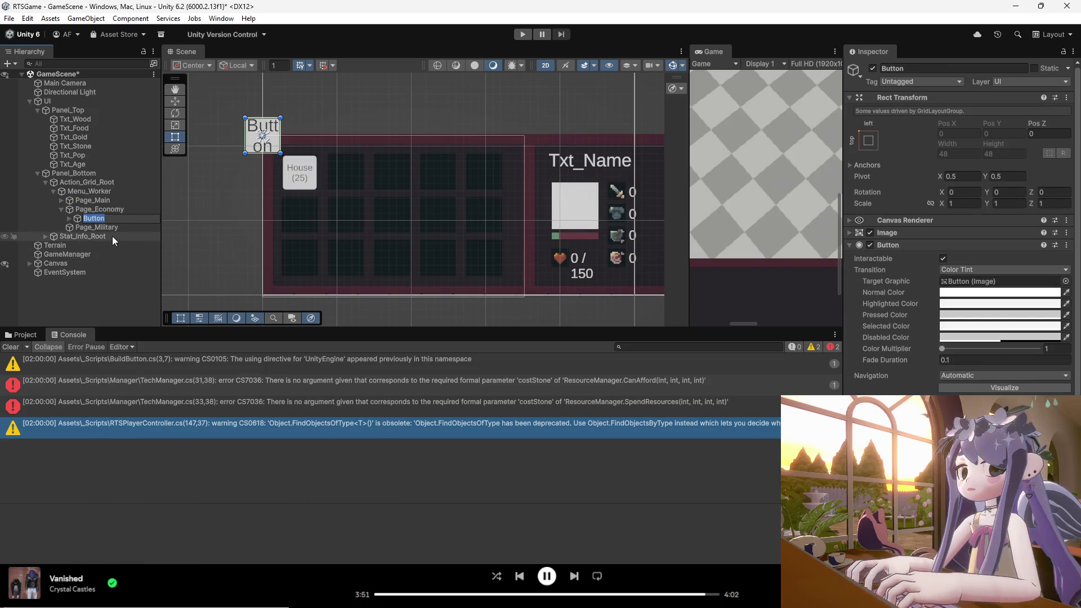
type("Btn_BuildBarracks")
key("Return")
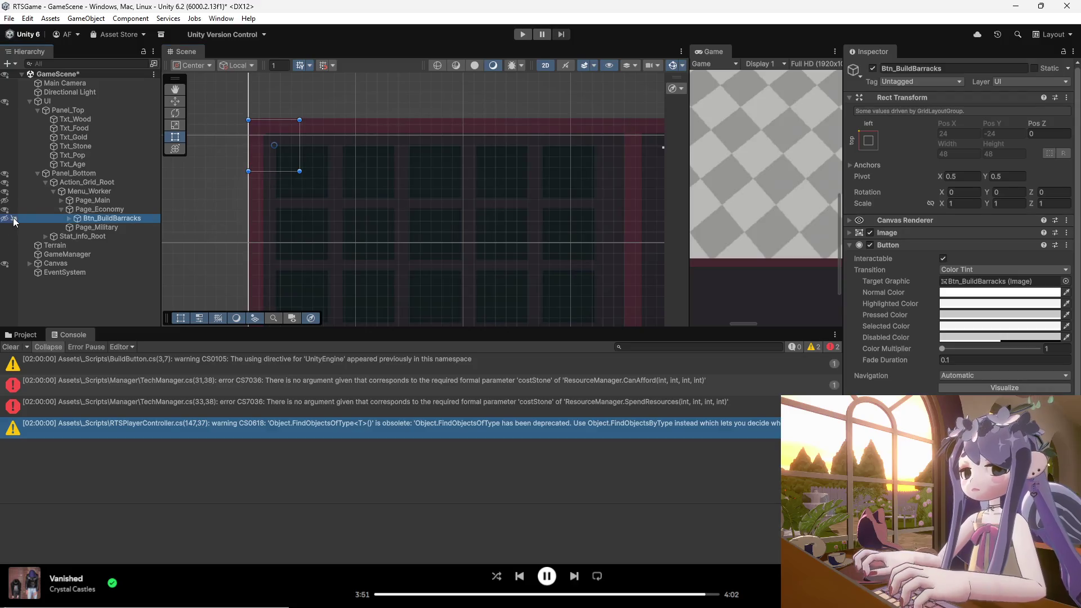
- Pull Page_Economy's top-left and bottom-right corners in to fit the grid
left_click(110, 211)
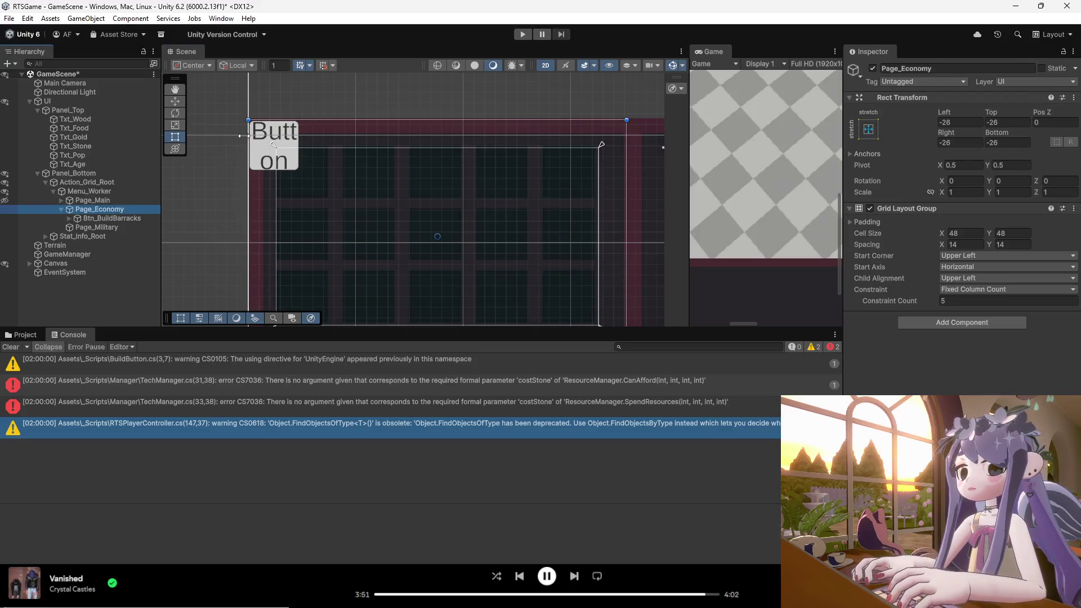
left_click_drag(248, 120, 273, 145)
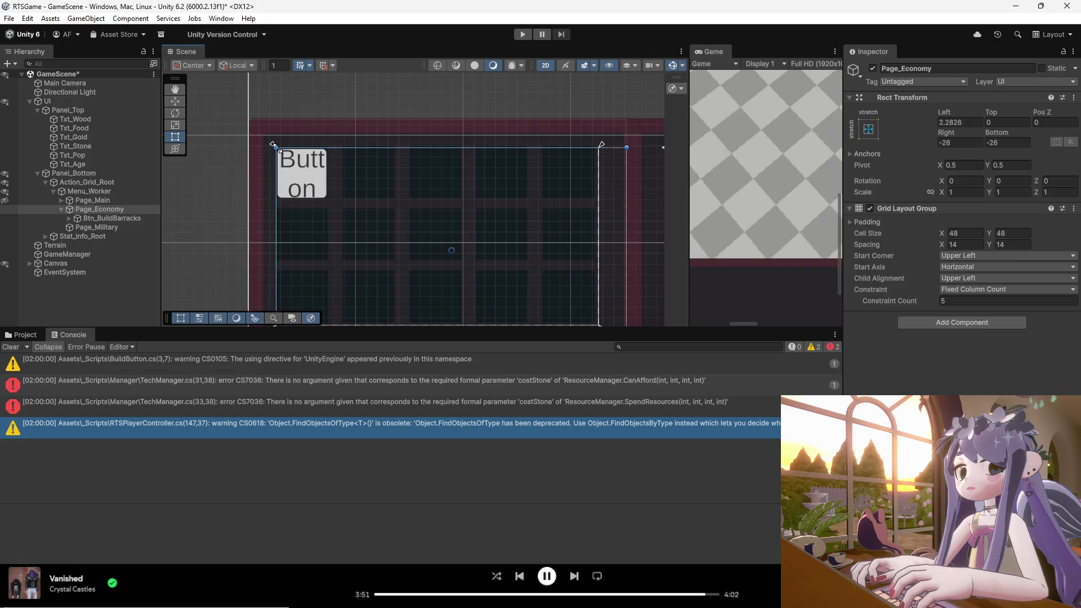
scroll(291, 144, "down", 2)
left_click_drag(584, 320, 559, 293)
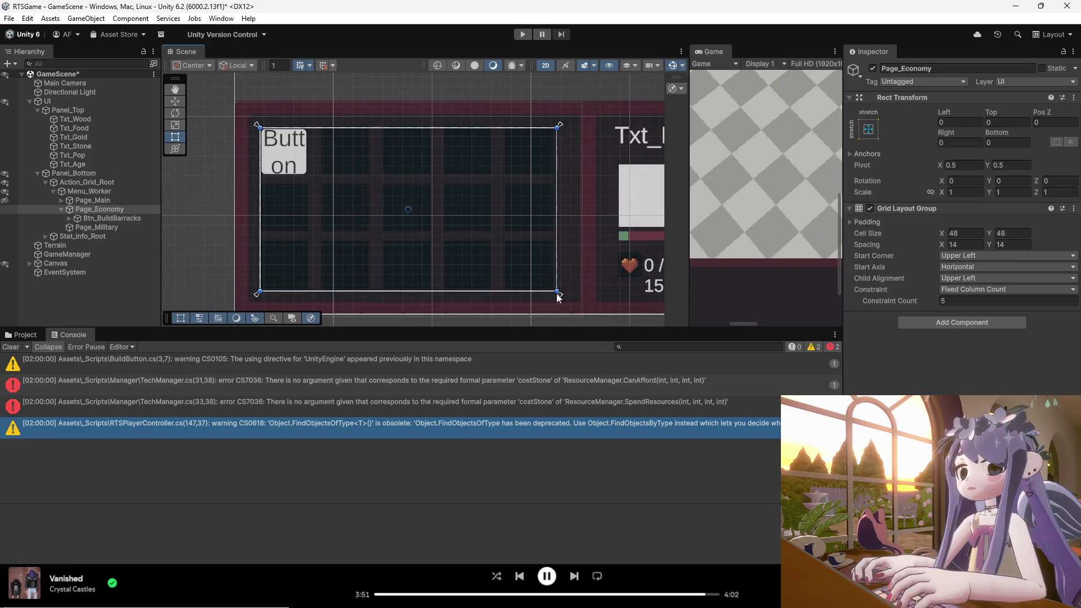
- Reselect Btn_BuildBarracks, undoing an accidental duplicate of it
left_click(112, 219)
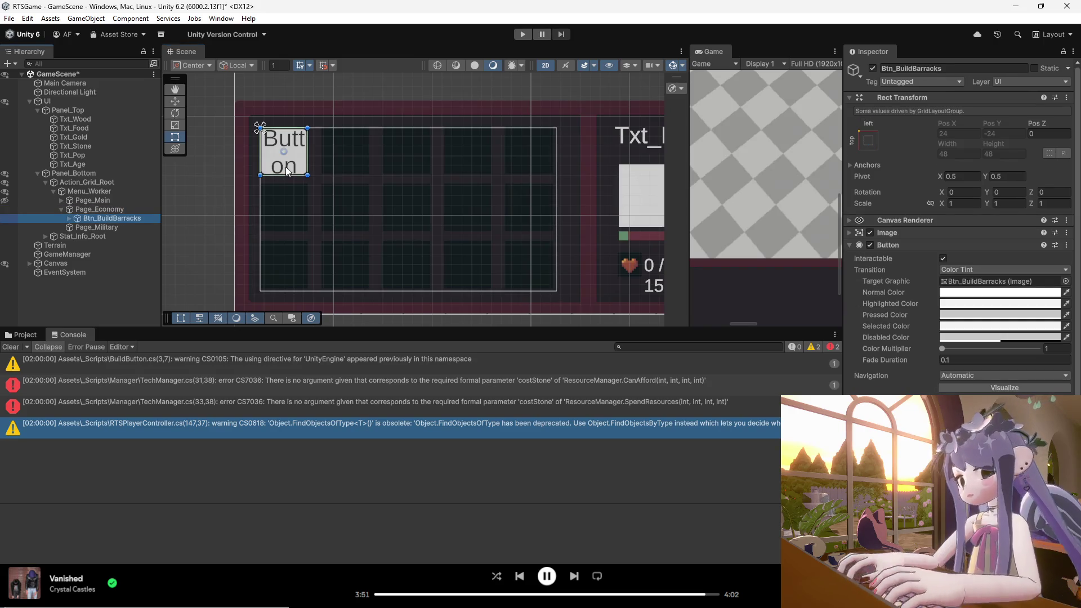
scroll(286, 171, "up", 5)
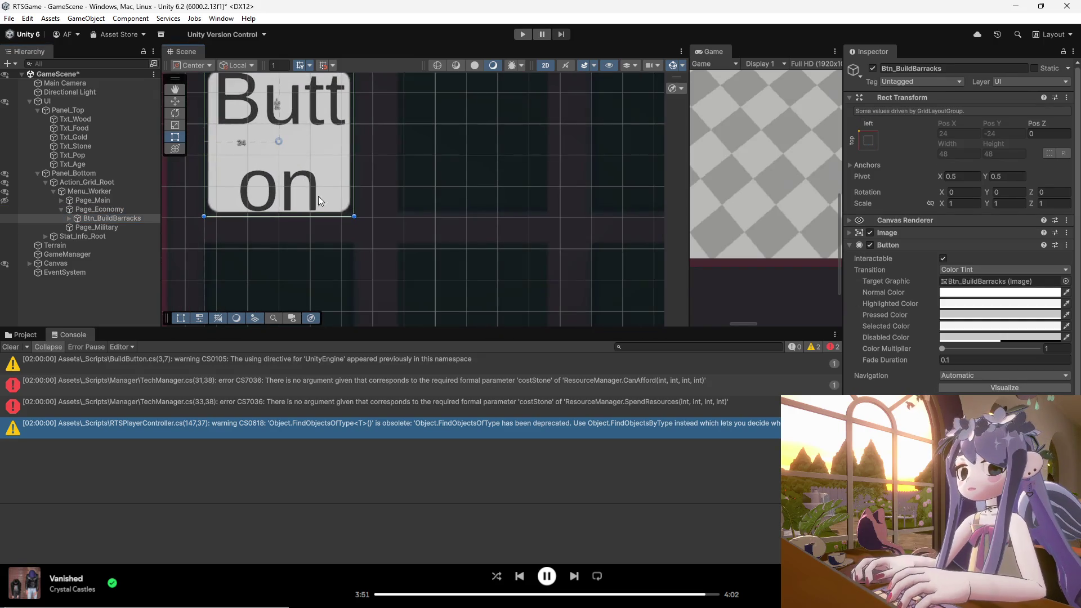
scroll(298, 199, "down", 5)
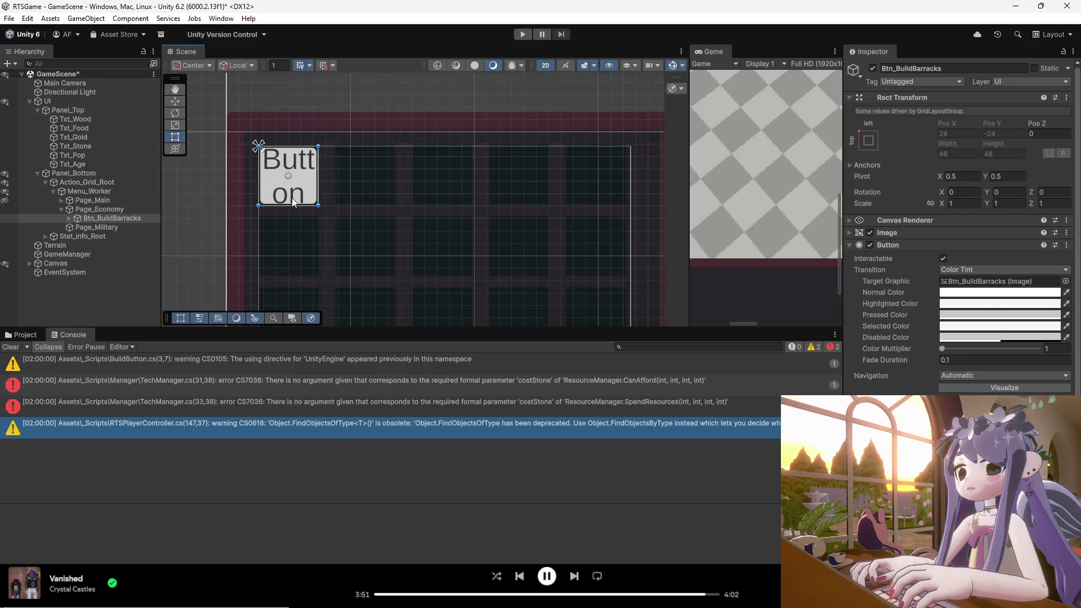
left_click(118, 217)
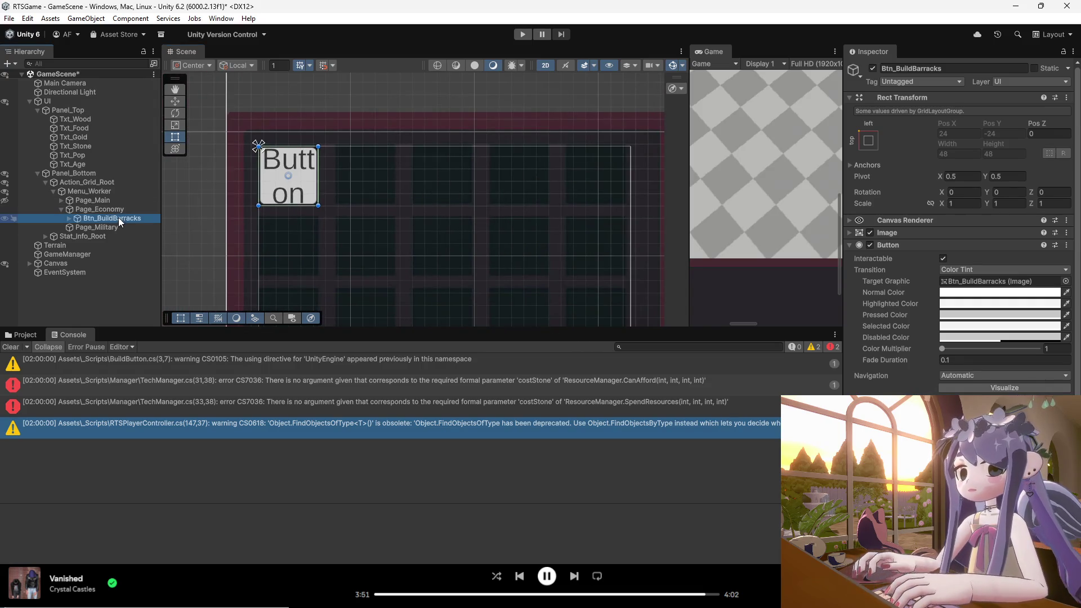
key("ctrl+d")
key("ctrl+z")
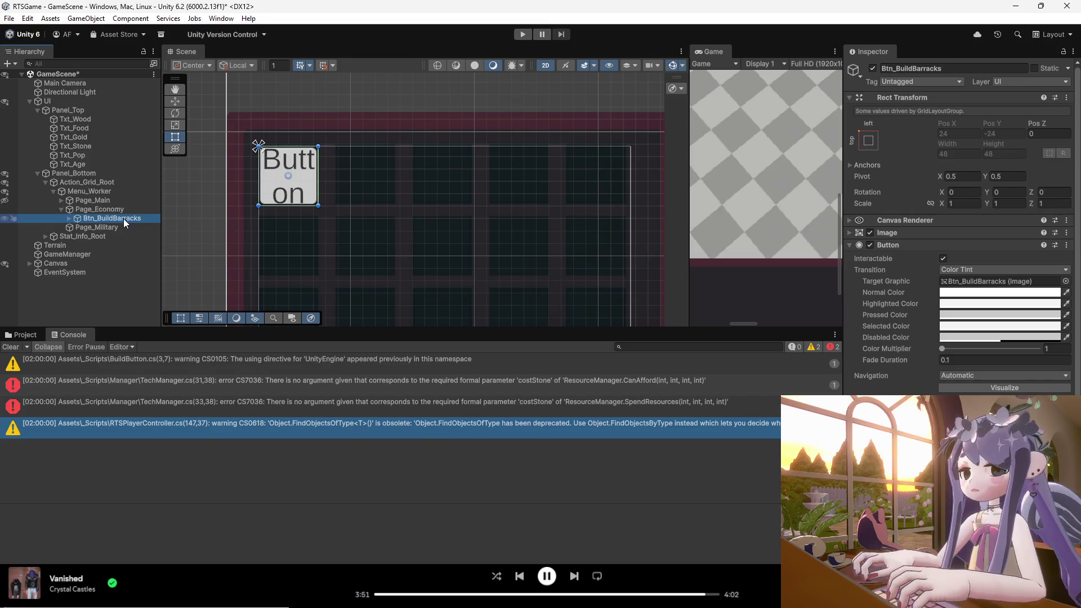
- Set the barracks label text to 'Barrack' over '(100)' with font size 12
left_click(68, 219)
left_click(107, 228)
left_click(932, 281)
type("Barrack(")
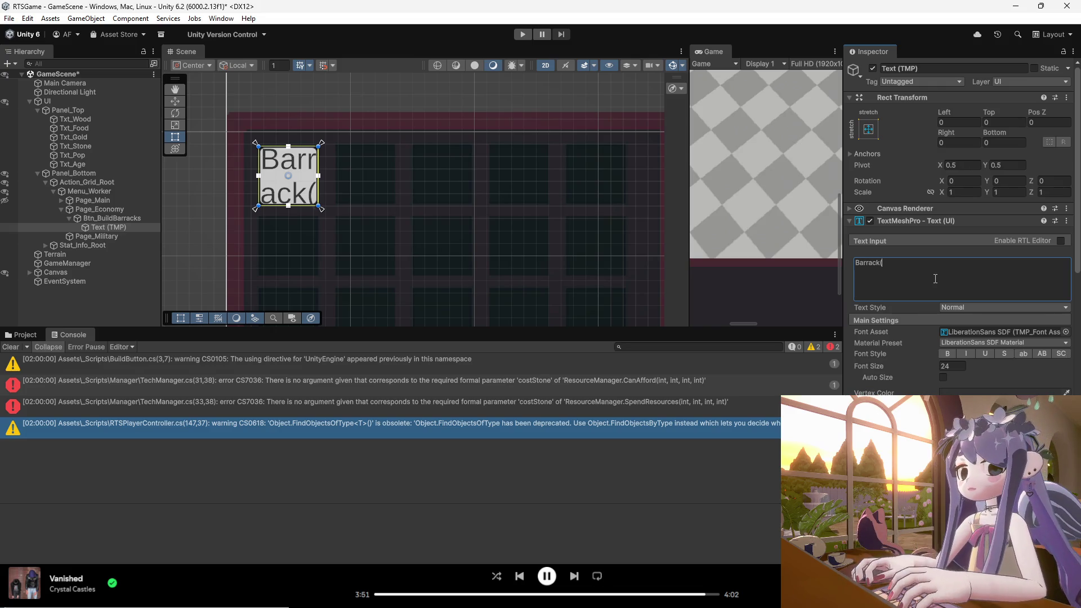
type("100")
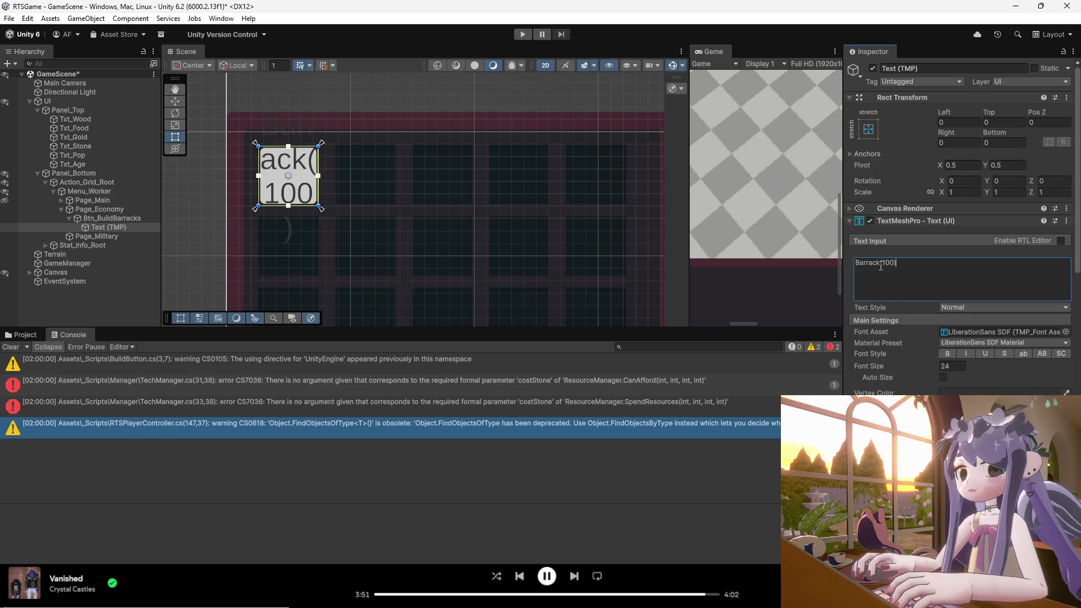
key("Left")
key("Left")
key("Left")
key("Return")
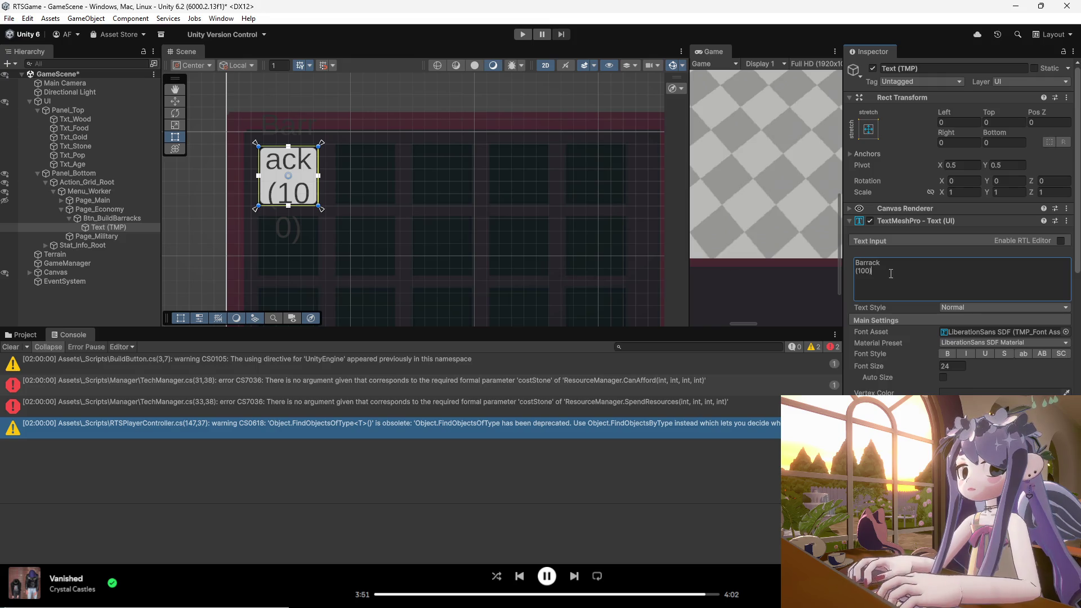
left_click(952, 366)
type("12")
left_click(901, 281)
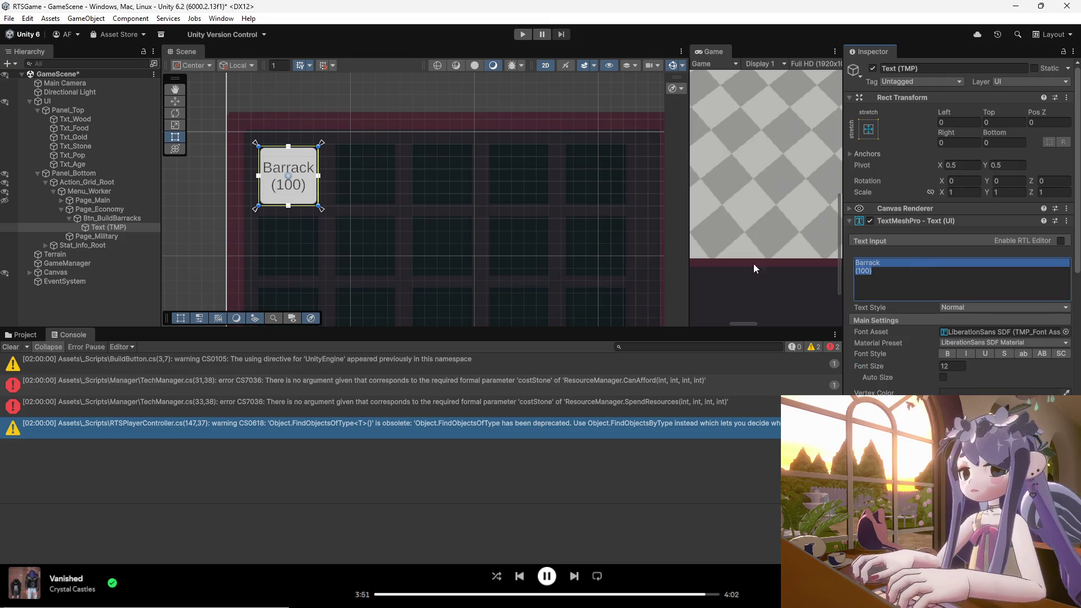
left_click(320, 249)
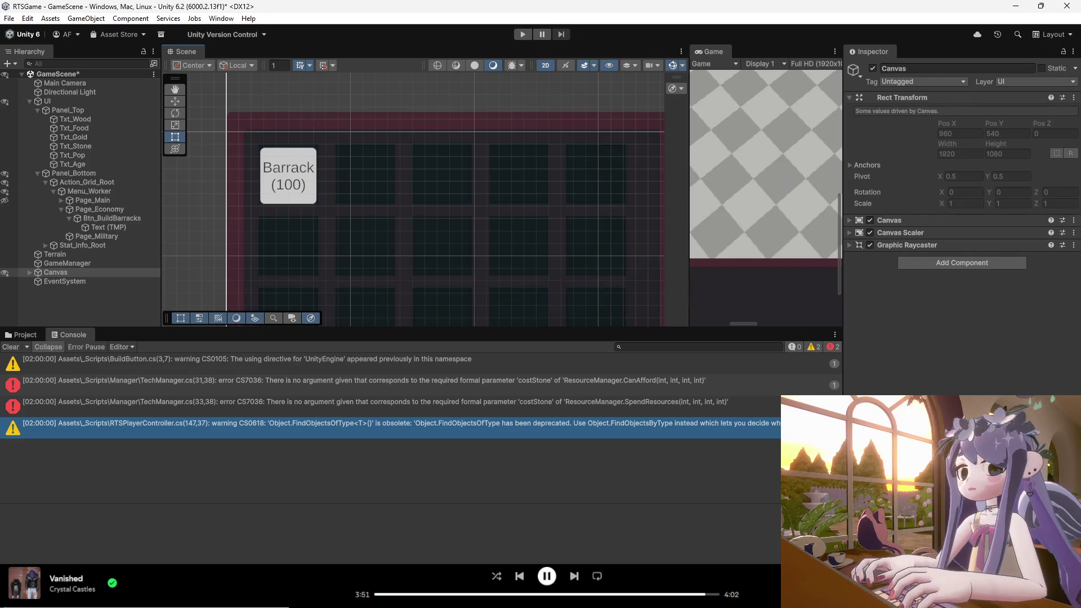
left_click(204, 188)
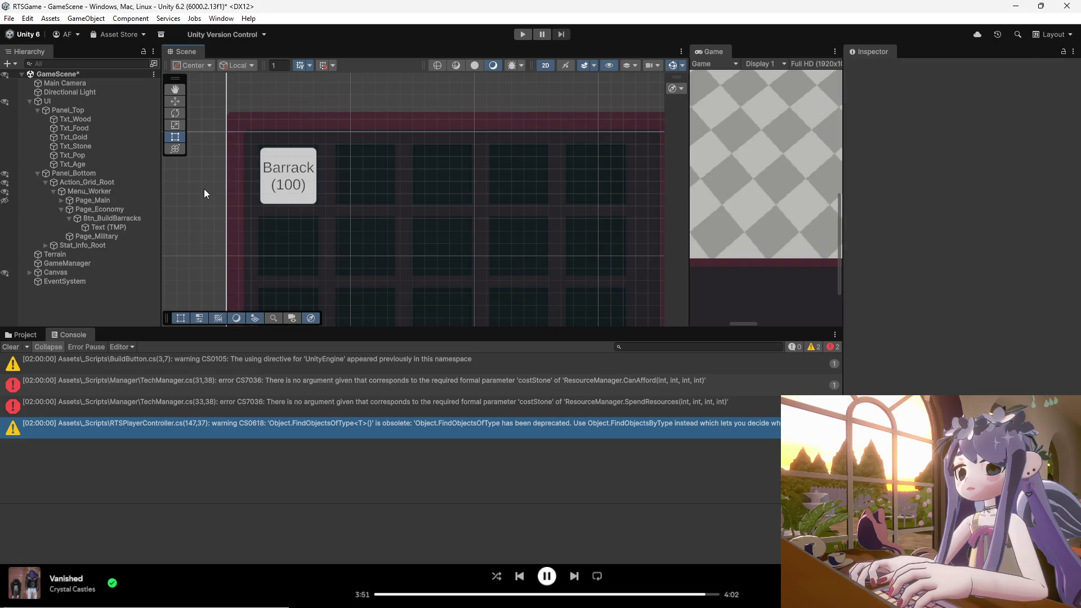
- Toggle scene visibility of the economy page and barracks button, then expand Page_Economy and Page_Main
left_click(72, 220)
left_click(60, 209)
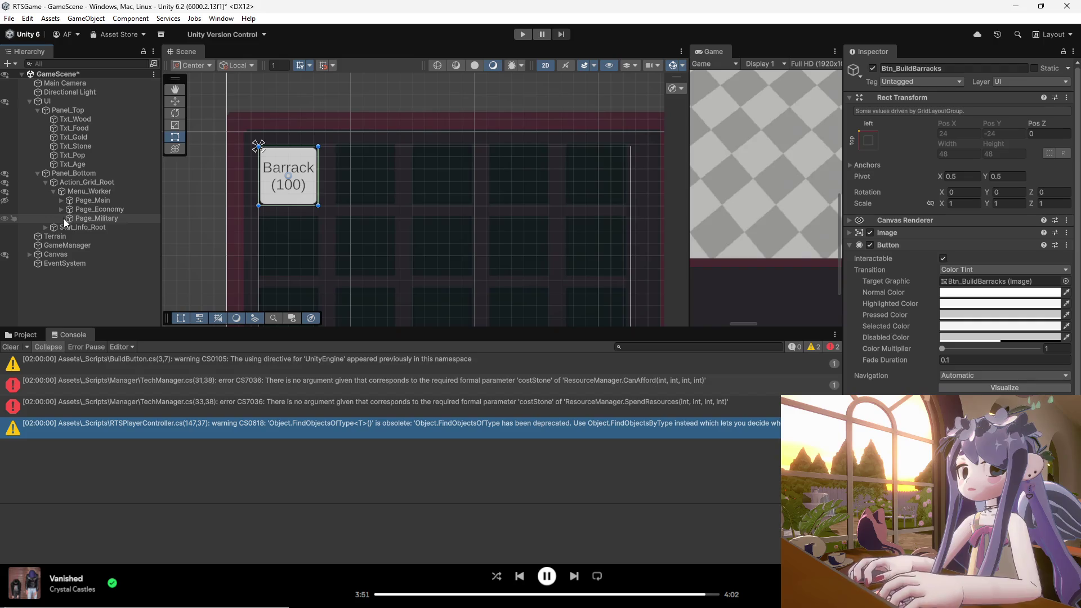
left_click(5, 210)
left_click(5, 211)
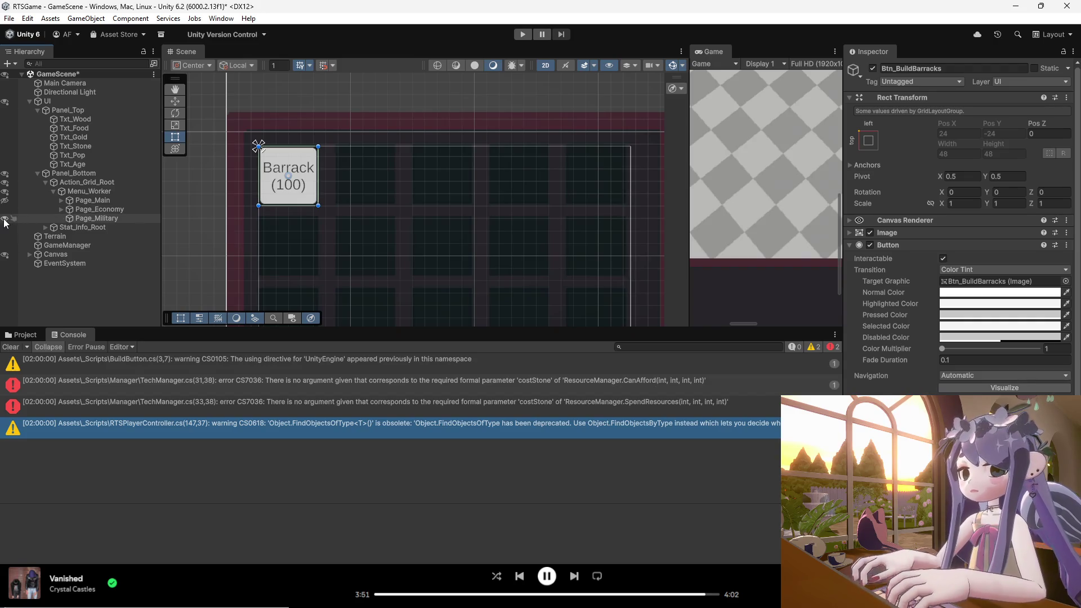
left_click(5, 219)
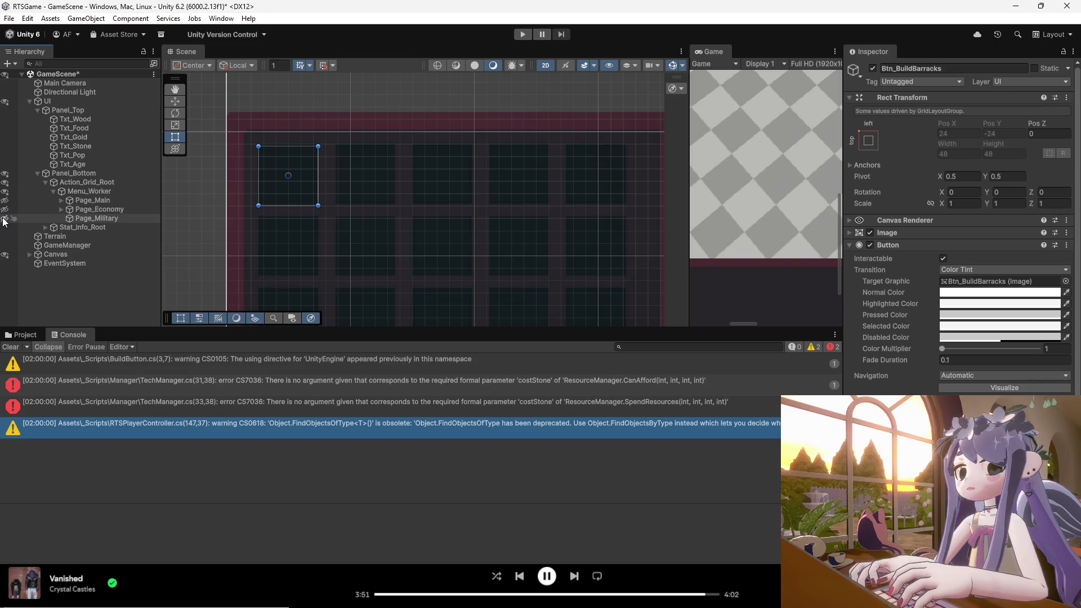
left_click(5, 211)
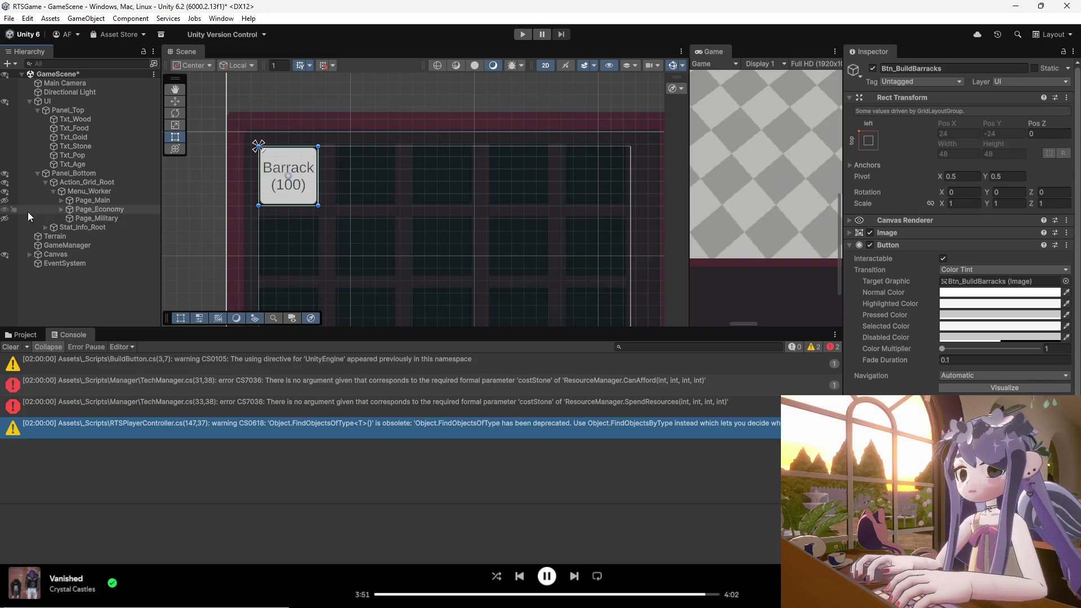
left_click(61, 209)
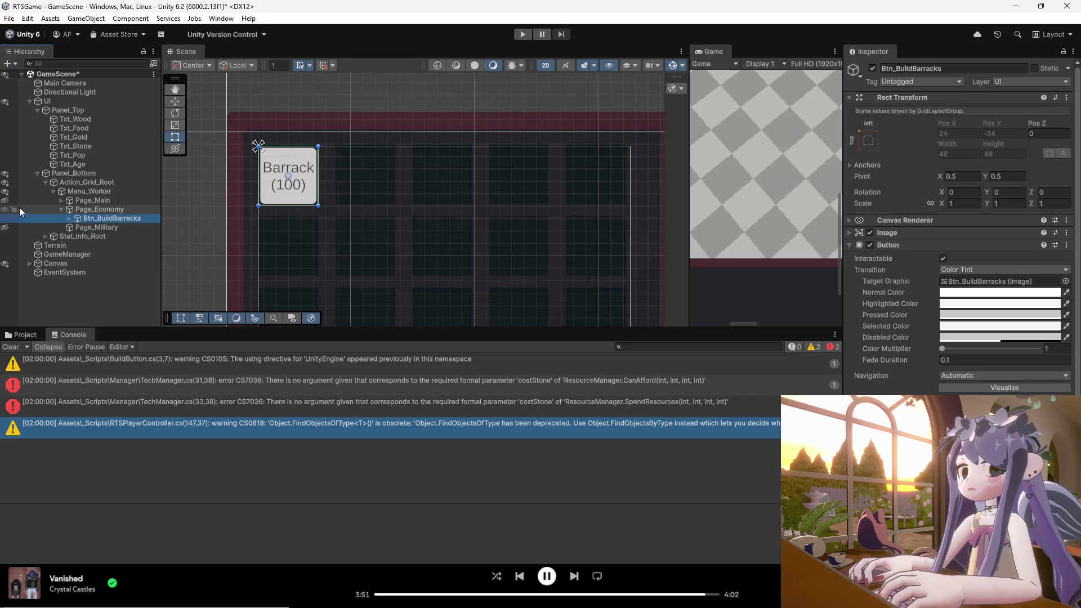
left_click(60, 200)
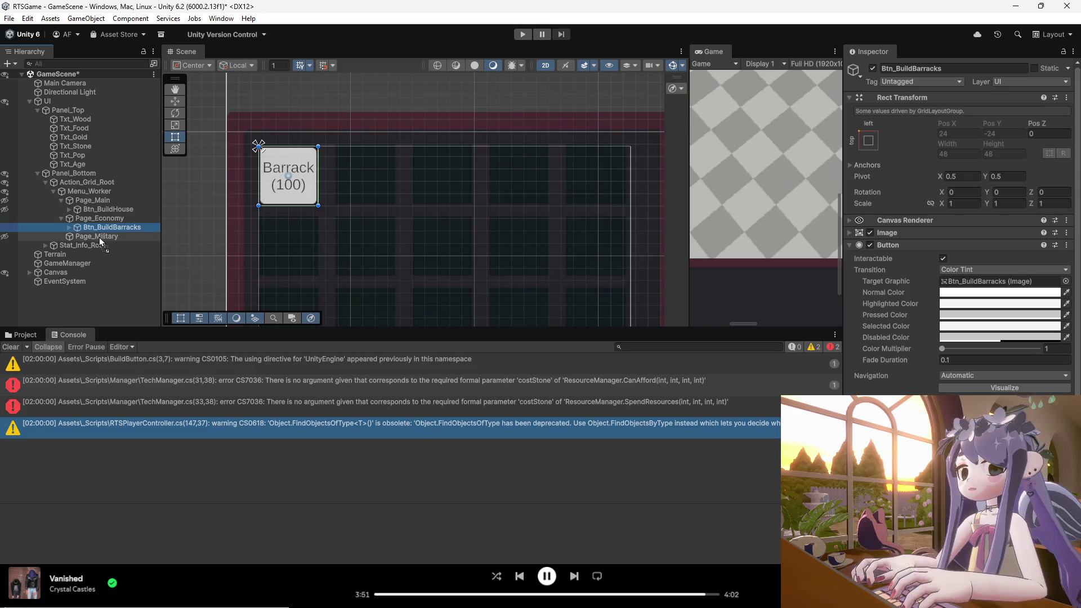
- Move Btn_BuildBarracks under Page_Military and resize Page_Military to fit the panel
left_click_drag(99, 238, 99, 221)
left_click(95, 227)
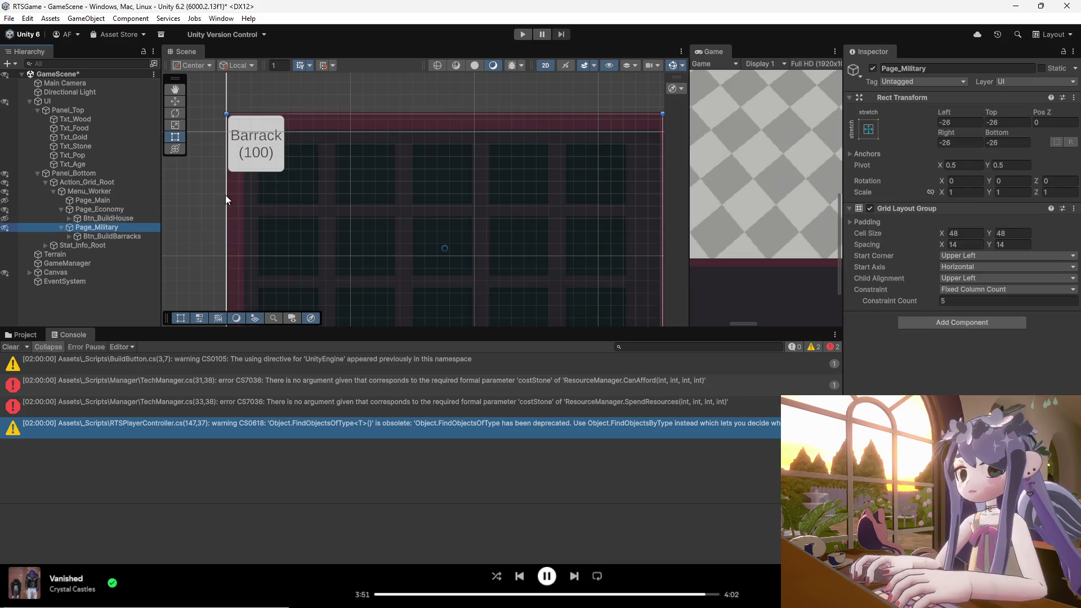
left_click_drag(249, 138, 266, 156)
scroll(375, 167, "down", 3)
scroll(535, 287, "up", 1)
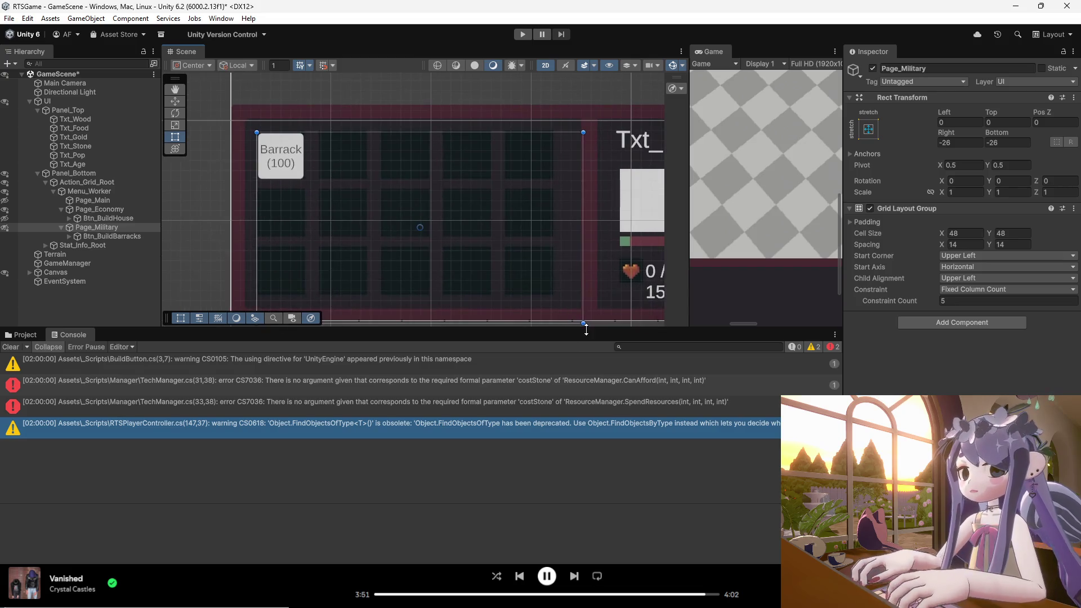
left_click_drag(584, 323, 554, 295)
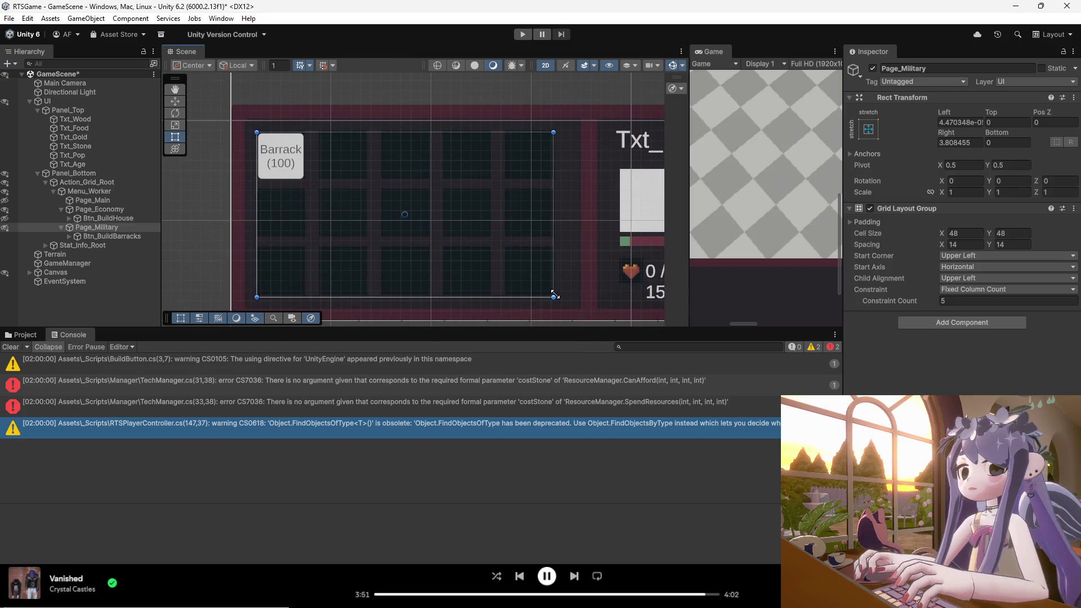
left_click(107, 218)
left_click(98, 201)
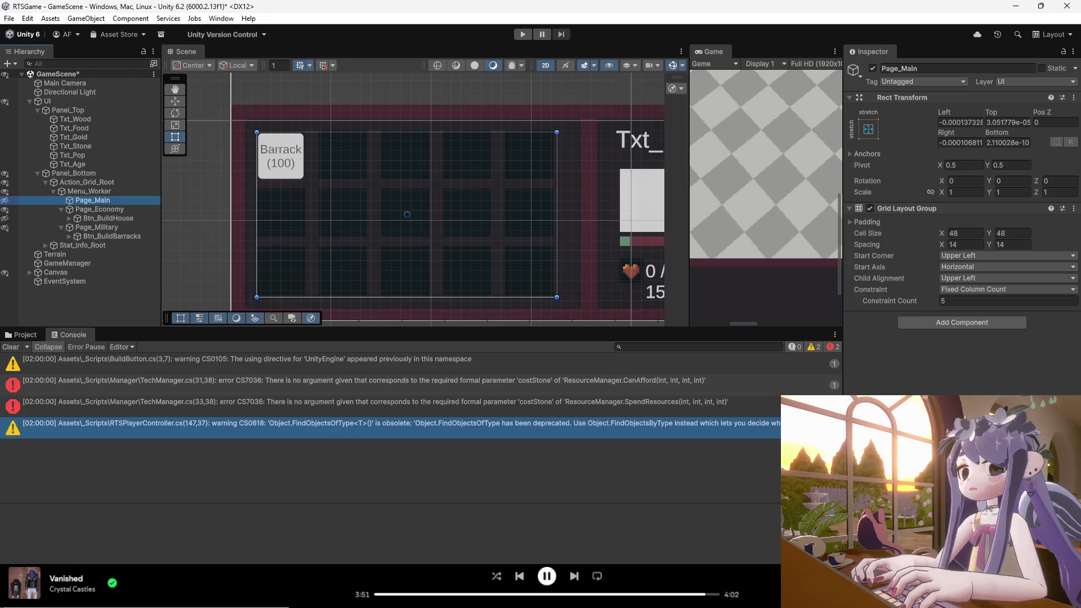
right_click(95, 201)
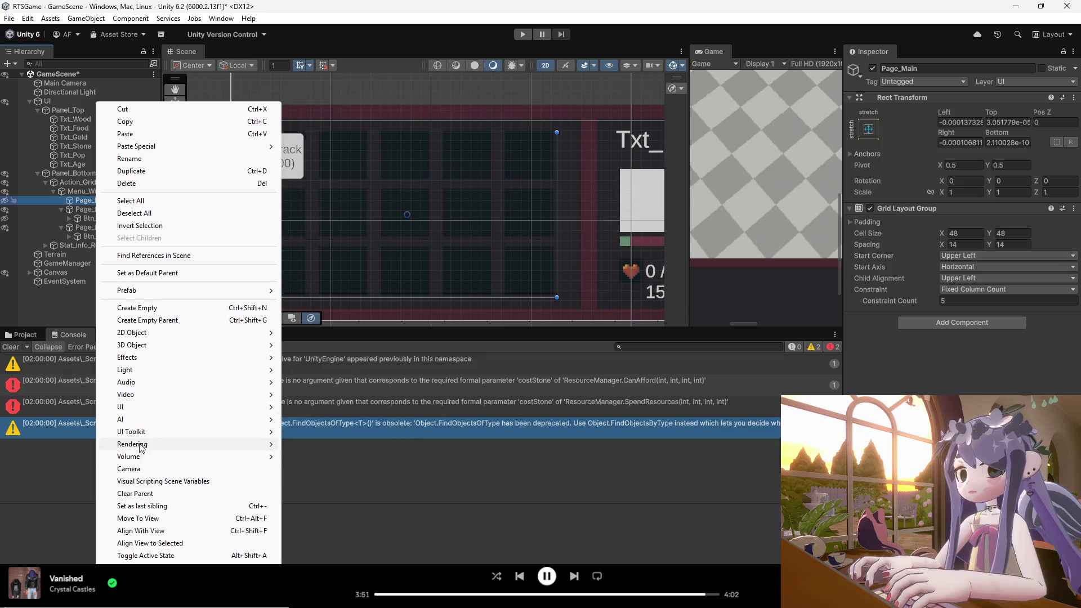
- Add a TextMeshPro button named Btn_GoToEco inside Page_Main
mouse_move(158, 408)
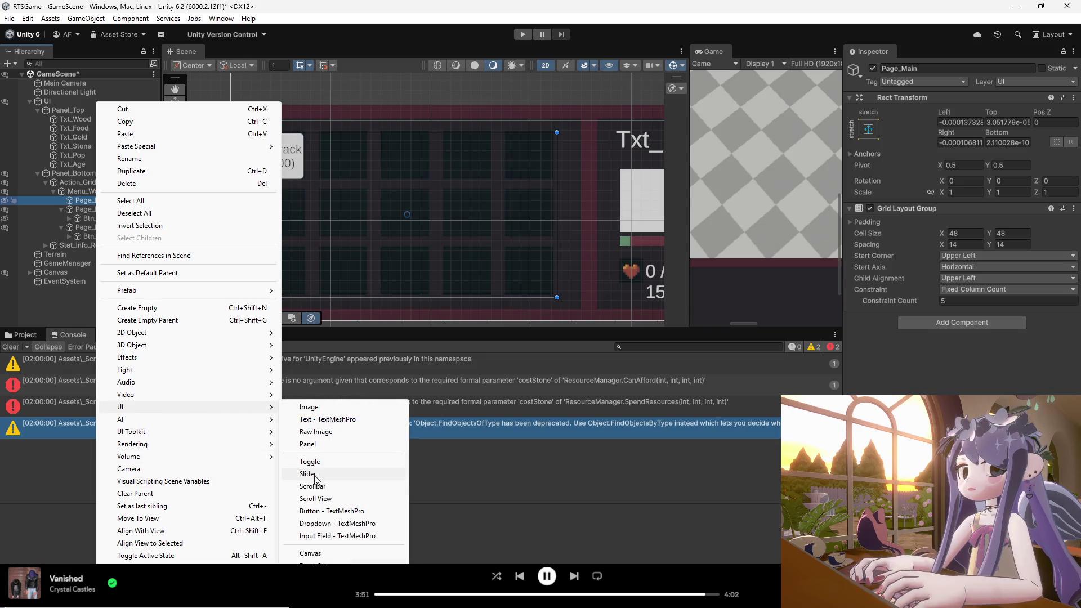
left_click(324, 512)
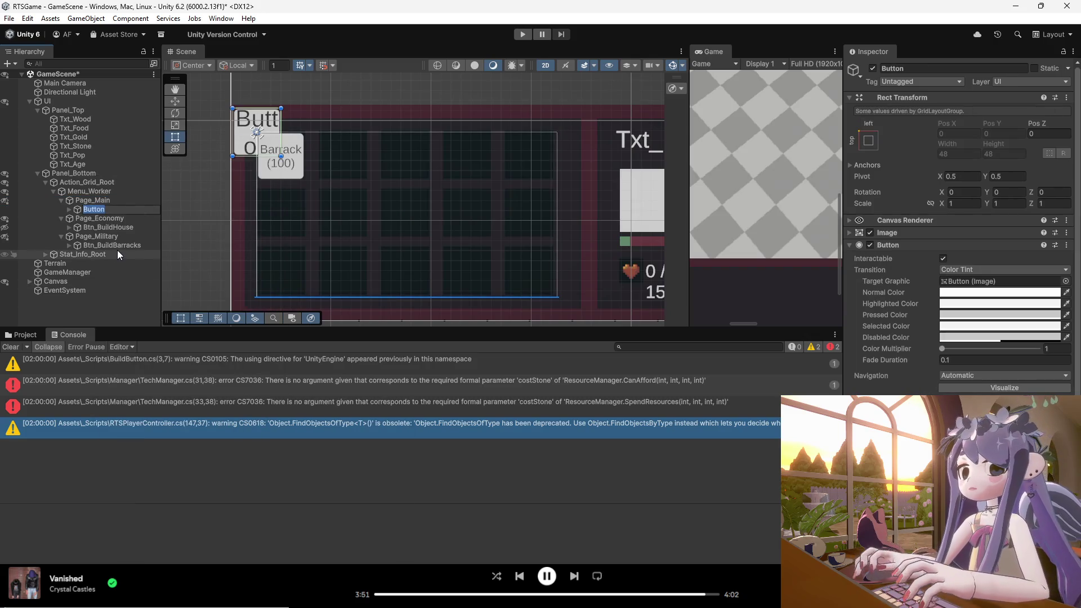
type("Btn_")
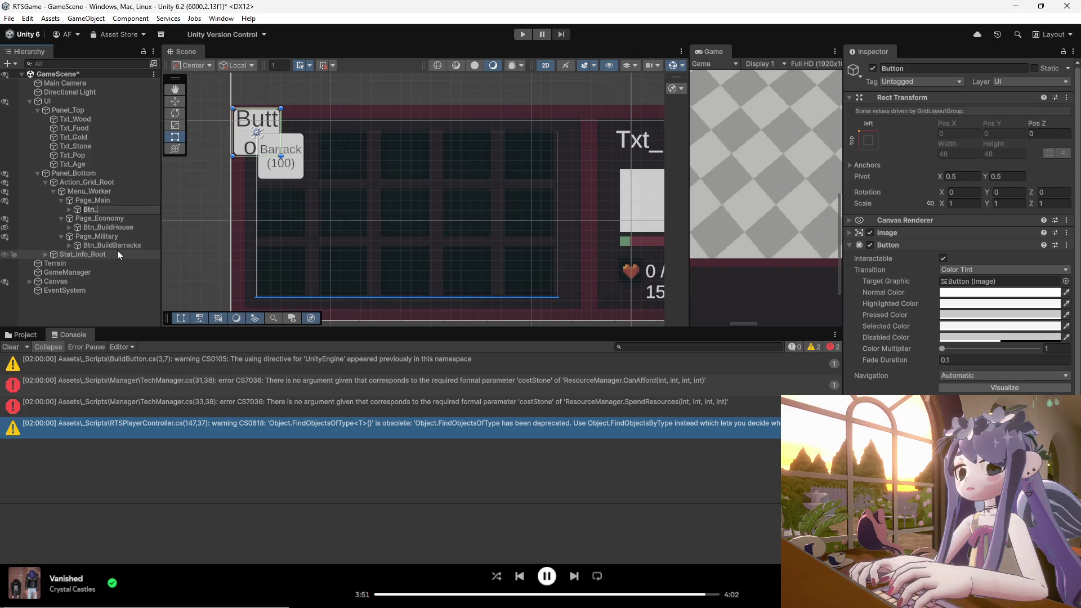
type("GoToEco")
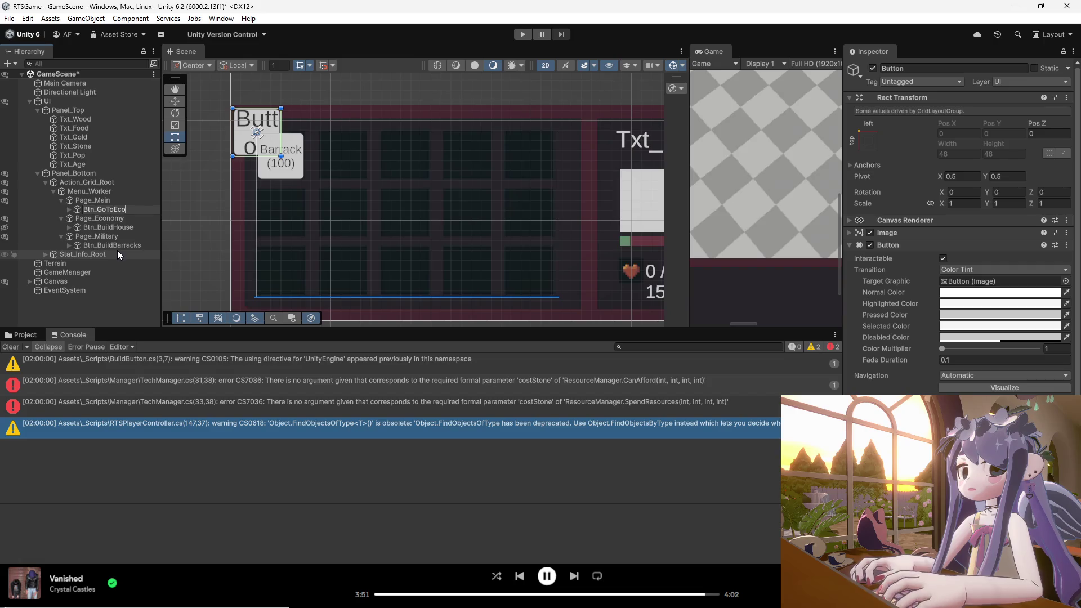
key("Return")
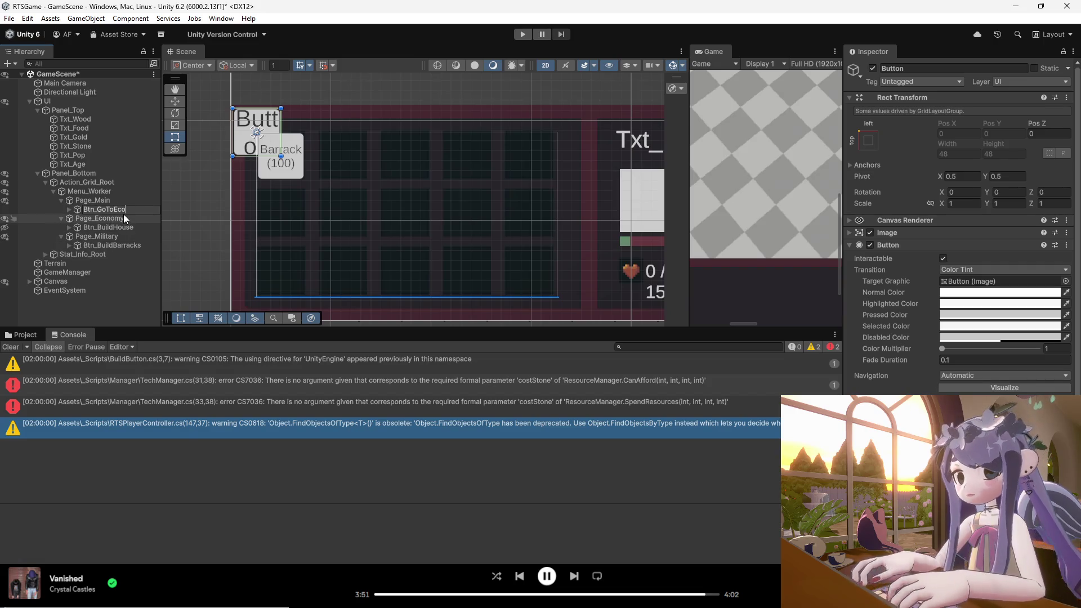
- Duplicate Btn_GoToEco and rename the copy Btn_GoToMil
key("ctrl+d")
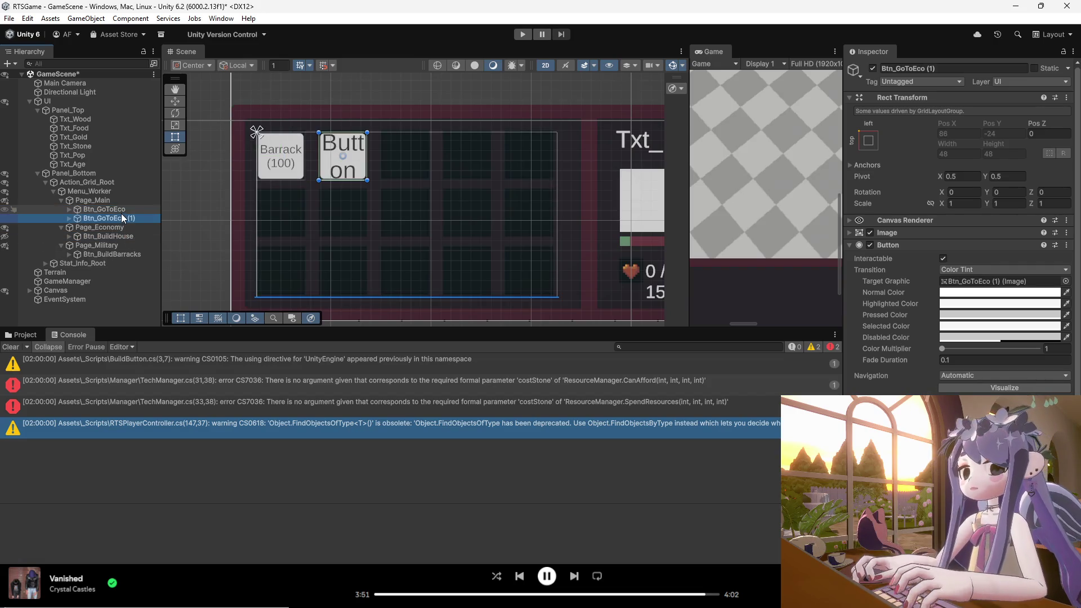
right_click(125, 218)
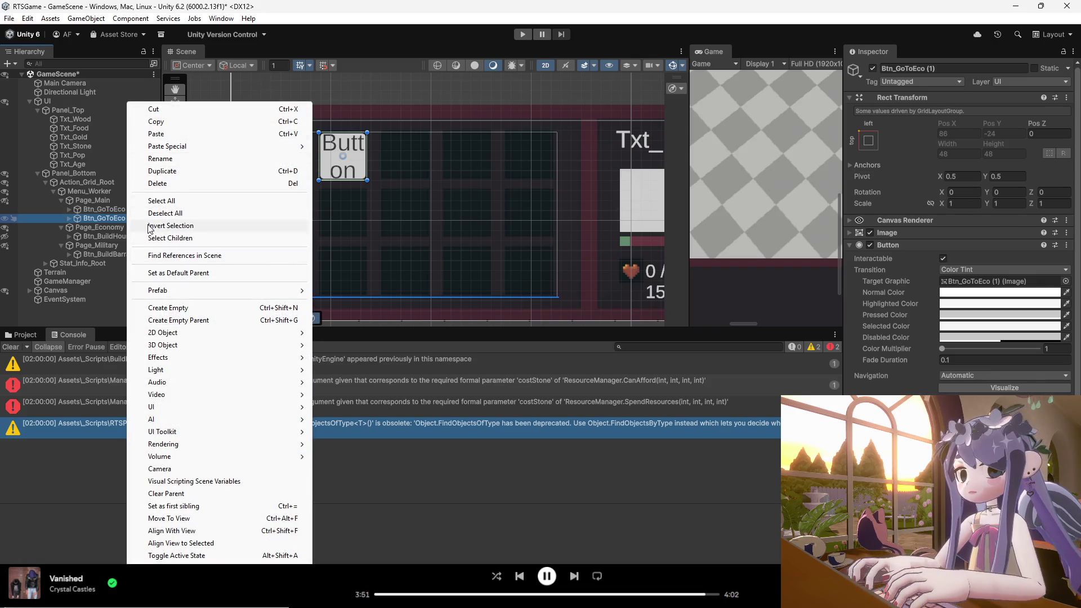
left_click(160, 158)
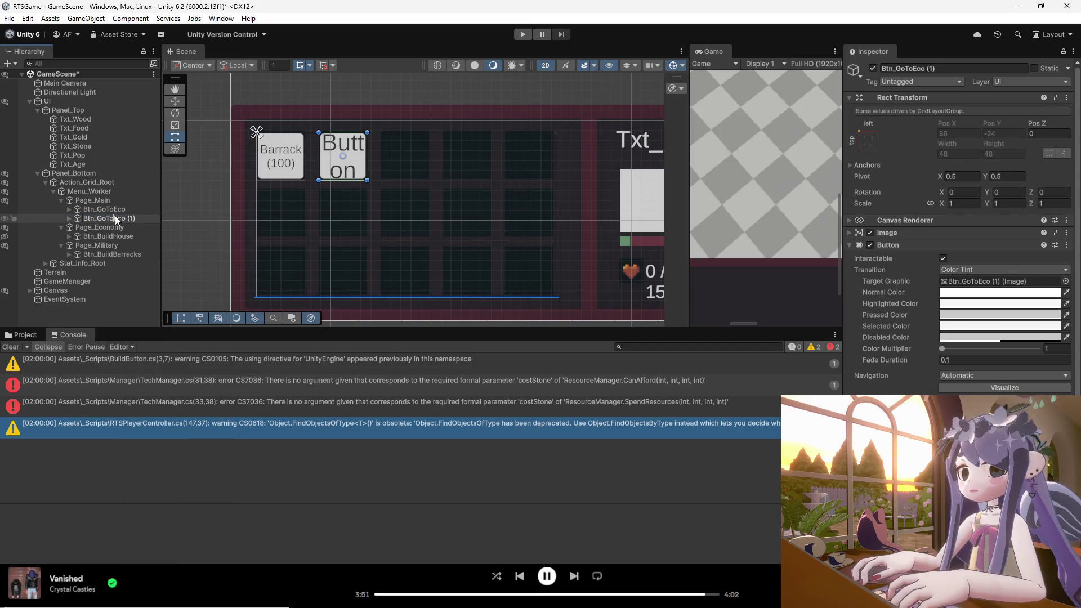
left_click_drag(115, 218, 152, 217)
type("Mil")
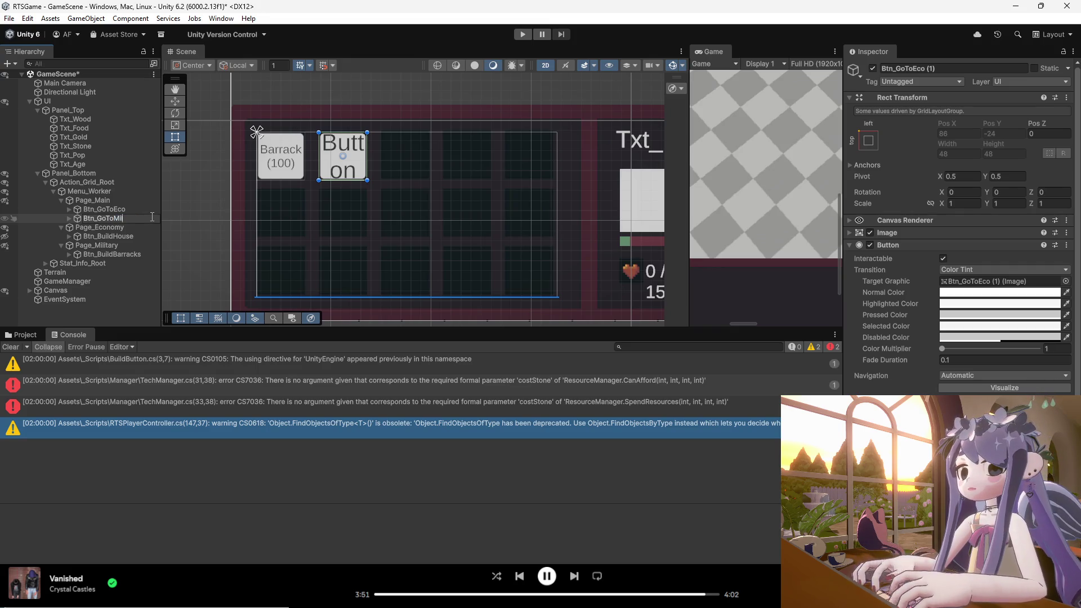
key("Return")
- Hide Btn_BuildBarracks in the Scene view and select Btn_GoToEco's text label
left_click(136, 207)
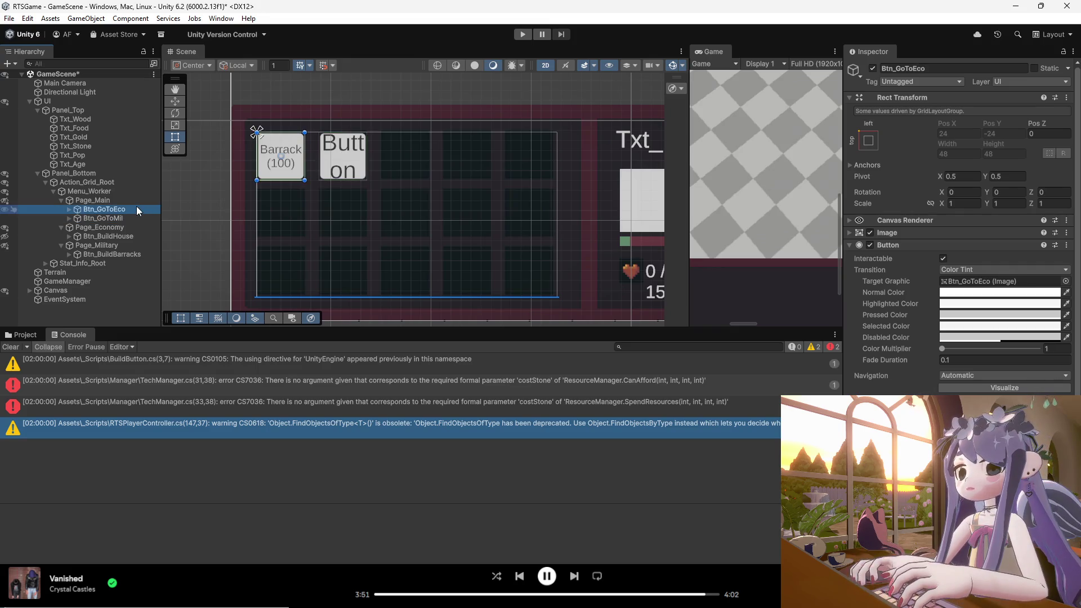
left_click(92, 200)
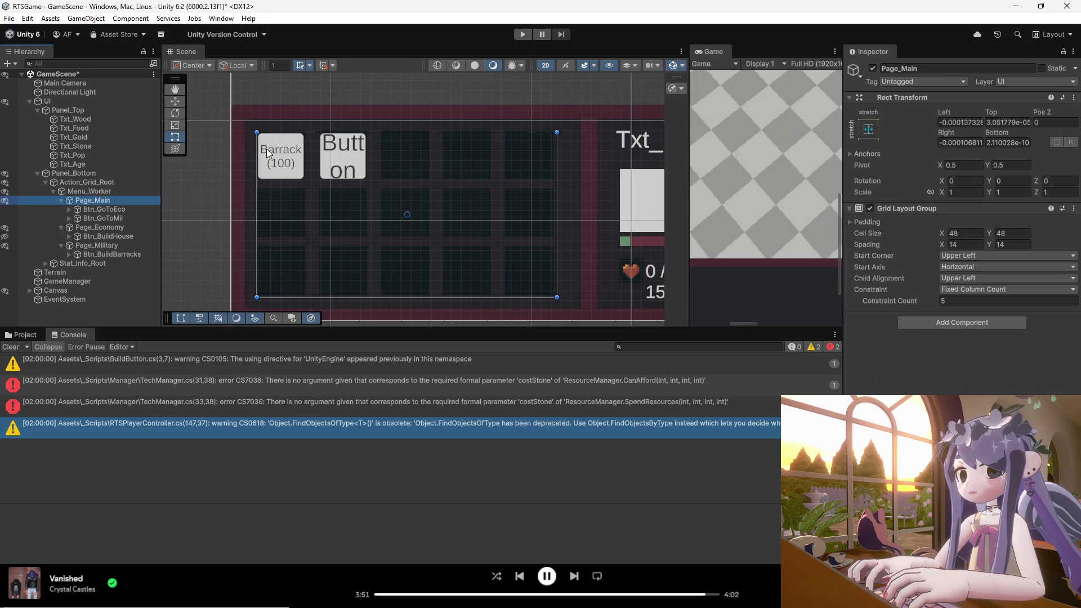
left_click(113, 209)
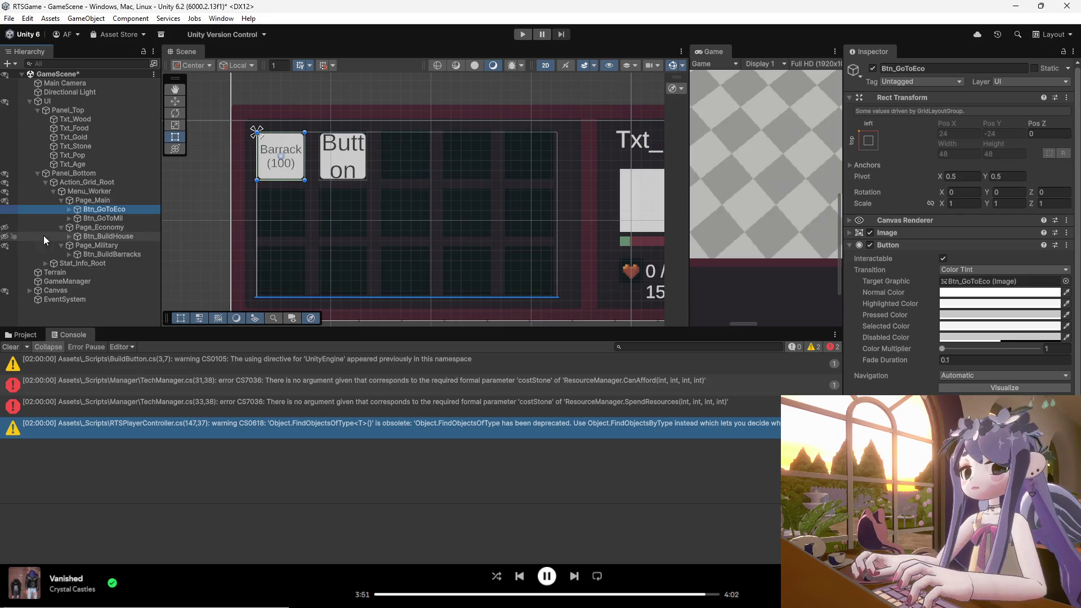
left_click(62, 227)
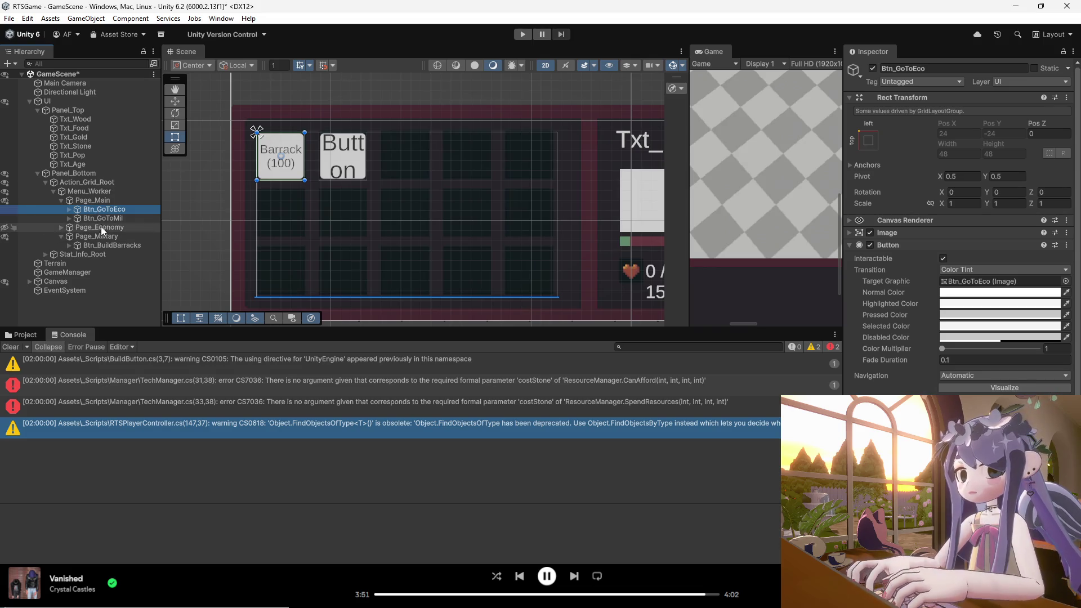
left_click(61, 227)
left_click(80, 235)
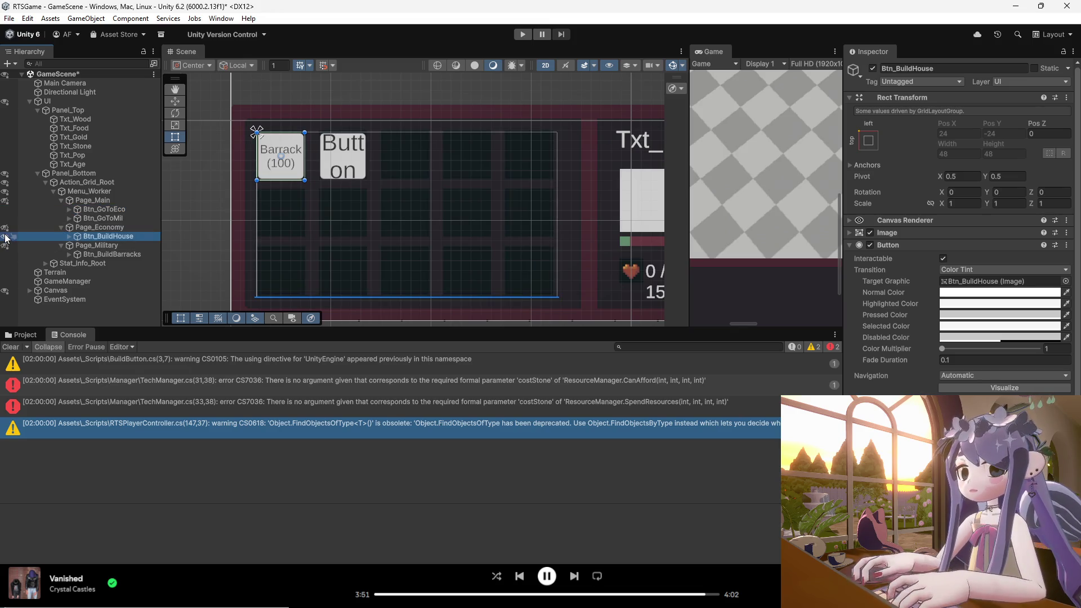
left_click(6, 255)
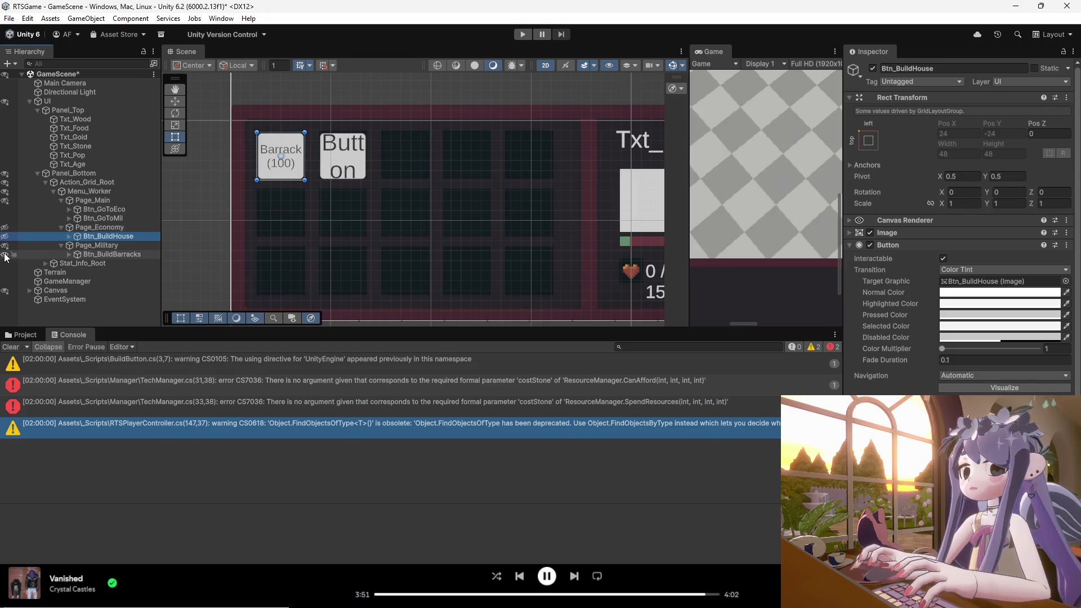
left_click(101, 209)
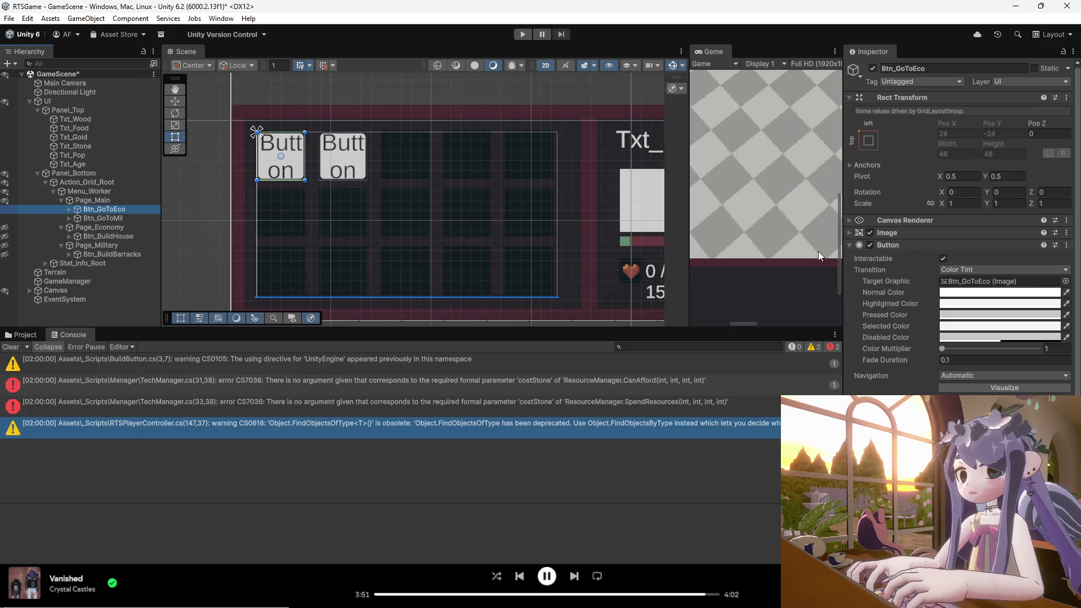
left_click(69, 208)
left_click(101, 218)
- Type 'economy' as the eco button's label at font size 12, then delete its last letter
left_click(887, 266)
type("economy")
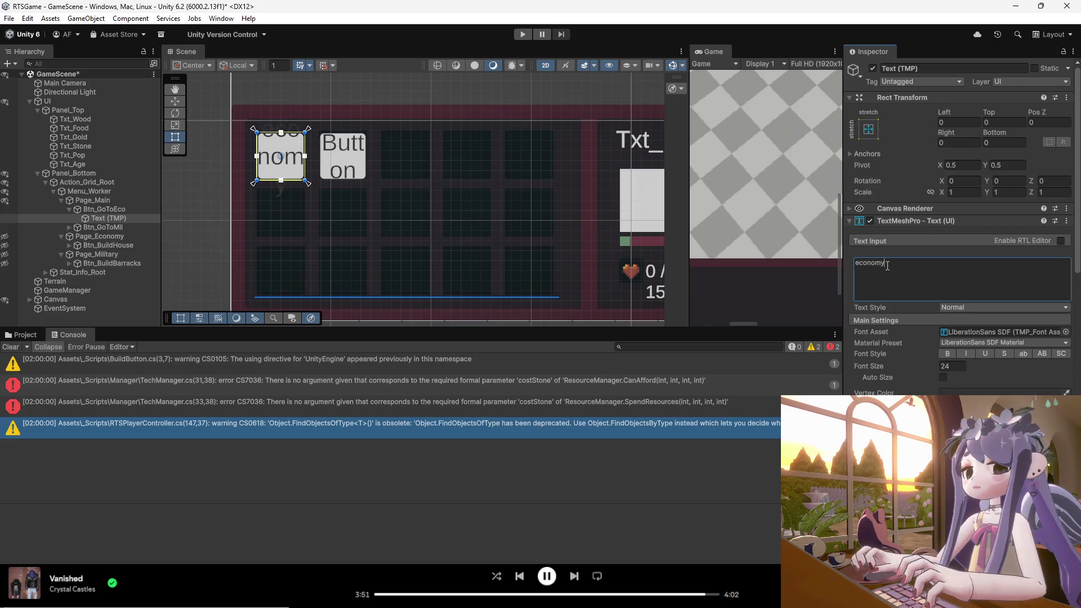
left_click(951, 366)
type("12")
left_click(873, 268)
left_click(903, 265)
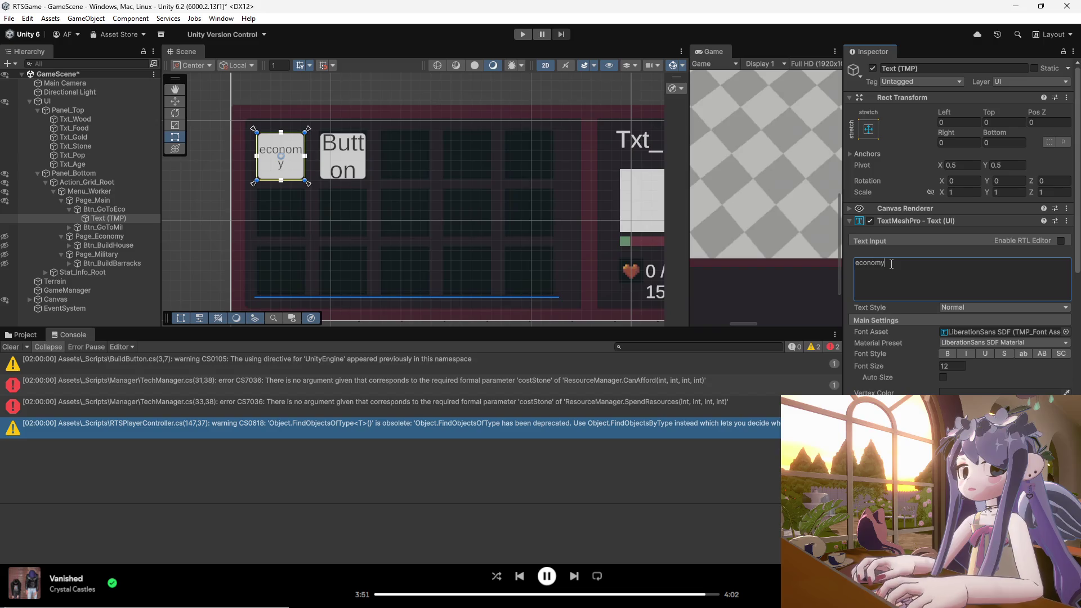
key("BackSpace")
key("BackSpace")
key("BackSpace")
key("BackSpace")
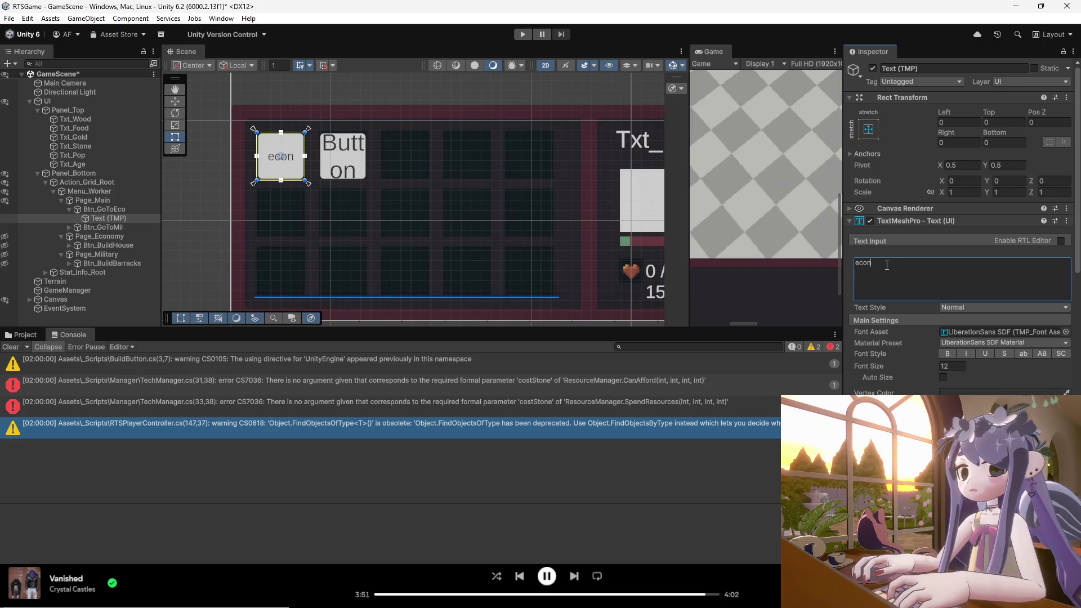
- Label the Btn_GoToMil button 'military' with font size 12
left_click(112, 209)
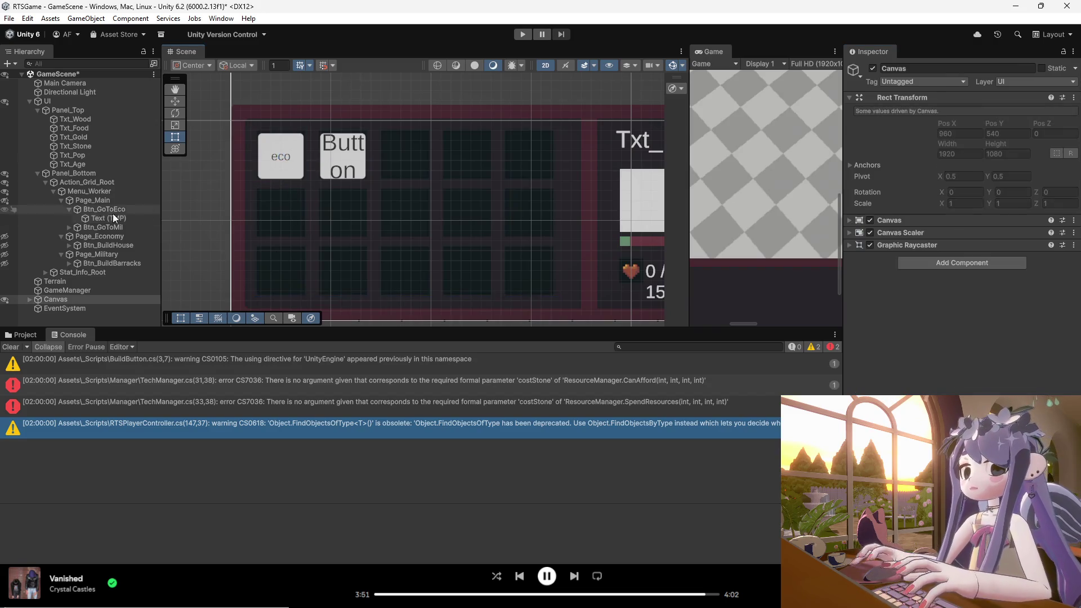
left_click(111, 218)
left_click(117, 228)
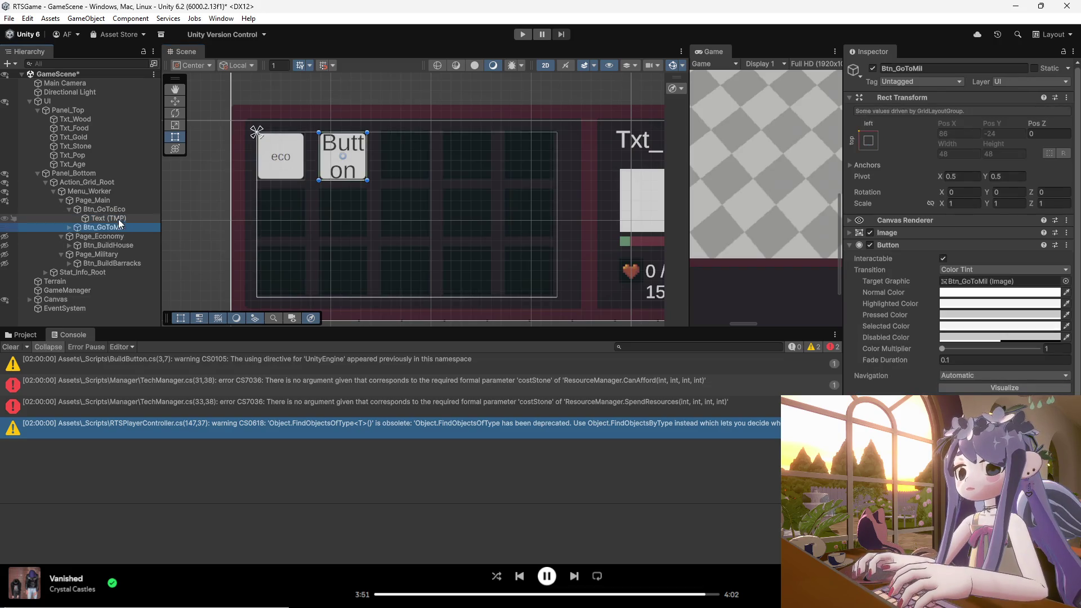
left_click(117, 218)
left_click(120, 226)
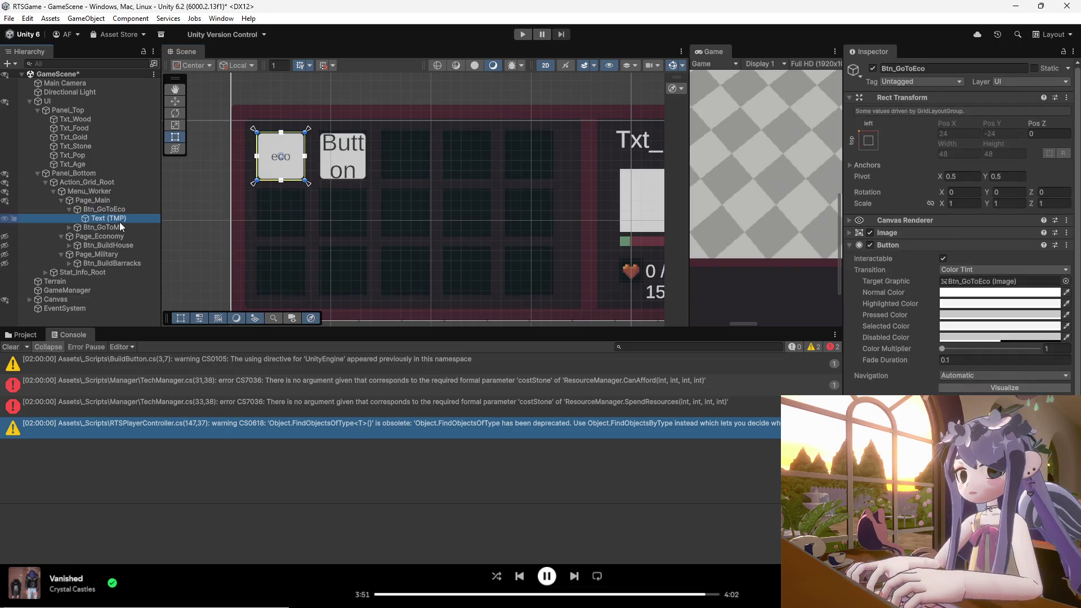
left_click(71, 227)
left_click(107, 236)
left_click(901, 276)
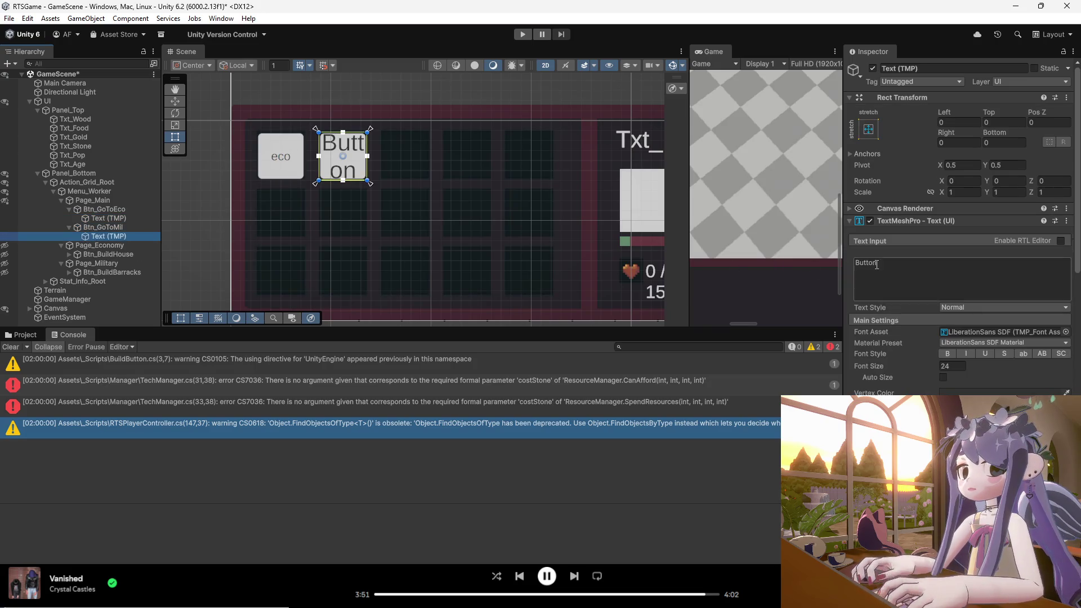
type("military")
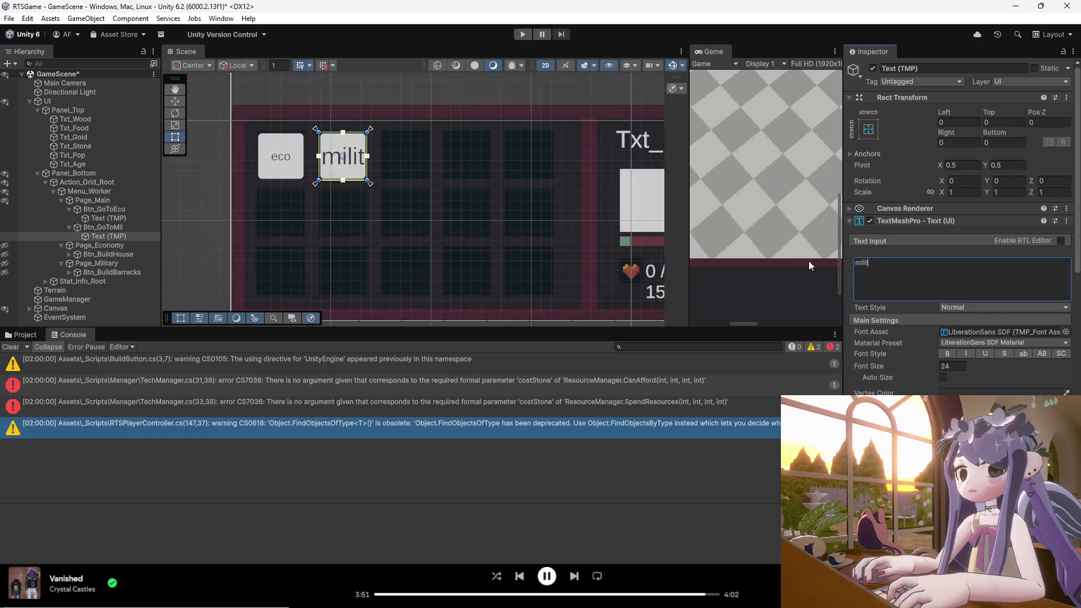
left_click(951, 366)
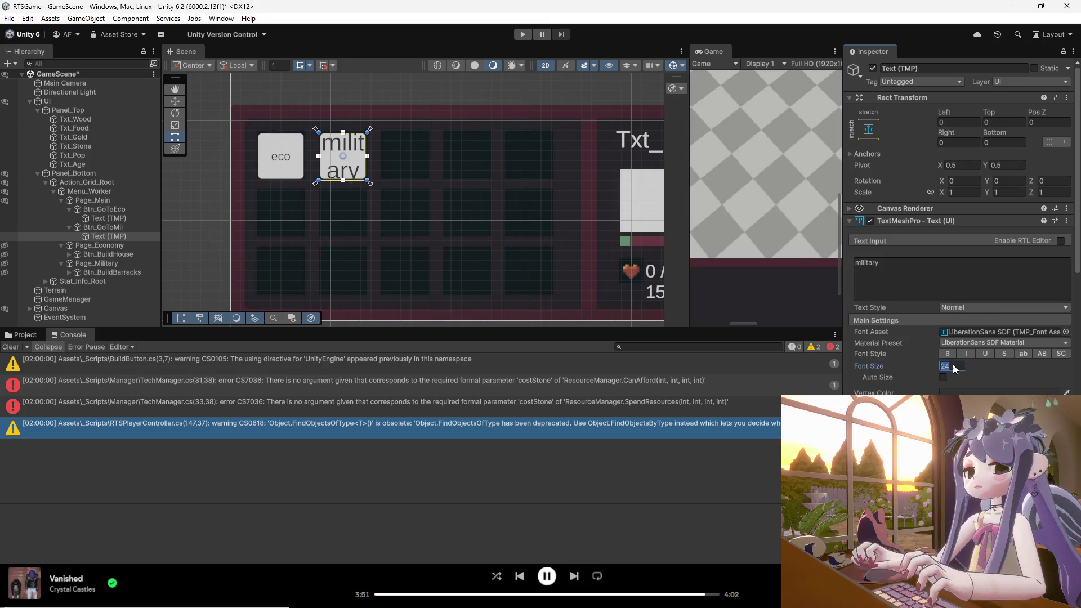
type("12")
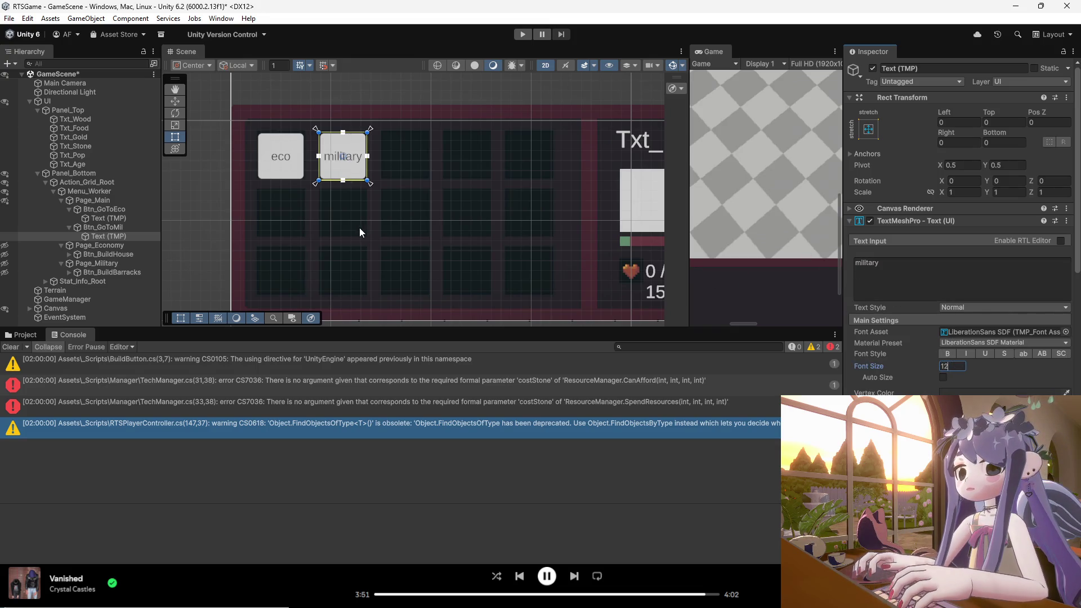
left_click(317, 210)
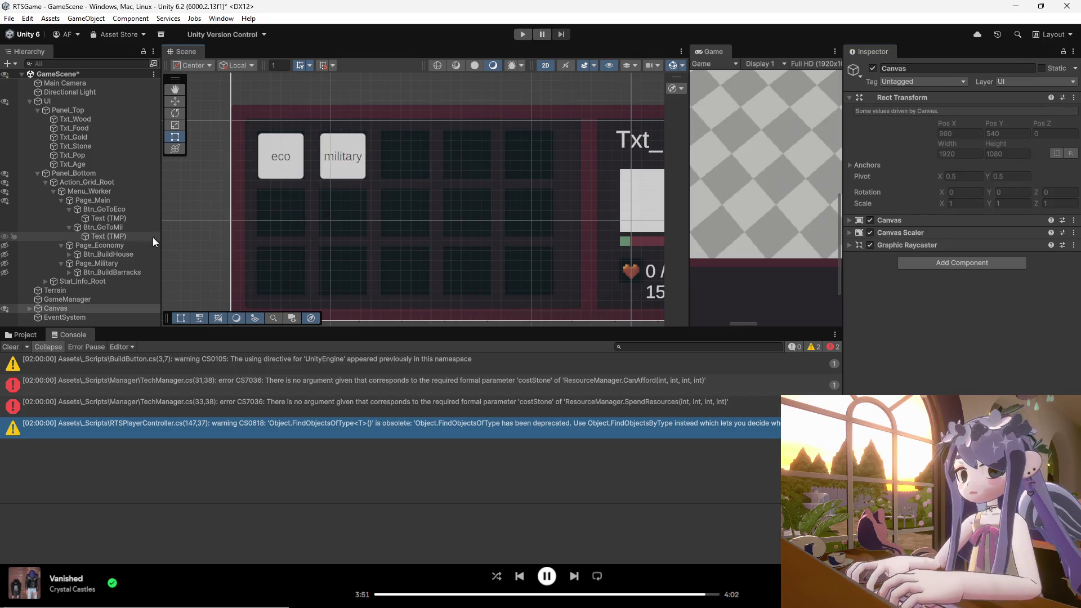
- Finish the eco button's label so it reads 'econmy' and collapse Page_Main
left_click(105, 218)
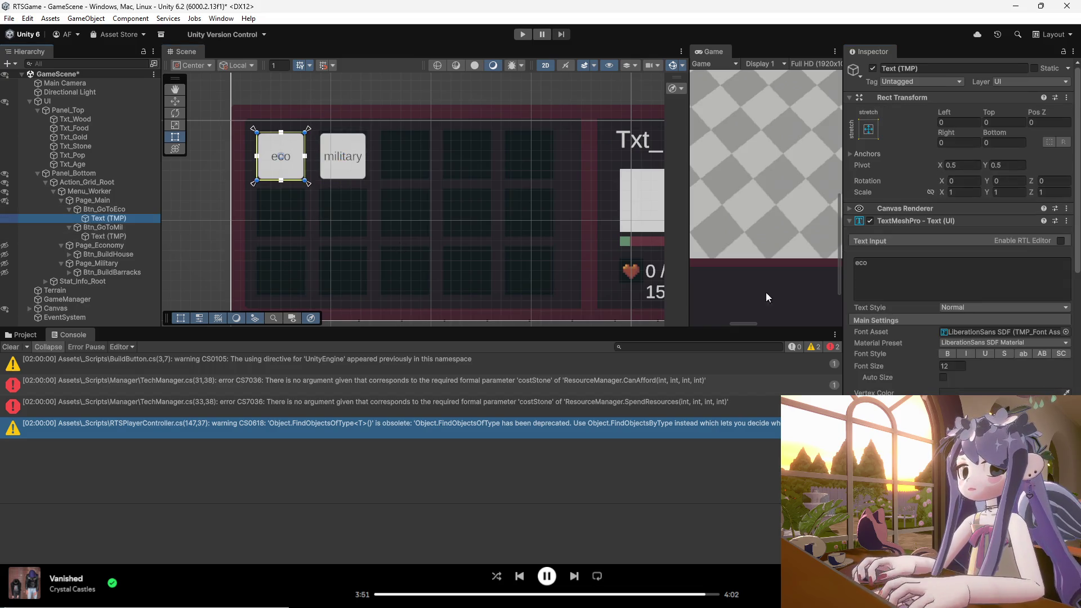
left_click(894, 266)
type("nmy")
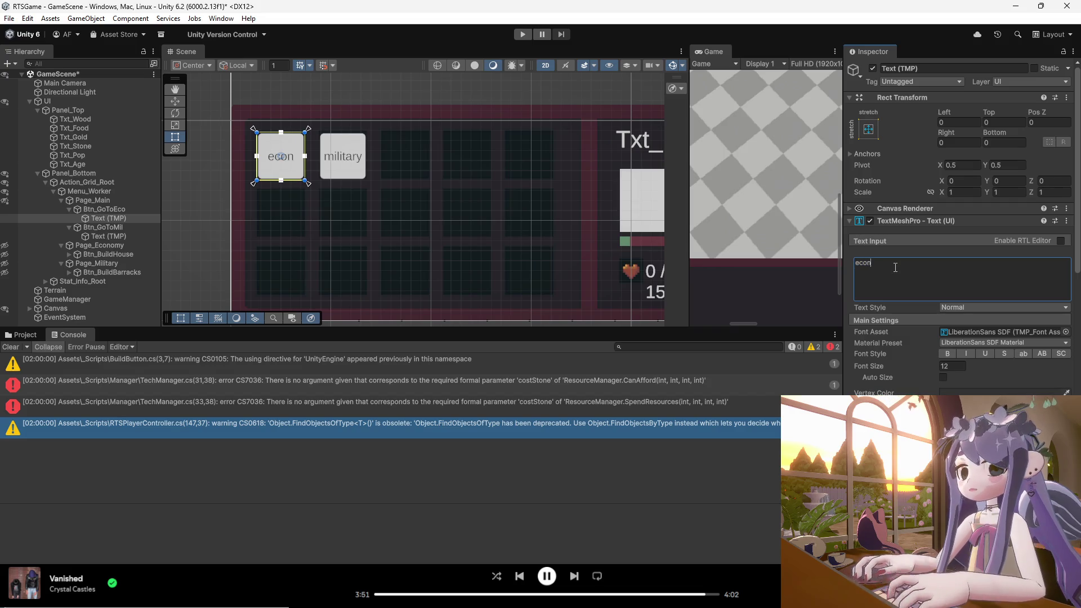
left_click(315, 211)
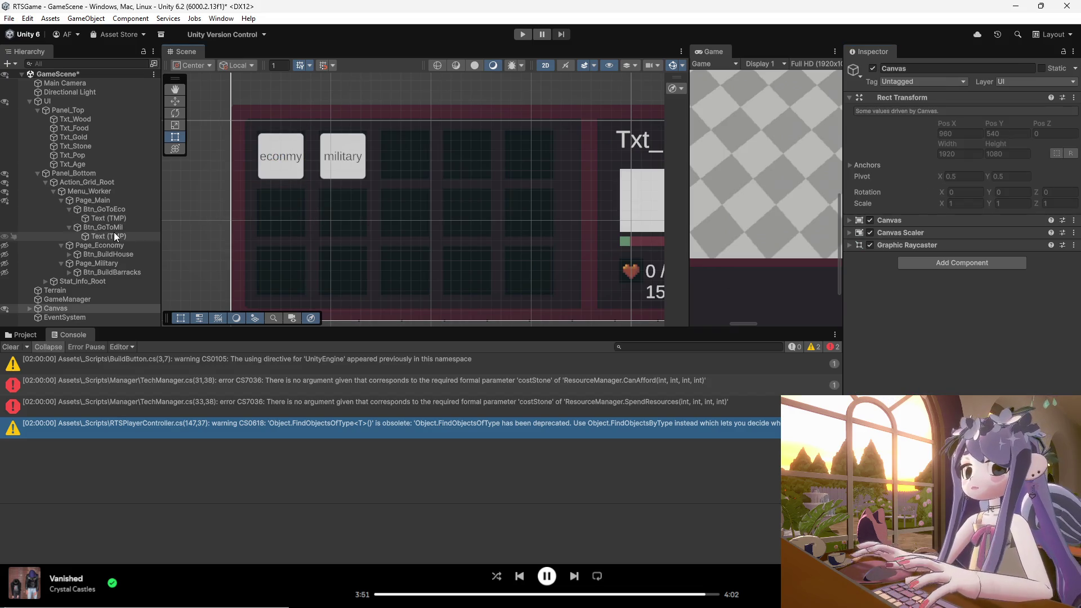
left_click(62, 200)
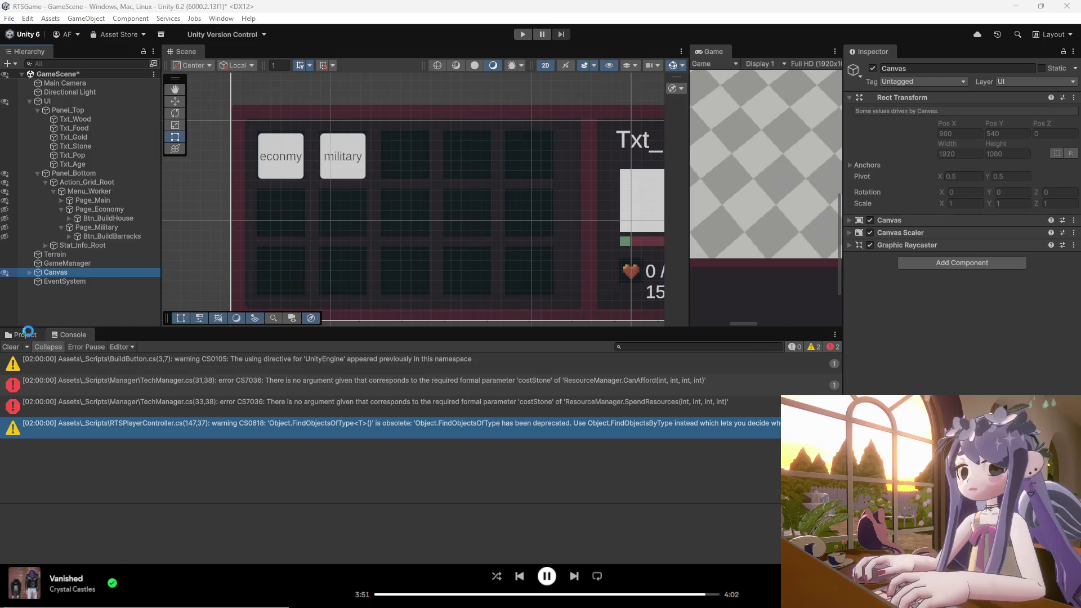
- Open the _Scripts folder and try its context menu before returning to Unity
left_click(22, 334)
right_click(232, 464)
left_click(265, 414)
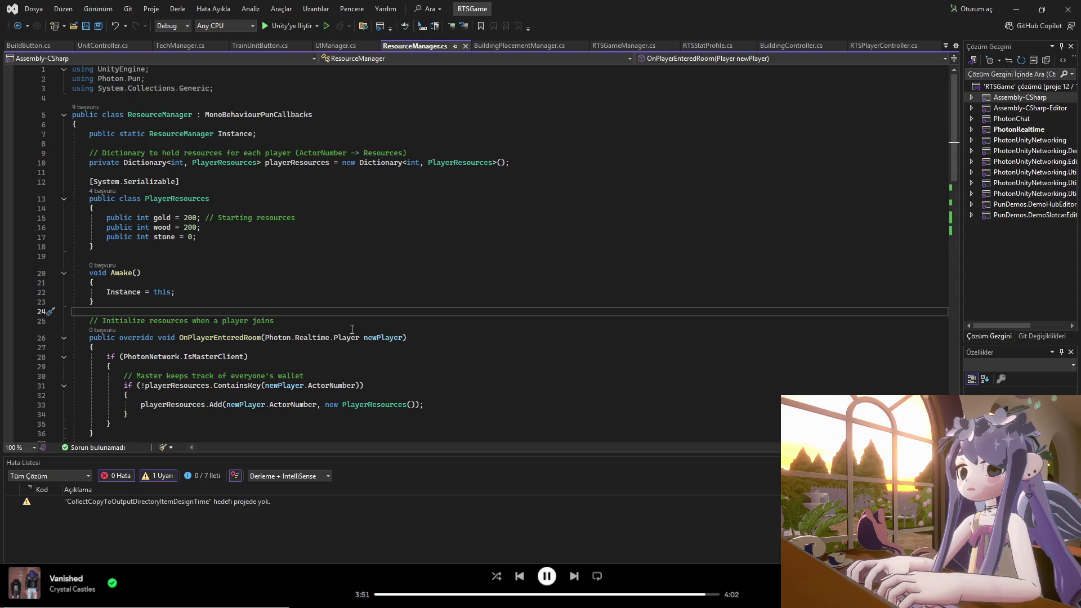
left_click(352, 329)
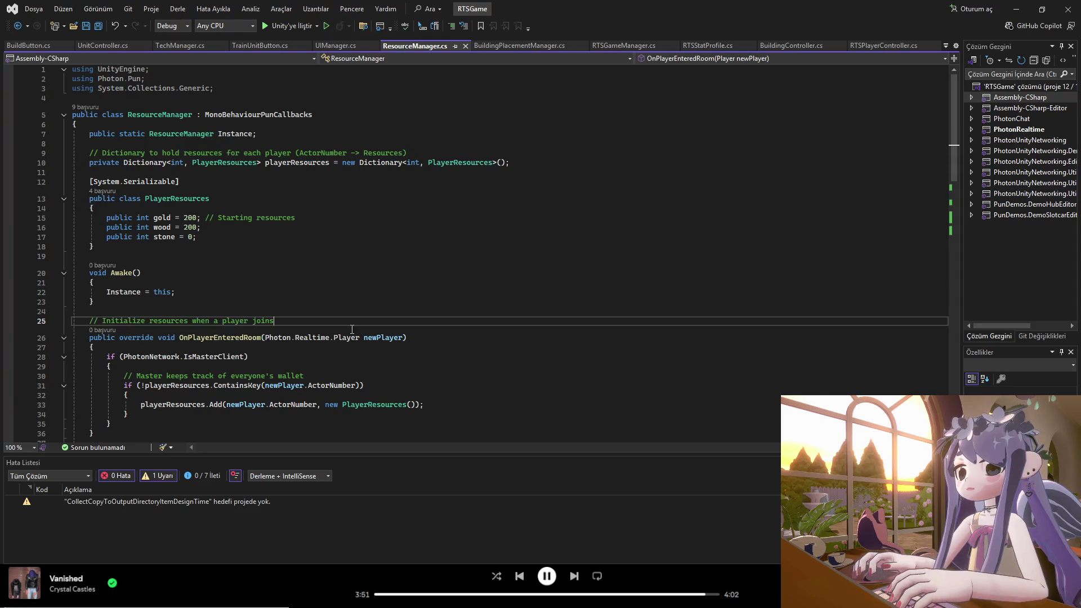
key("alt+Tab")
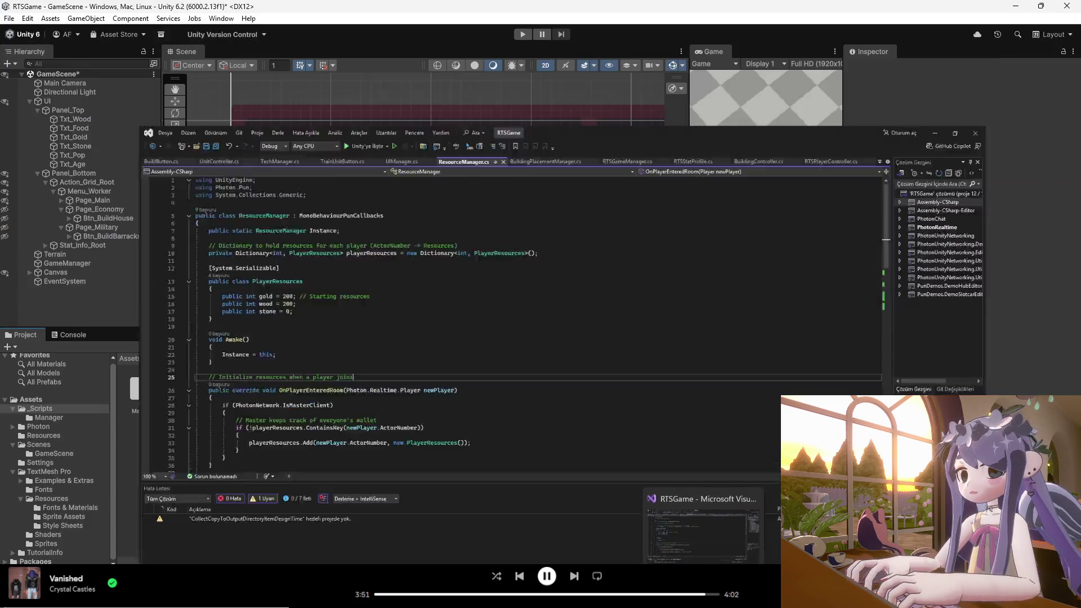
- Create an empty C# script named UIPageSwitcher in _Scripts and open it
right_click(364, 441)
mouse_move(442, 157)
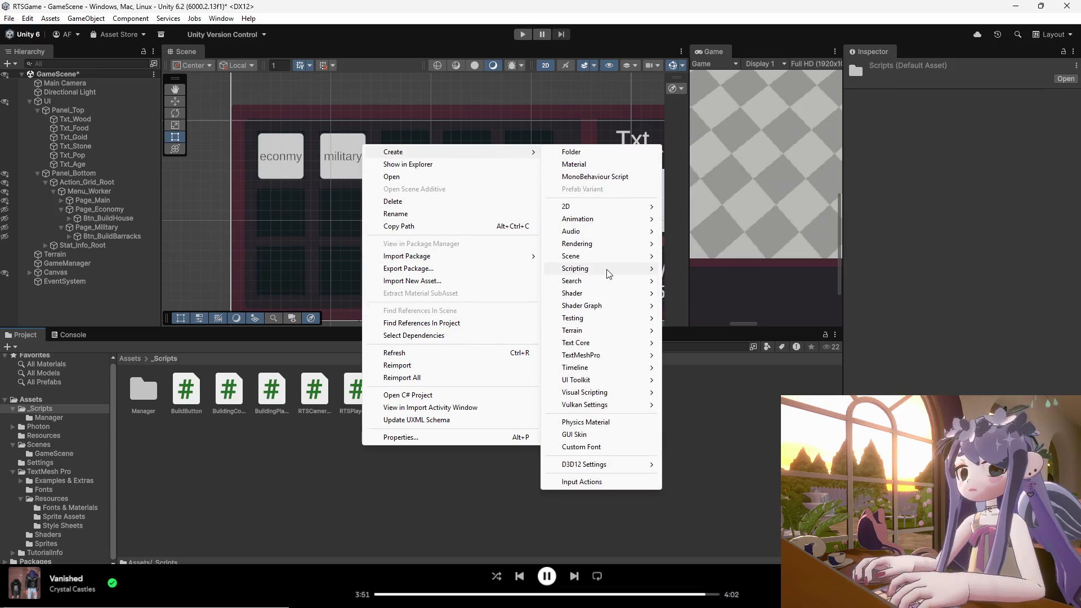
mouse_move(601, 276)
left_click(696, 300)
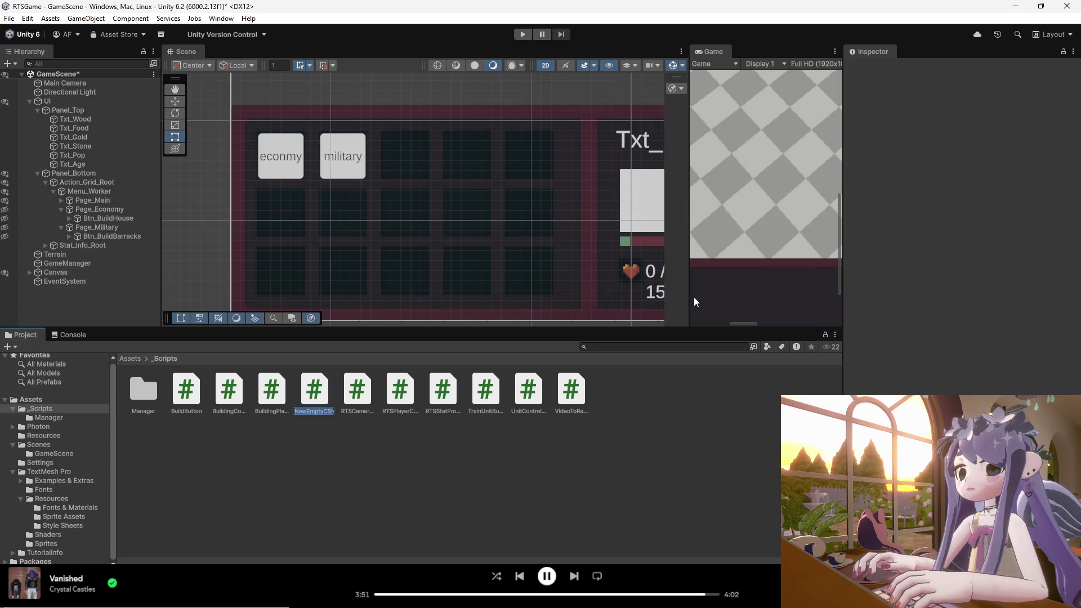
type("UIPageSw")
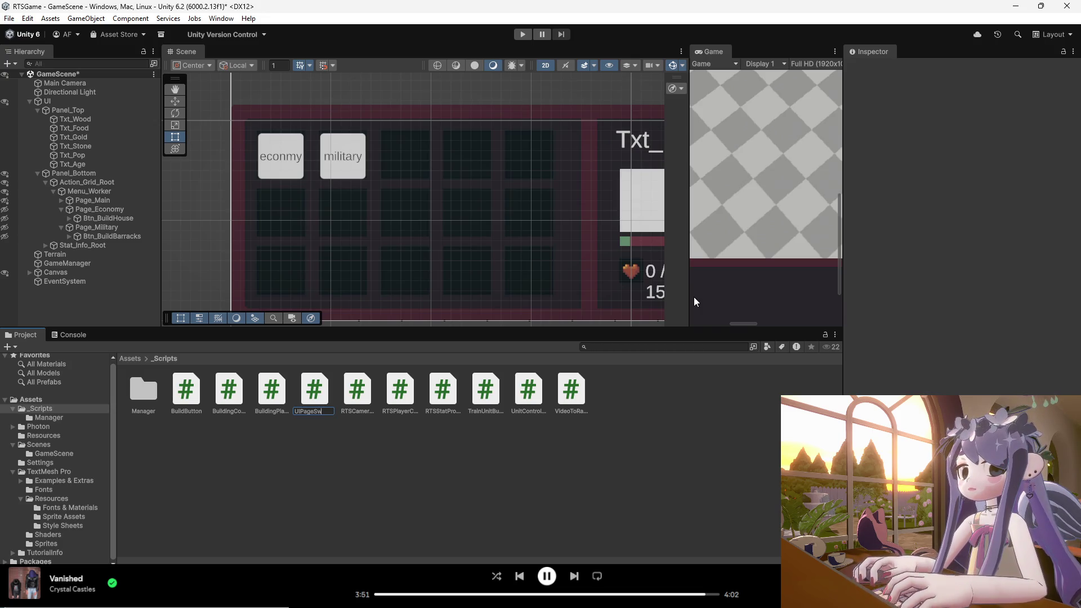
type("her")
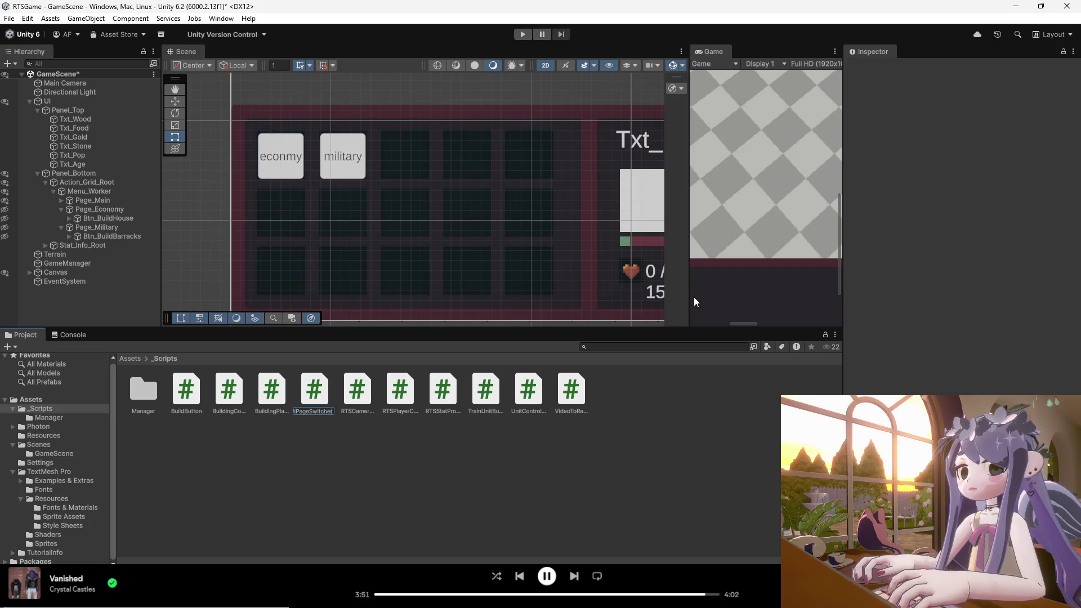
double_click(314, 398)
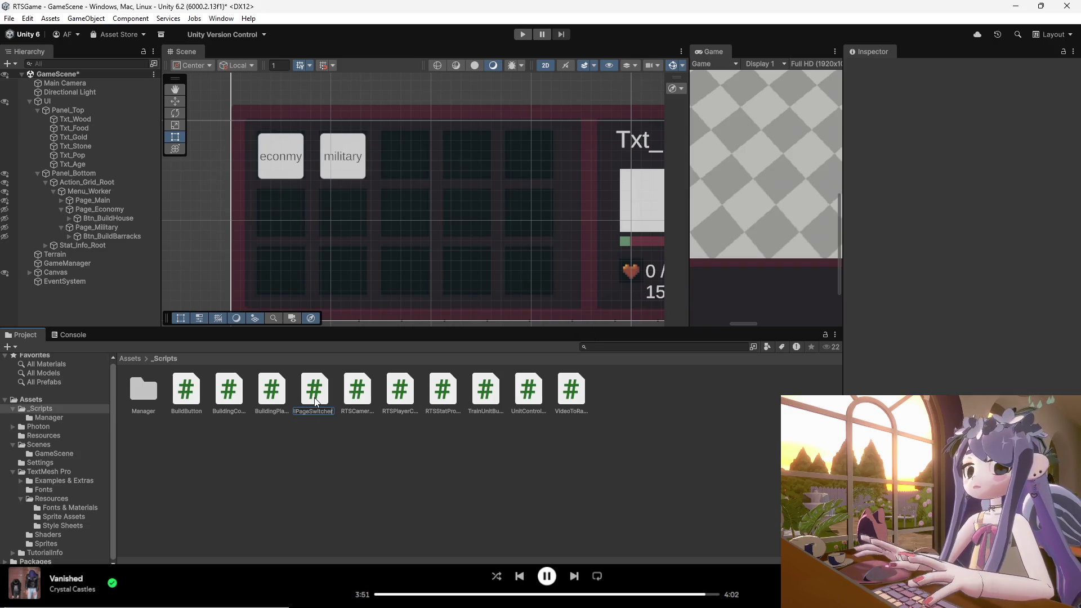
scroll(197, 332, "down", 18)
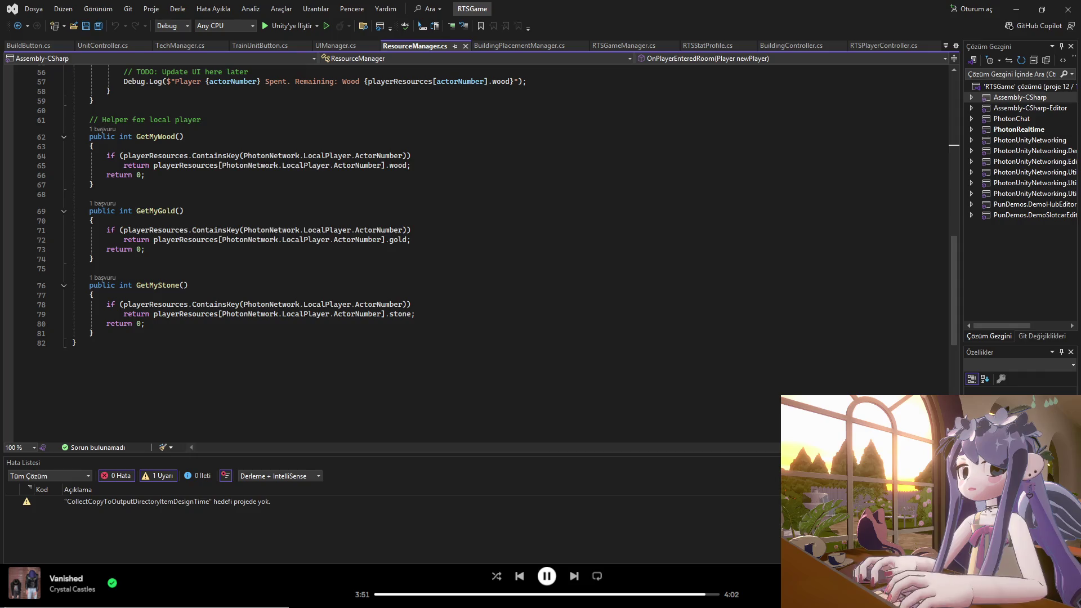
- Replace UIPageSwitcher.cs with a class having pageToOpen/pageToClose fields and an OnClick method
left_click(667, 521)
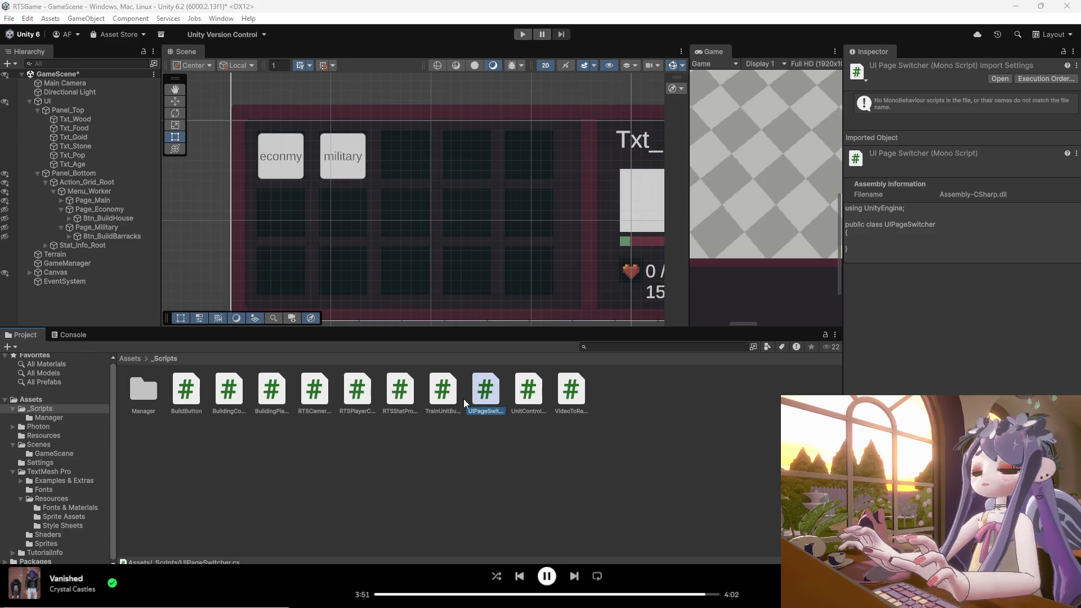
double_click(480, 391)
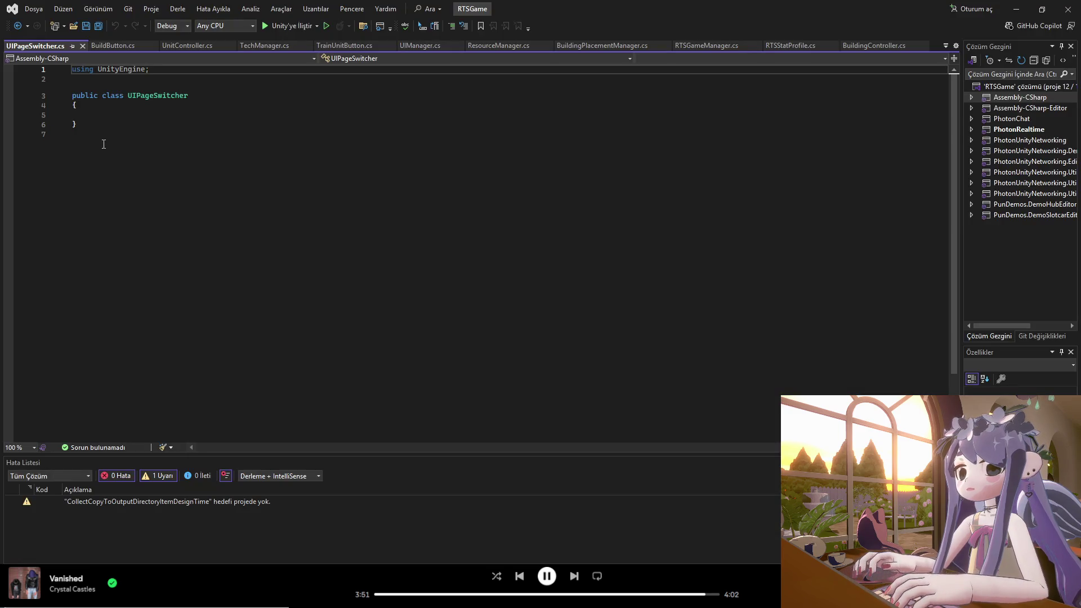
key("ctrl+a")
type("using UnityEngine;  public class UIPageSwitcher : MonoBehaviour {     public GameObject pageToOpen;  // Açılacak Sayfa (Örn: Page_Economy)     public GameObject pageToClose; // Kapanacak Sayfa (Örn: Page_Main)      public void OnClick()     {         if (pageToOpen != null) pageToOpen.SetActive(true);         if (pageToClose != null) pageToClose.SetActive(false);     } }")
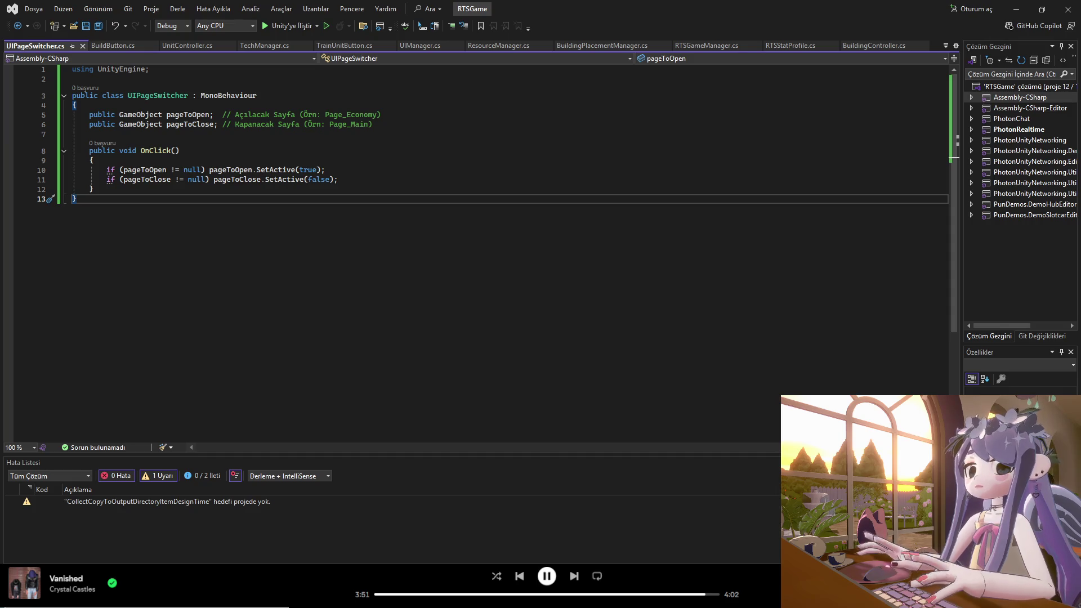
mouse_move(679, 597)
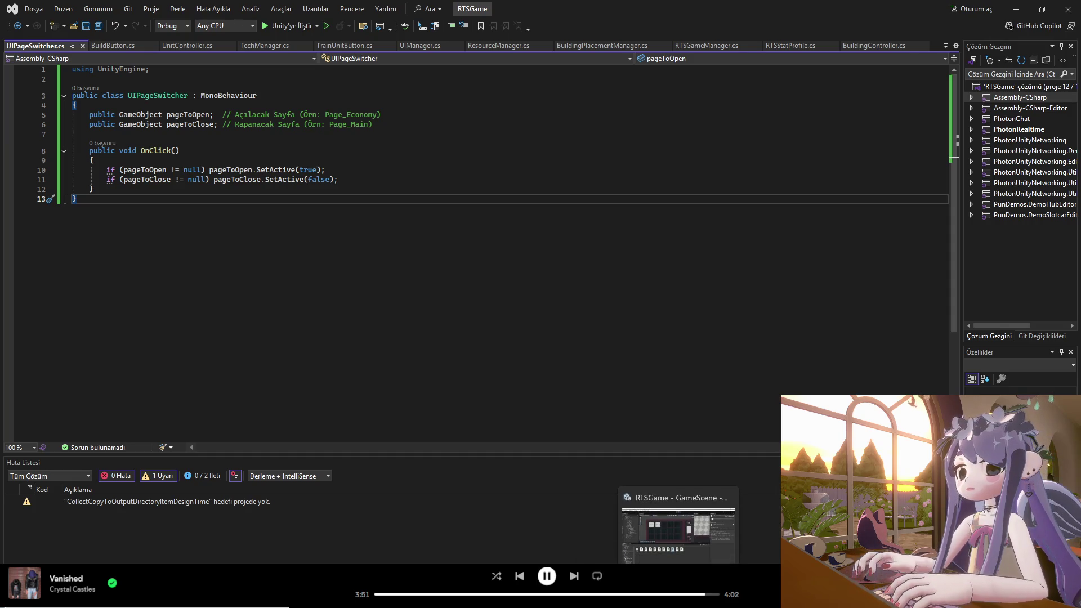
left_click(678, 526)
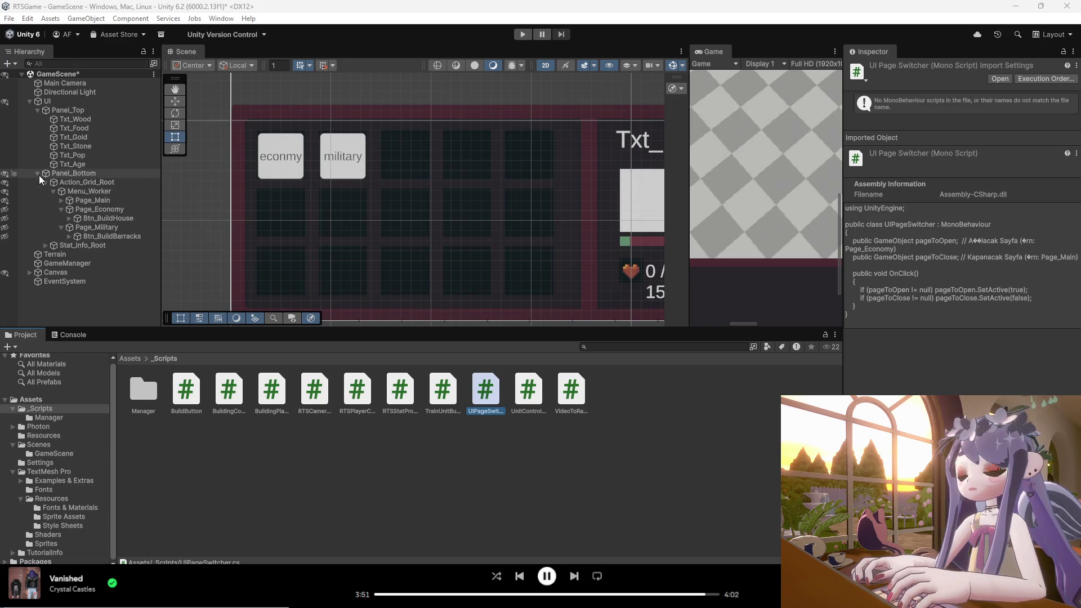
- Collapse the economy and military pages and select Btn_GoToEco under Page_Main
left_click(59, 208)
left_click(60, 217)
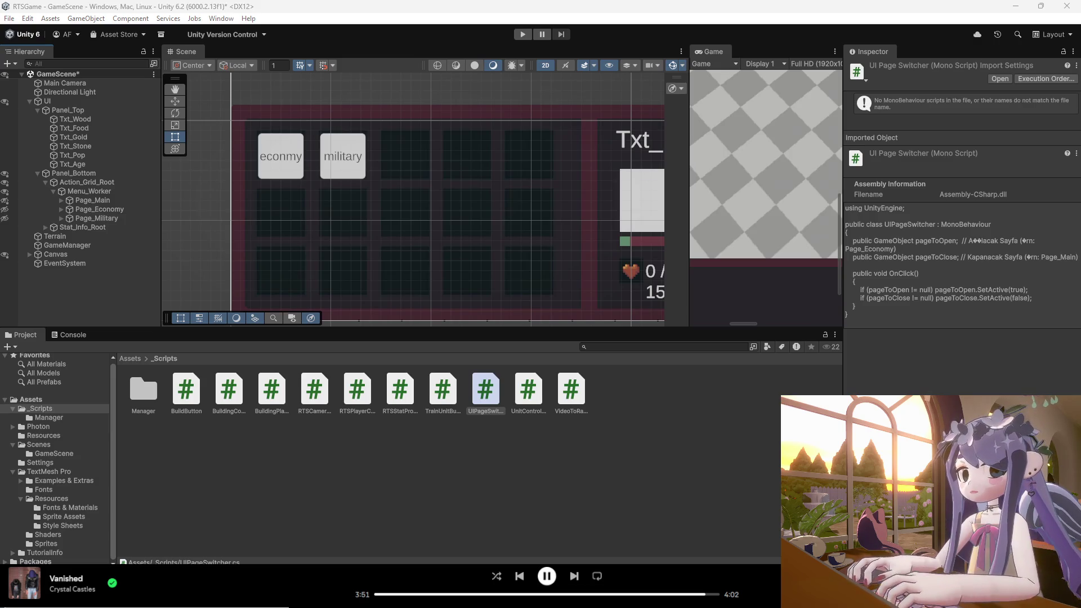
left_click(88, 201)
left_click(62, 201)
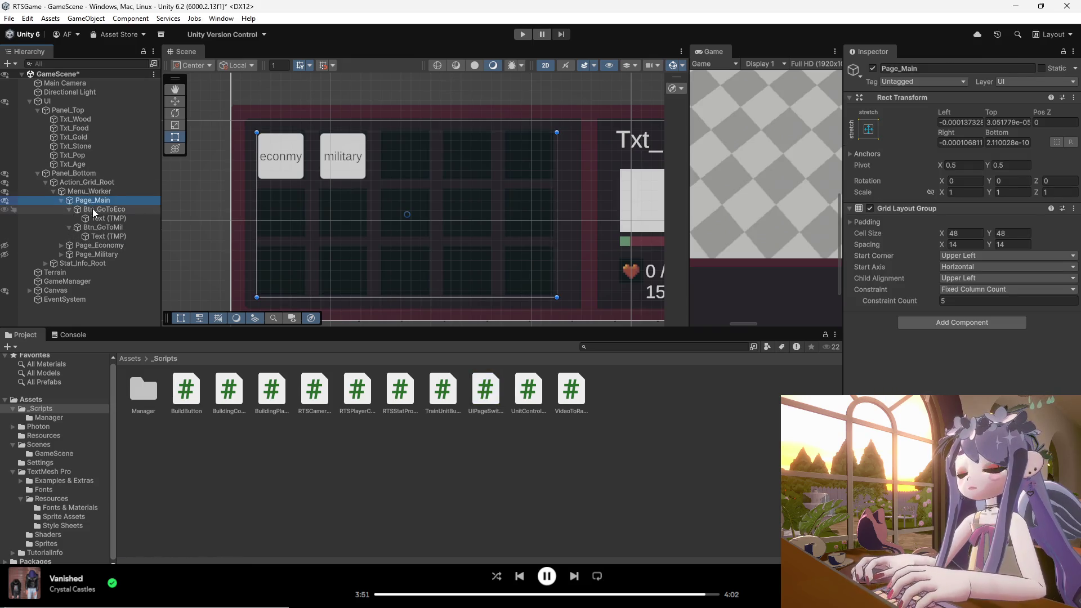
left_click(93, 209)
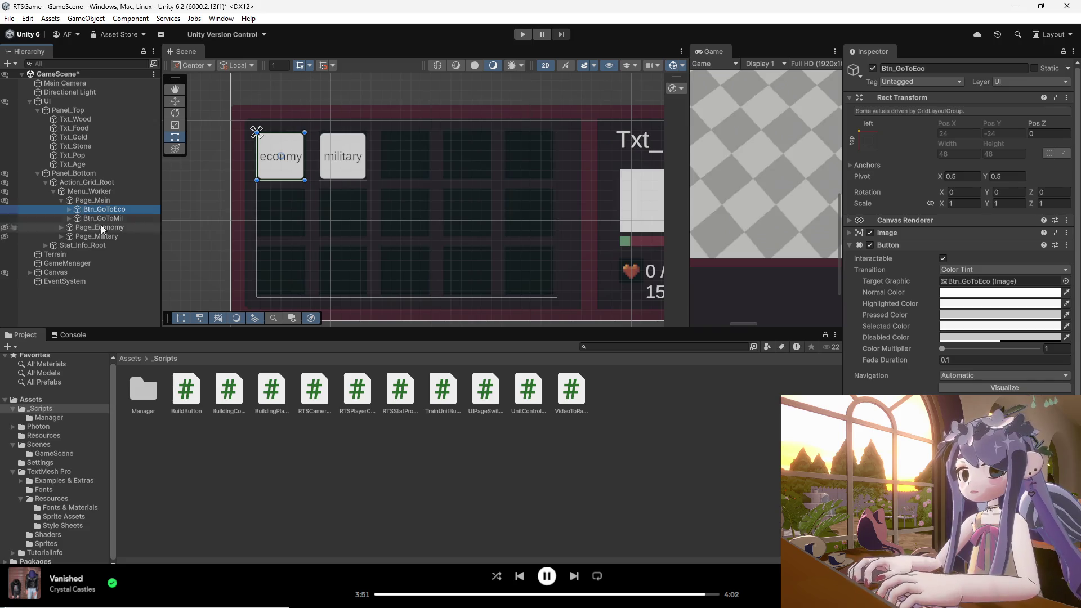
left_click(852, 246)
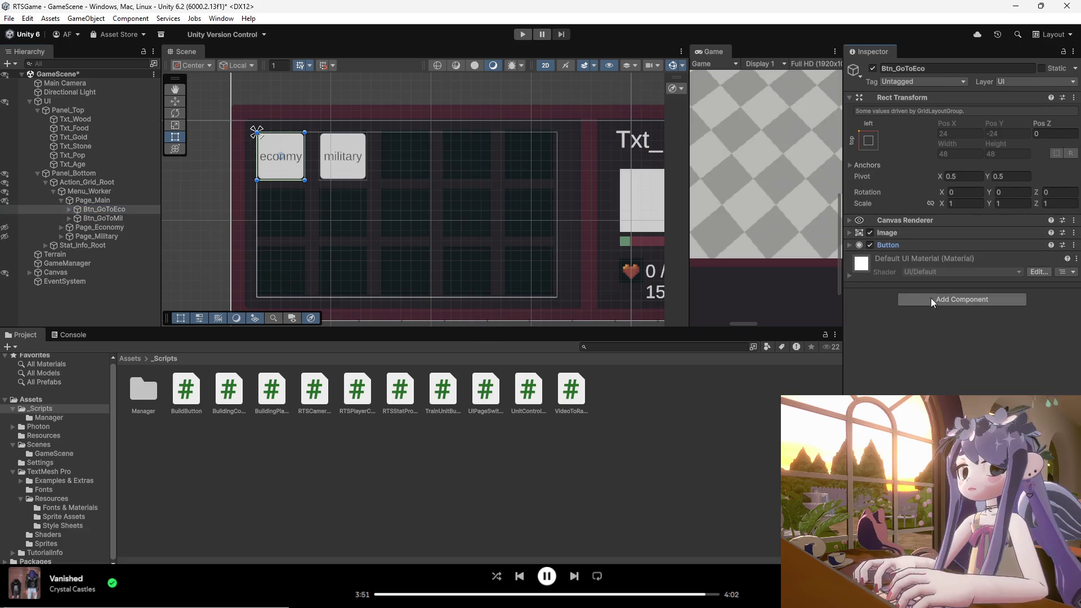
- Try attaching UIPageSwitcher to Btn_GoToEco and dismiss the can't-add-script error
left_click(947, 298)
type("u")
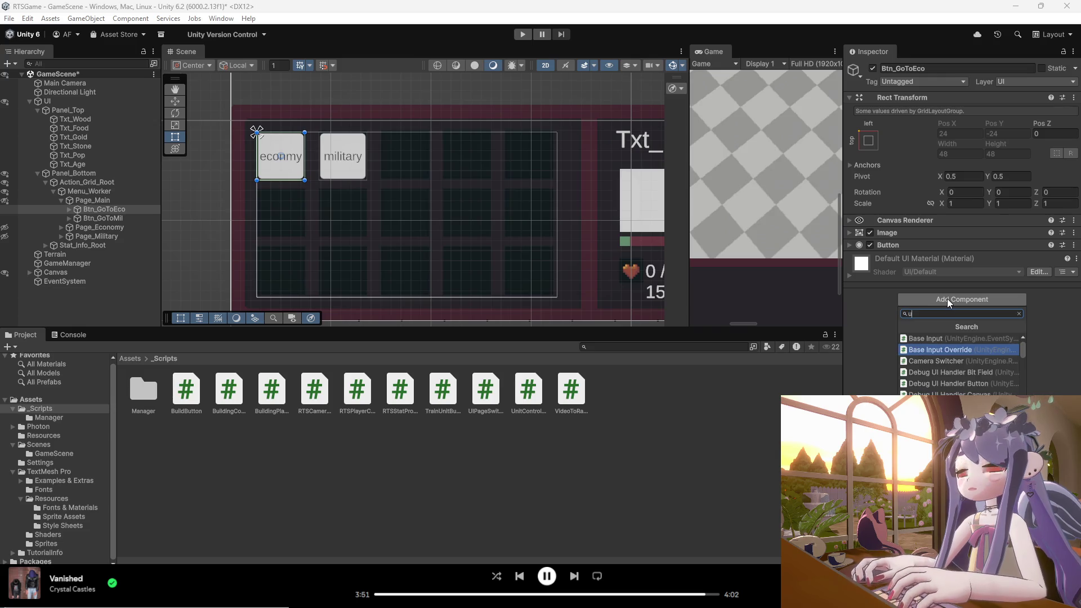
type("i")
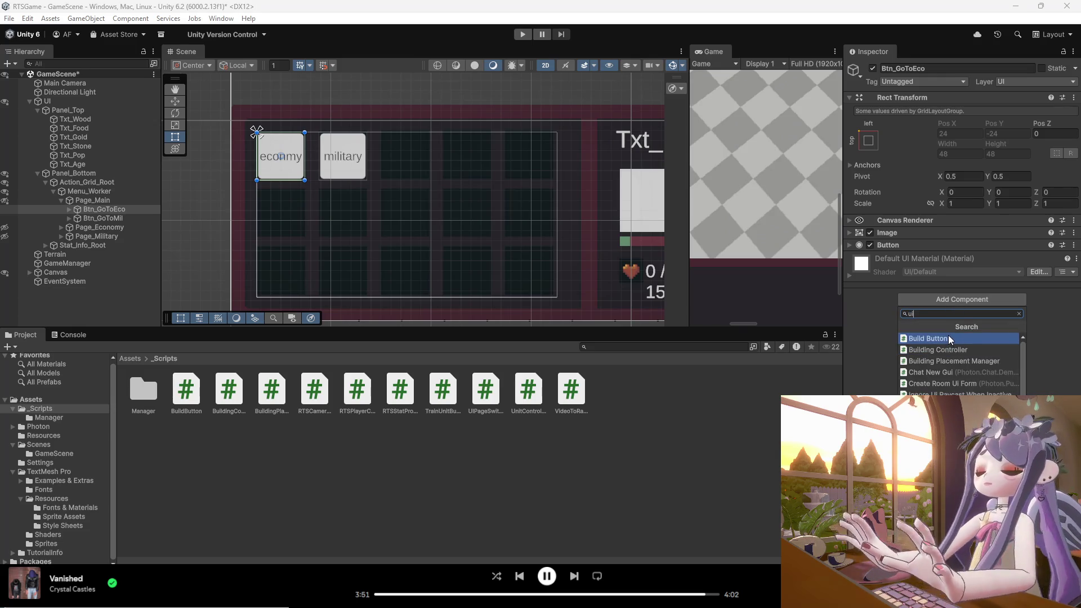
type("pa")
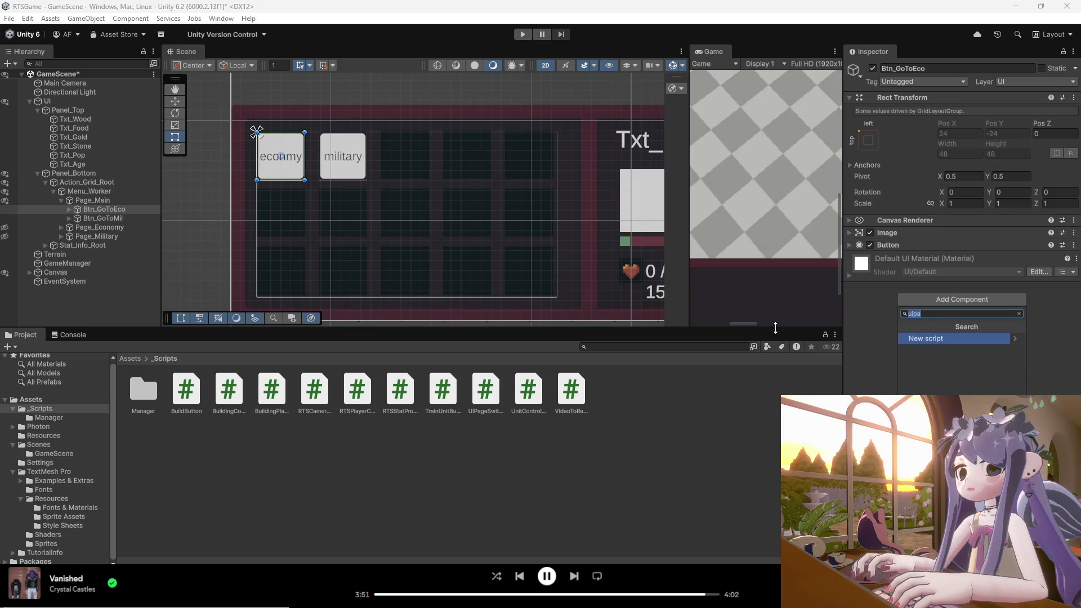
key("BackSpace")
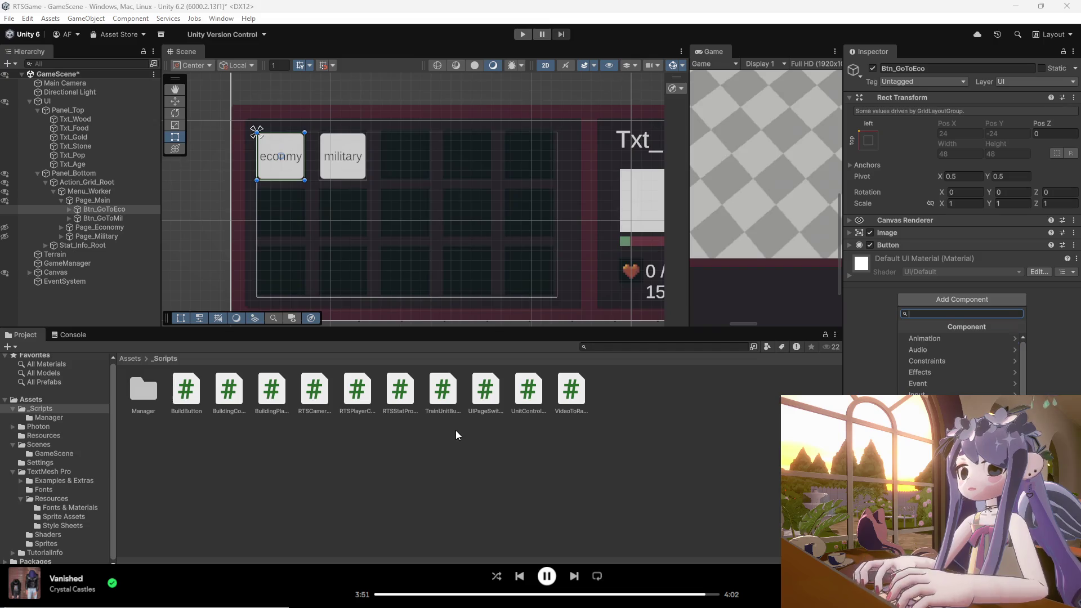
type("UIP")
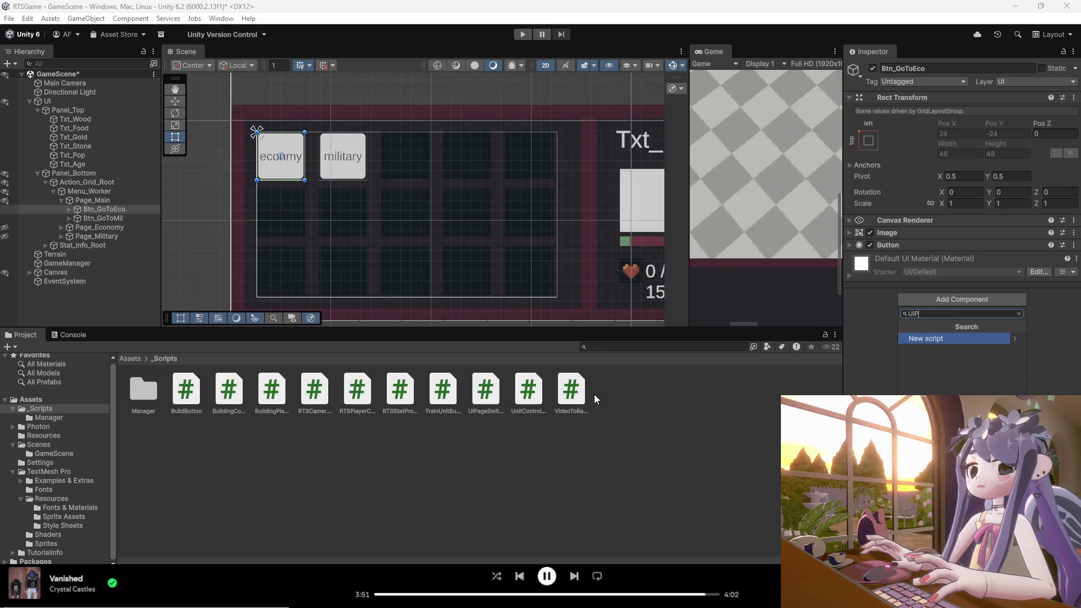
left_click_drag(485, 391, 107, 210)
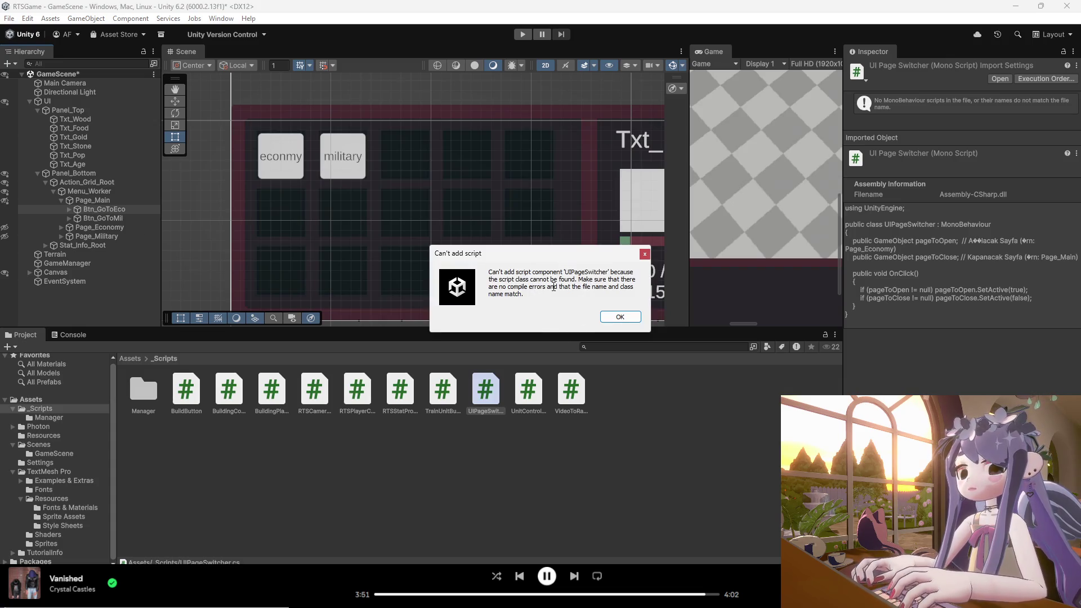
left_click(644, 254)
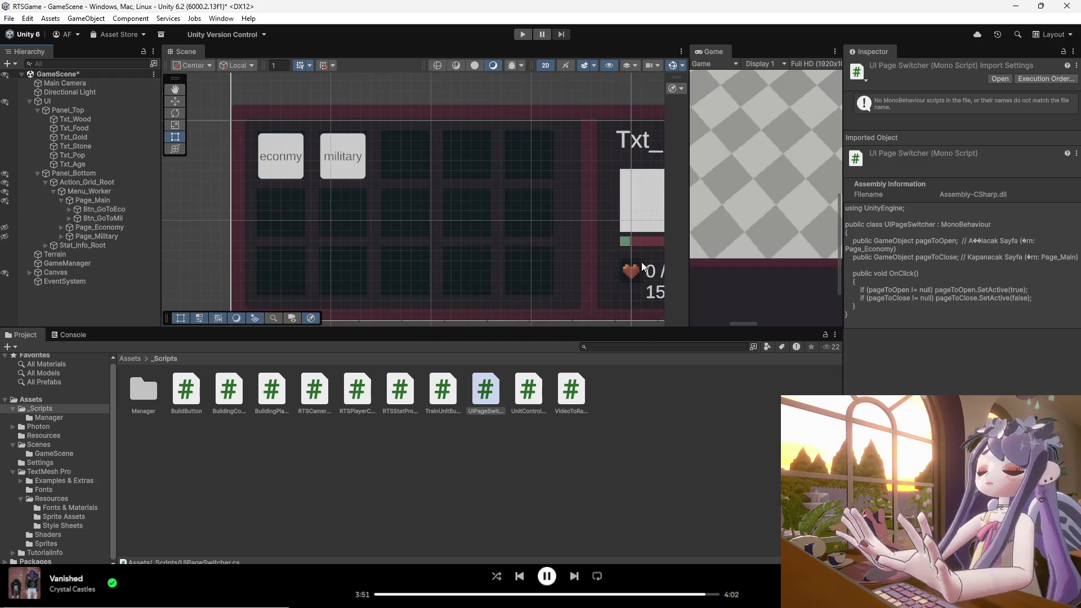
right_click(493, 394)
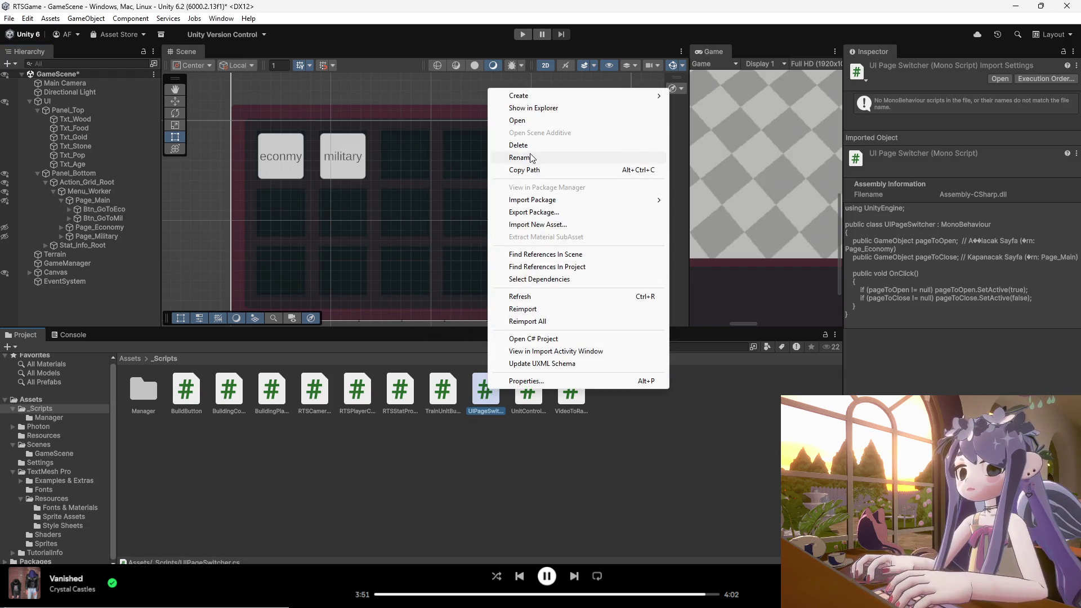
- Copy the class name UIPageSwitcher from the script in Visual Studio for use as the file name
left_click(532, 158)
left_click(482, 415)
double_click(468, 414)
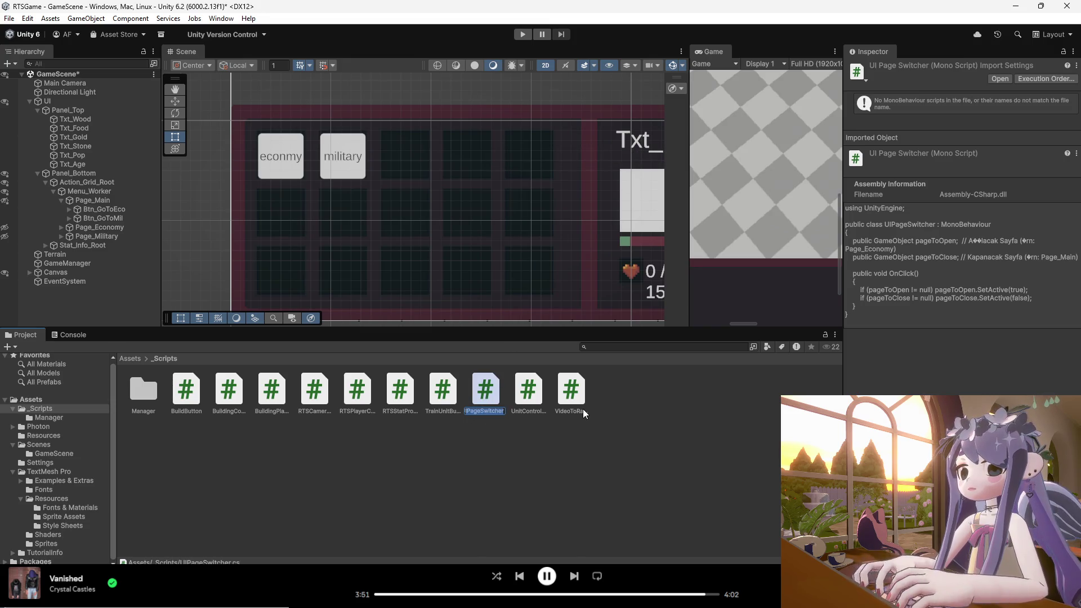
left_click(484, 411)
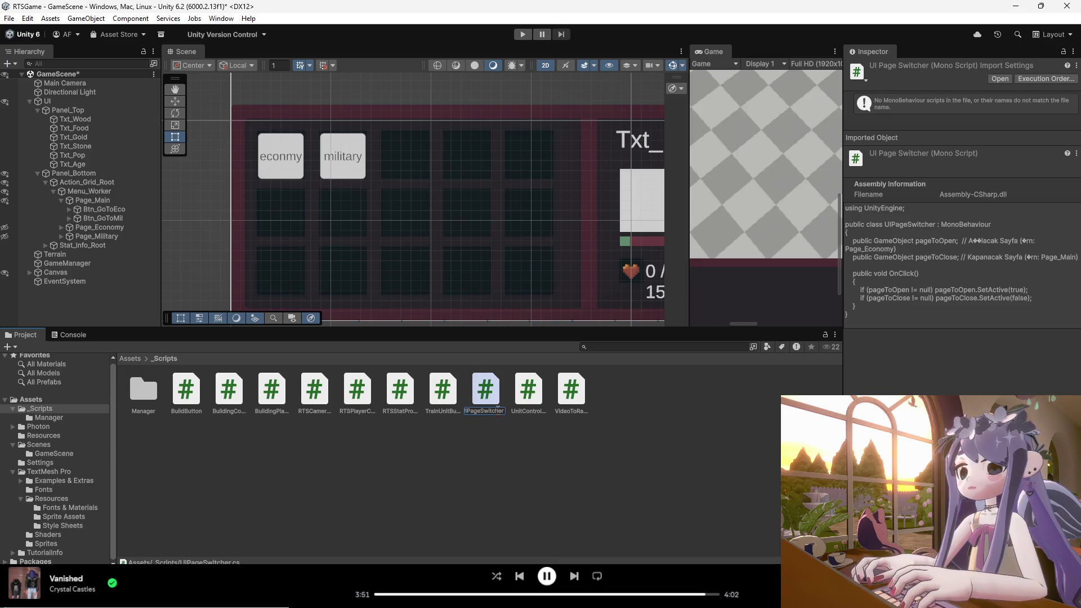
key("alt+Tab")
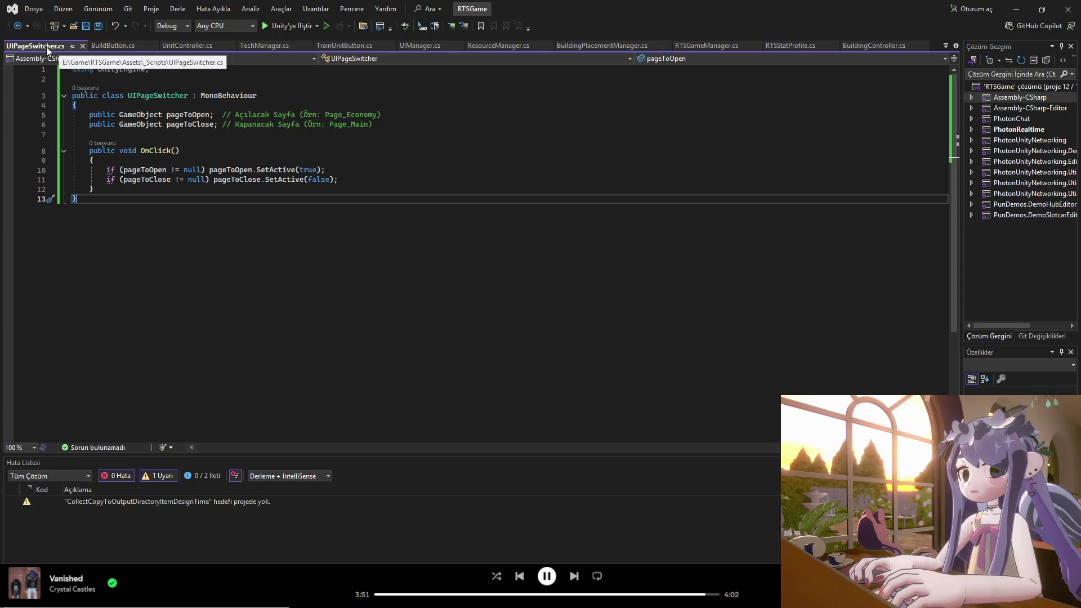
left_click_drag(128, 97, 188, 96)
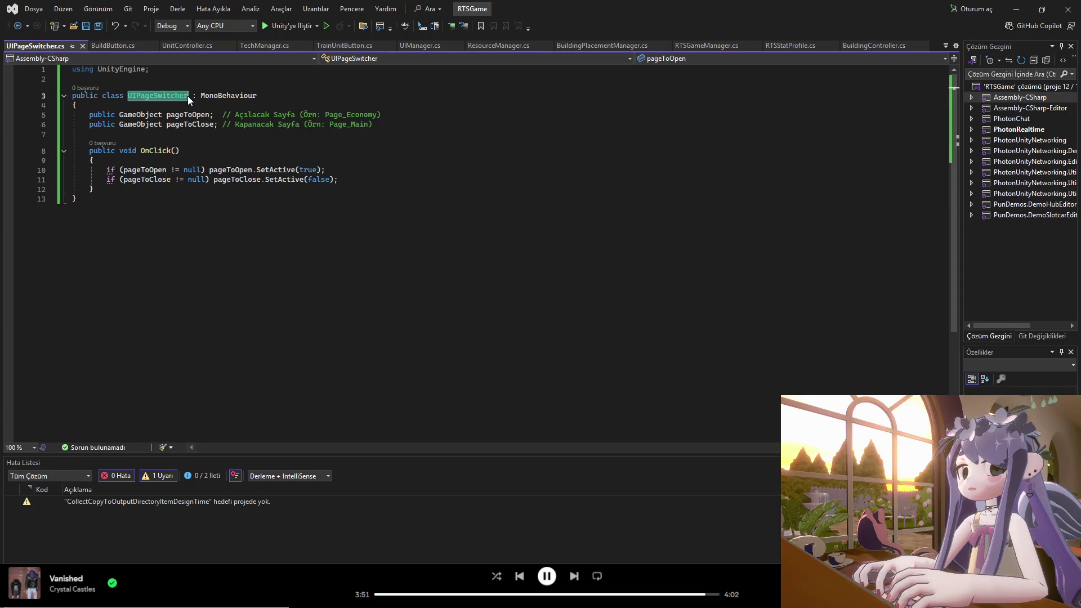
right_click(187, 95)
left_click(224, 318)
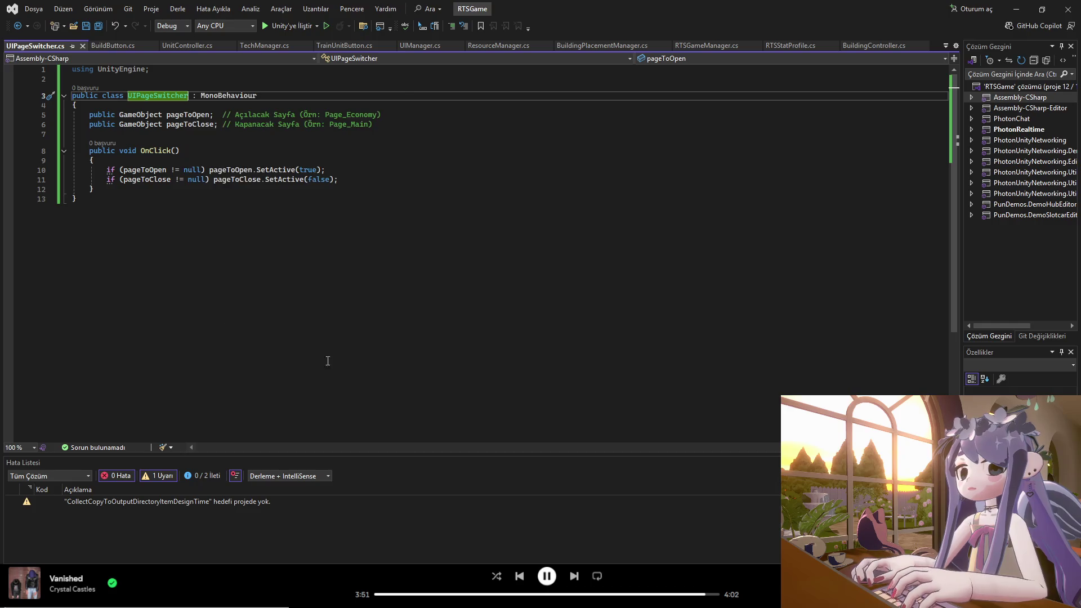
- Paste UIPageSwitcher as the new name of the script file in Unity
mouse_move(679, 602)
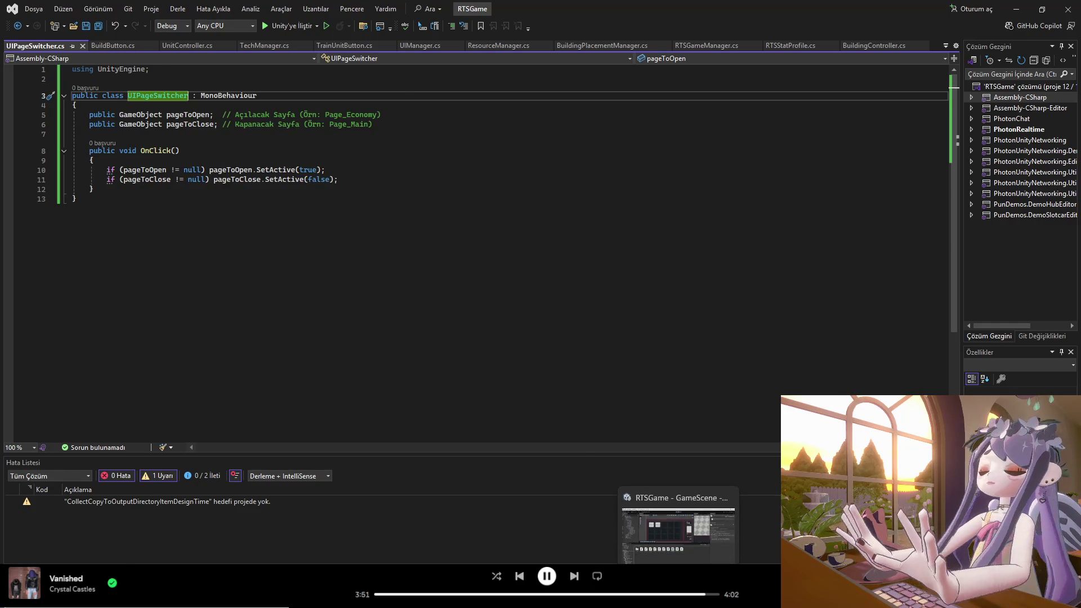
left_click(679, 527)
right_click(479, 391)
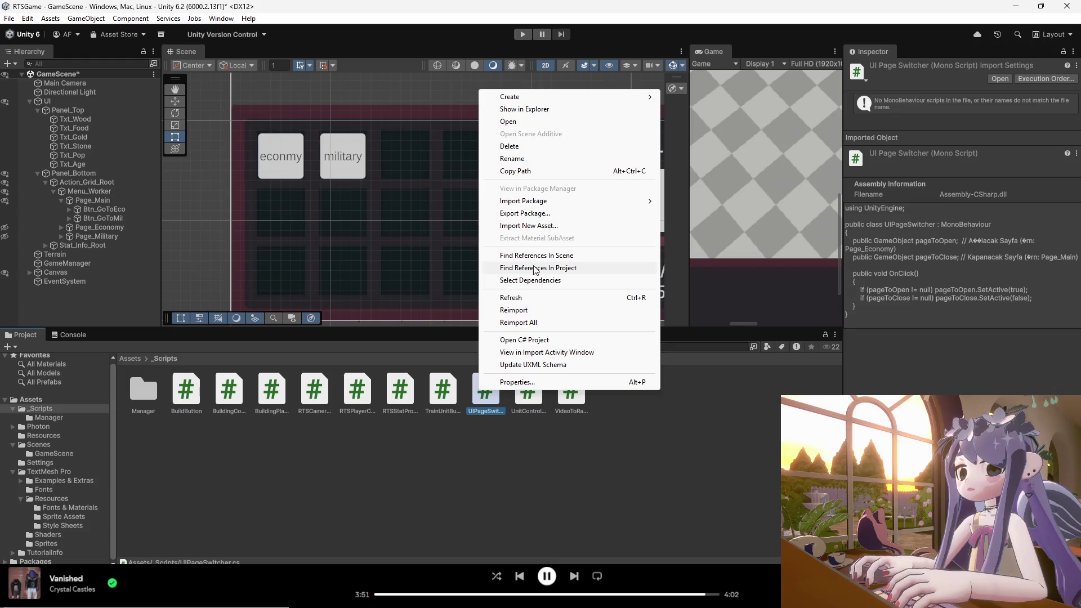
left_click(509, 159)
key("ctrl+v")
key("ctrl+s")
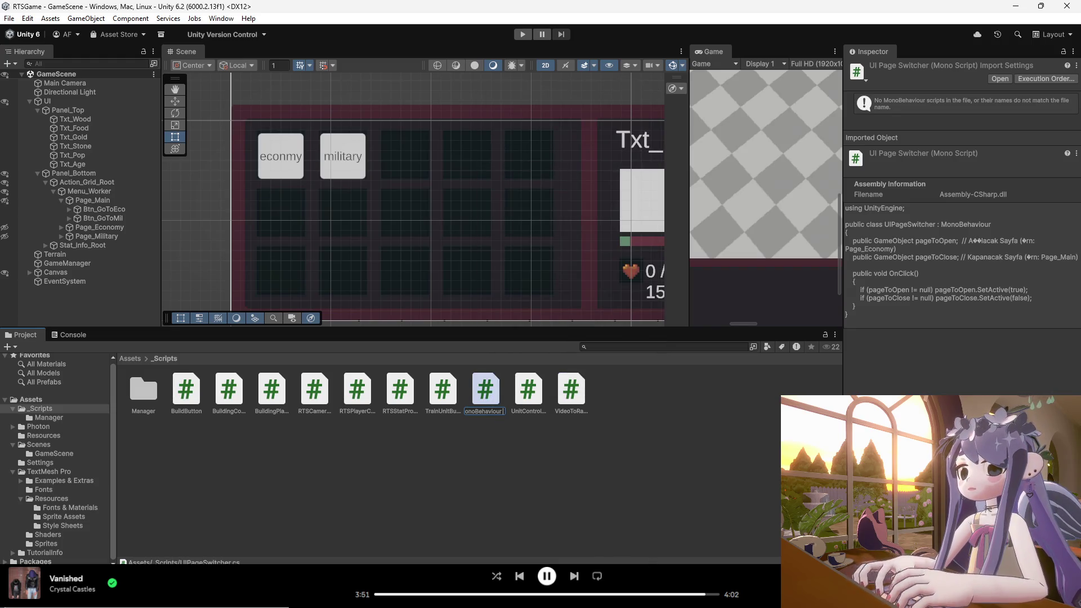
- Correct the misnamed script file so it reads exactly UIPageSwitcher
key("alt+Tab")
double_click(178, 95)
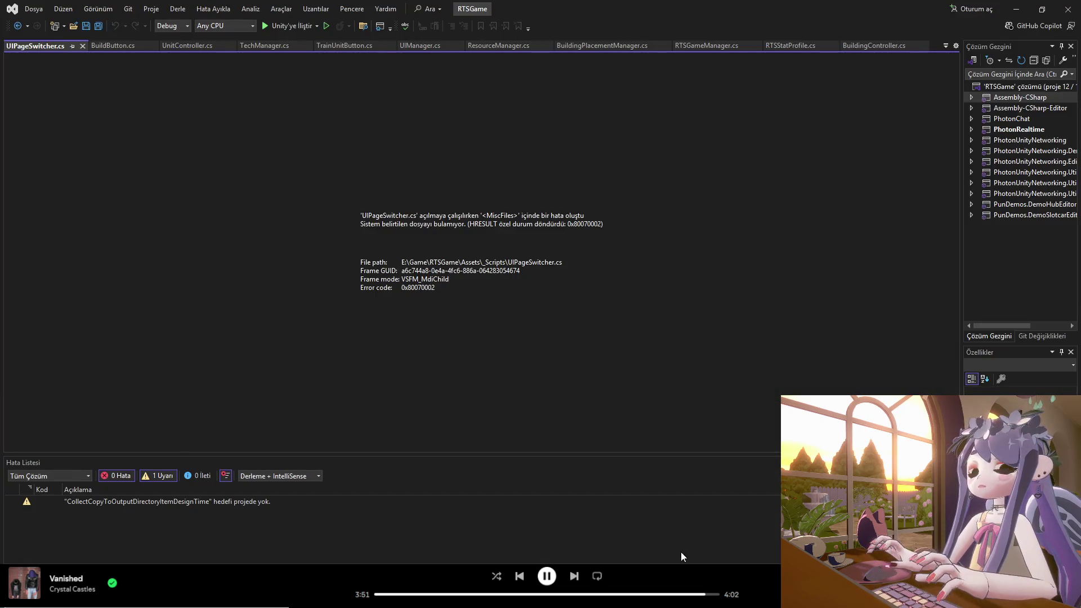
key("alt+Tab")
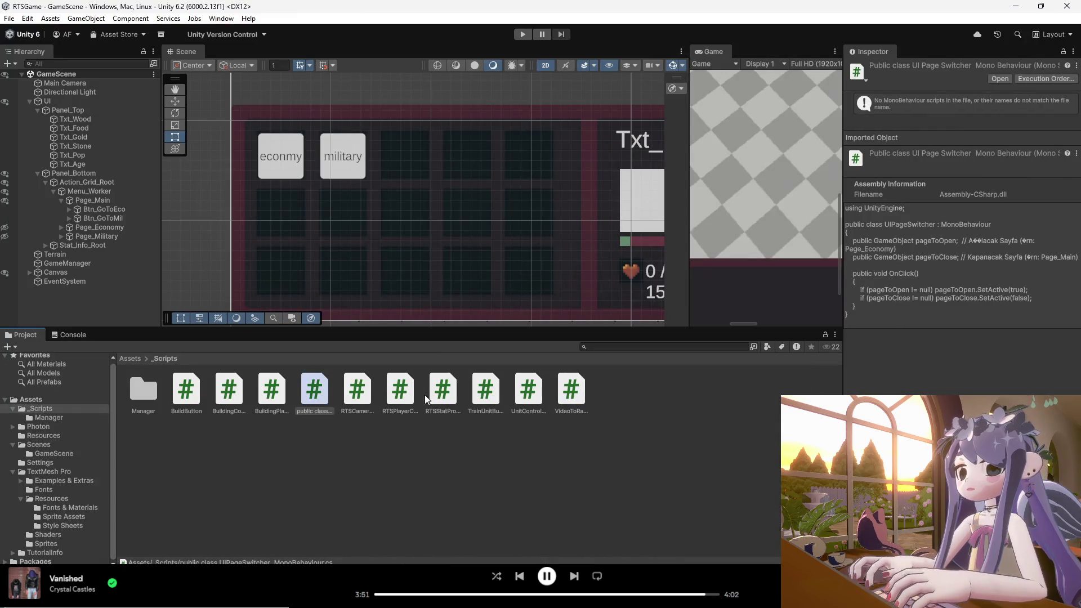
right_click(309, 394)
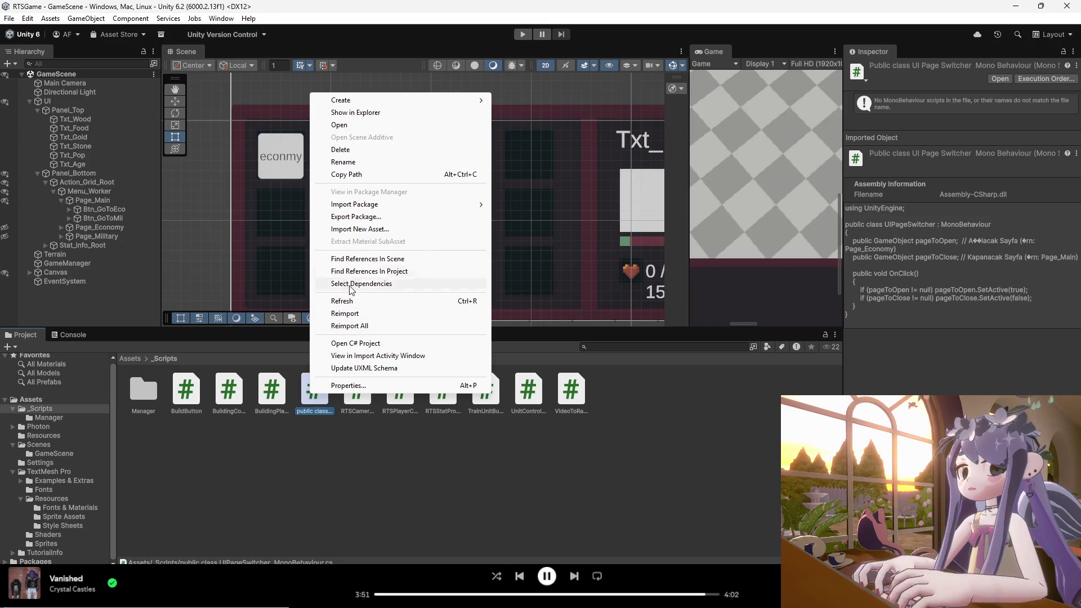
left_click(356, 163)
key("BackSpace")
type("UIPa")
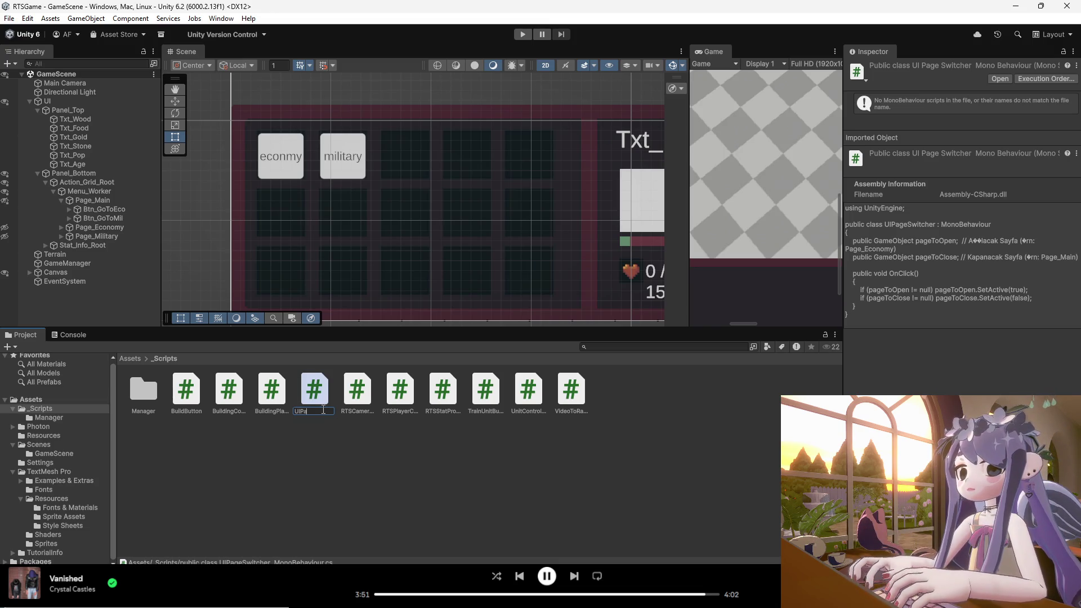
type("geSwitcher")
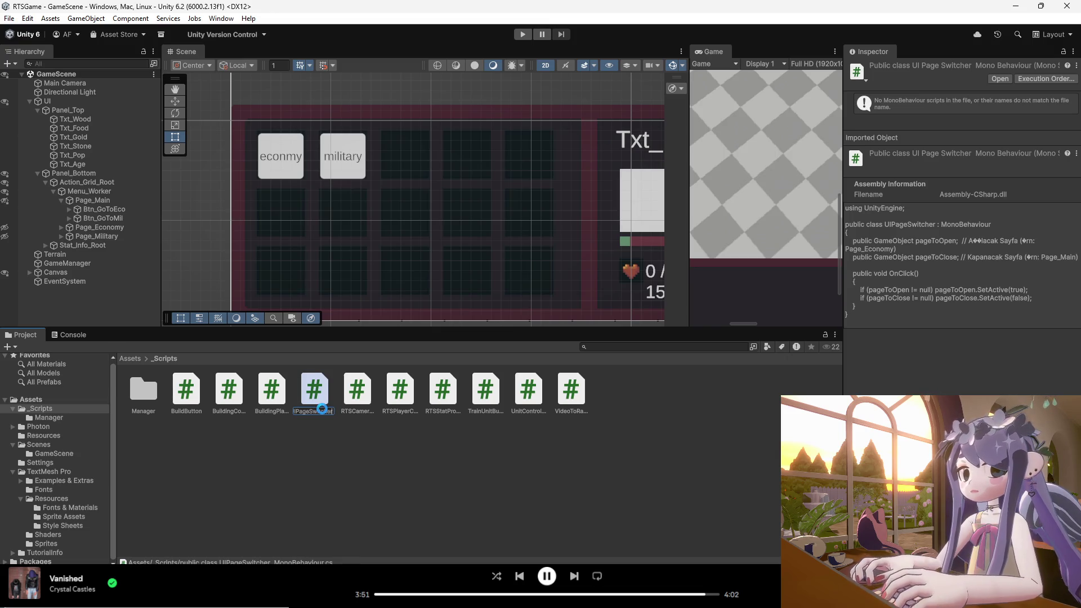
key("Return")
- Open UIPageSwitcher in Visual Studio, then inspect the first TechManager CS7036 error in the Console
double_click(322, 409)
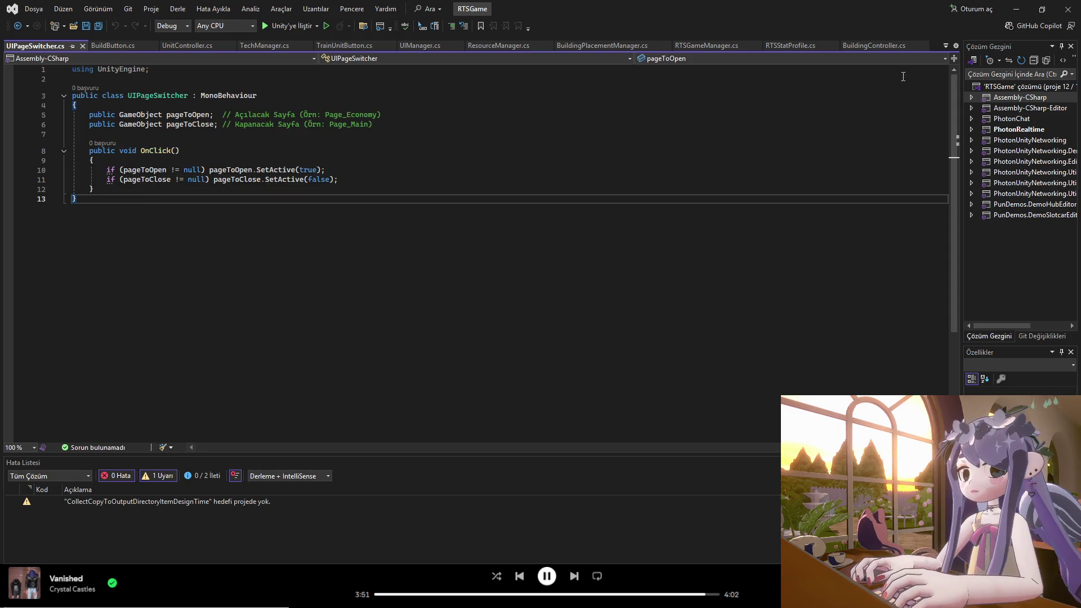
left_click(1016, 8)
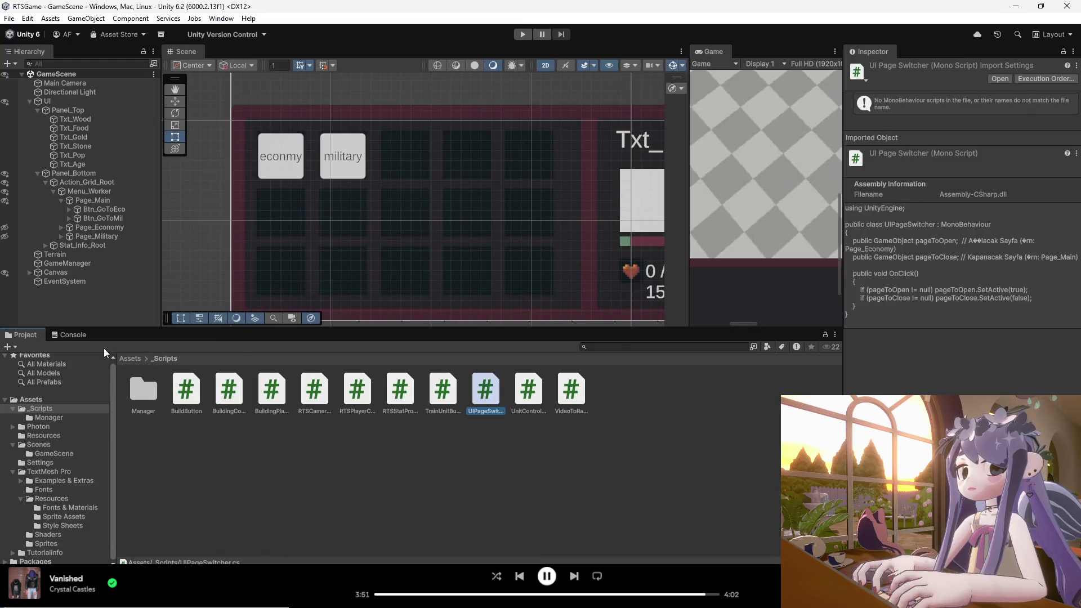
left_click(69, 334)
left_click(135, 388)
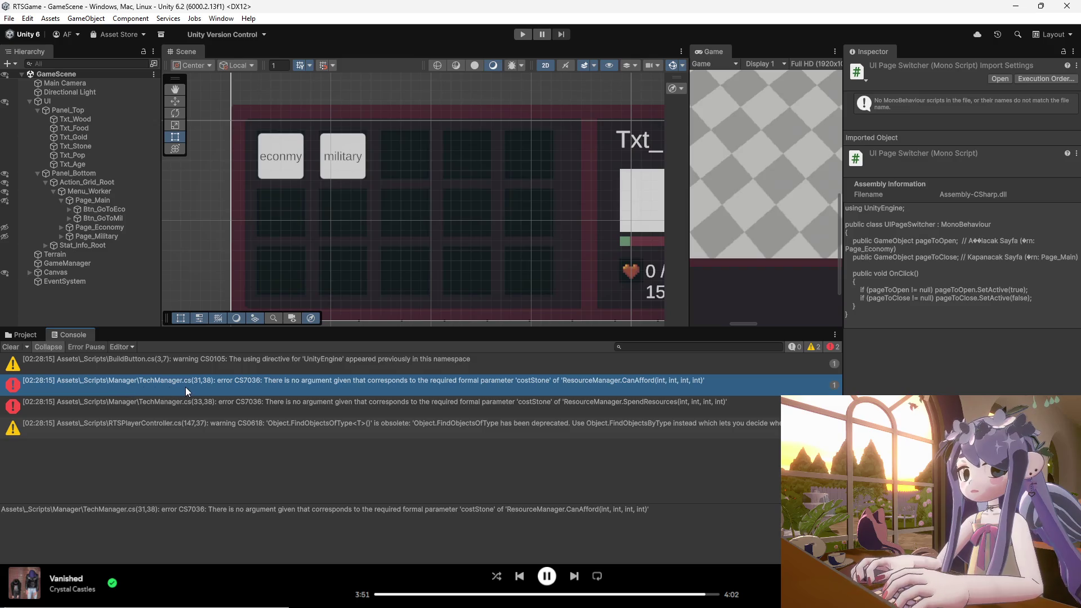
mouse_move(653, 597)
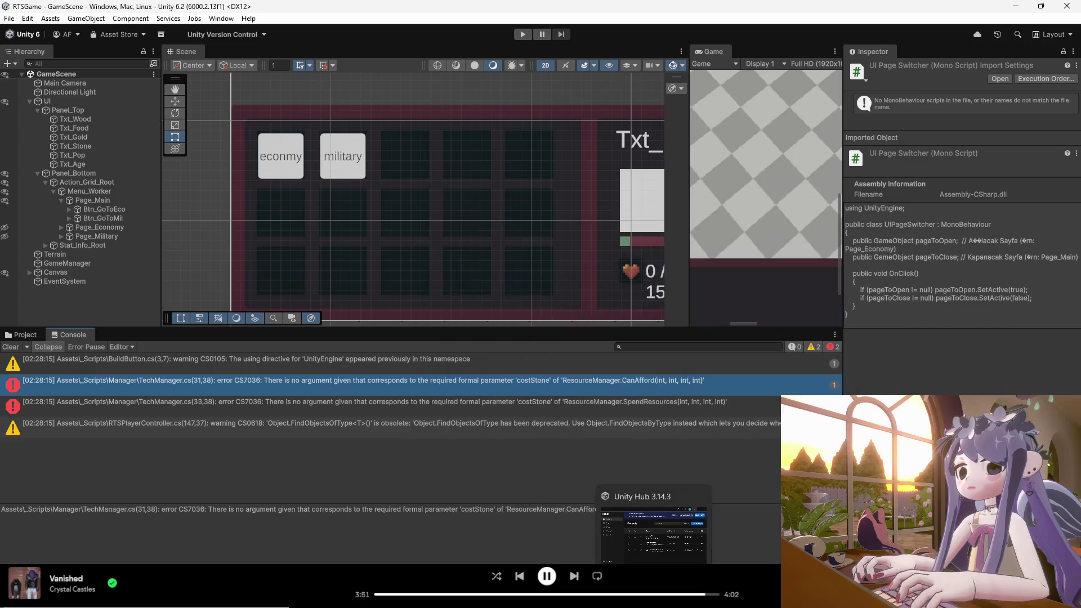
left_click(577, 502)
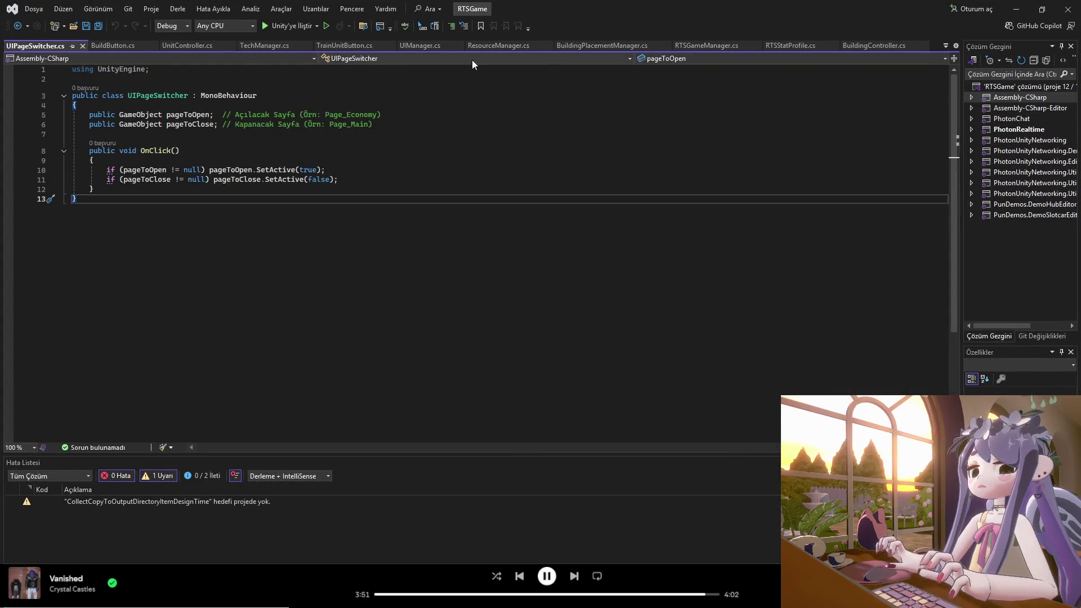
left_click(255, 44)
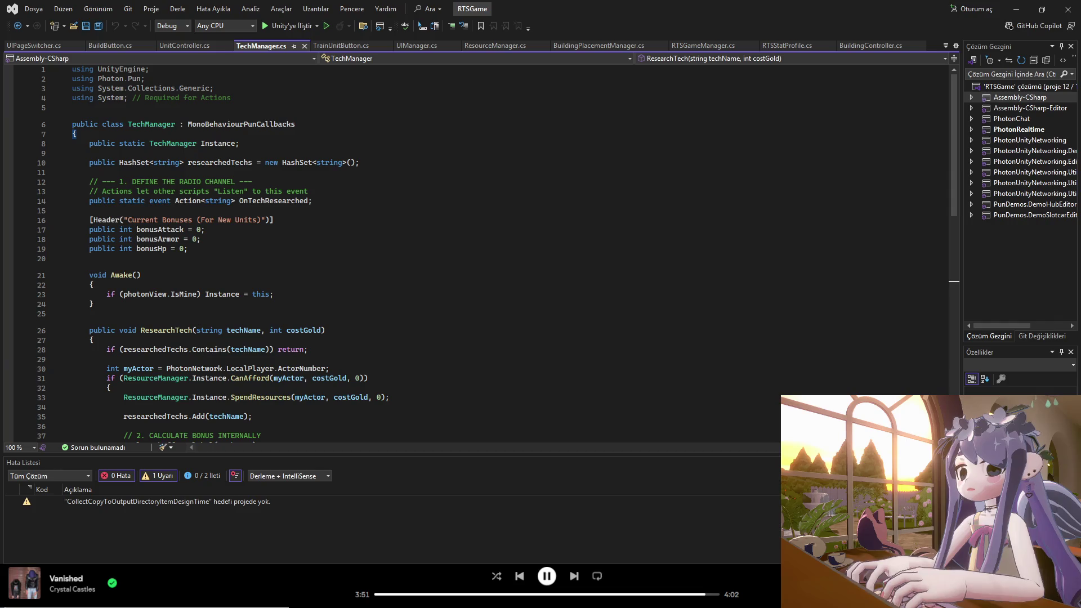
key("alt+Tab")
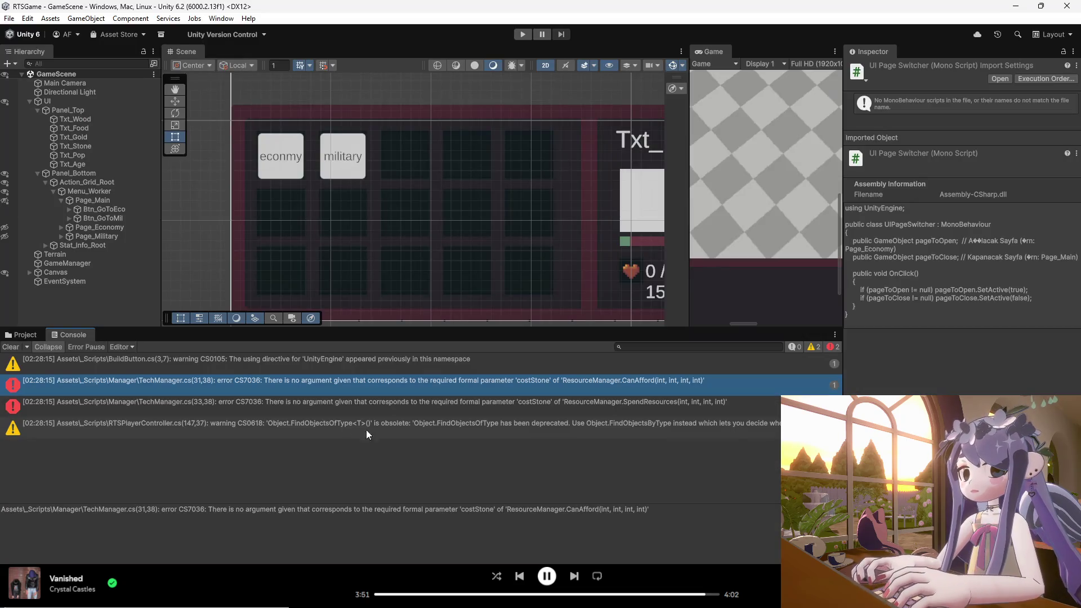
mouse_move(725, 597)
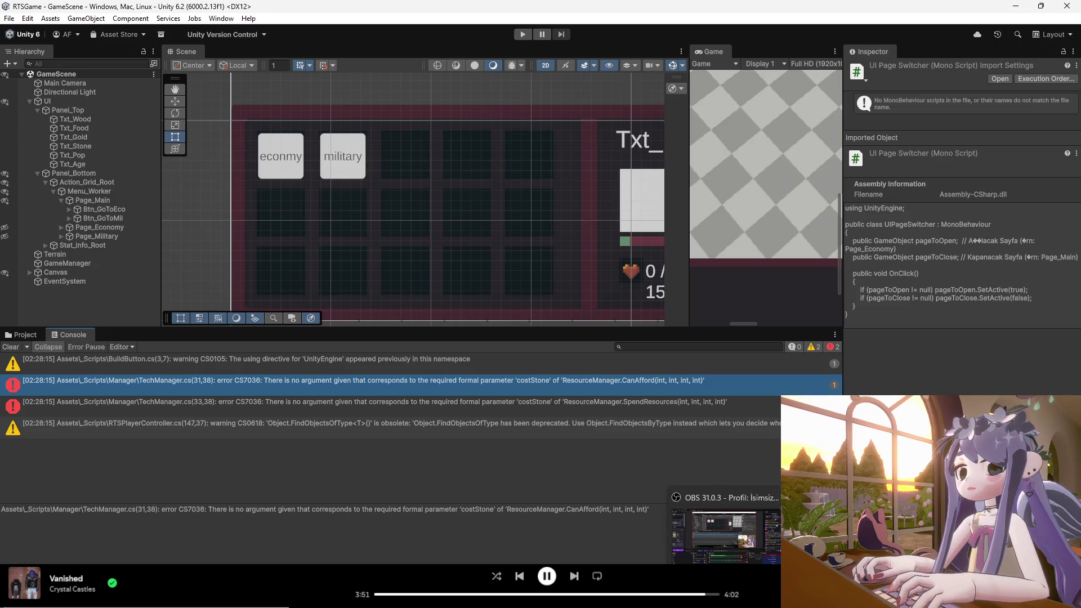
left_click(711, 597)
- Append ', 0' to the CanAfford and SpendResources calls in TechManager.cs and save
scroll(236, 313, "down", 5)
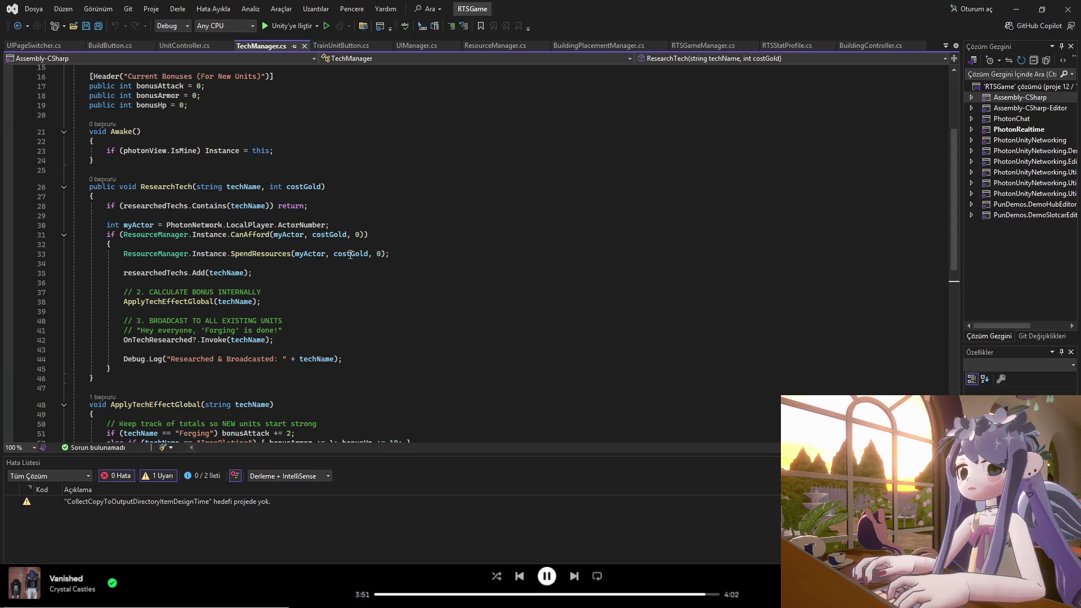
scroll(345, 249, "up", 1)
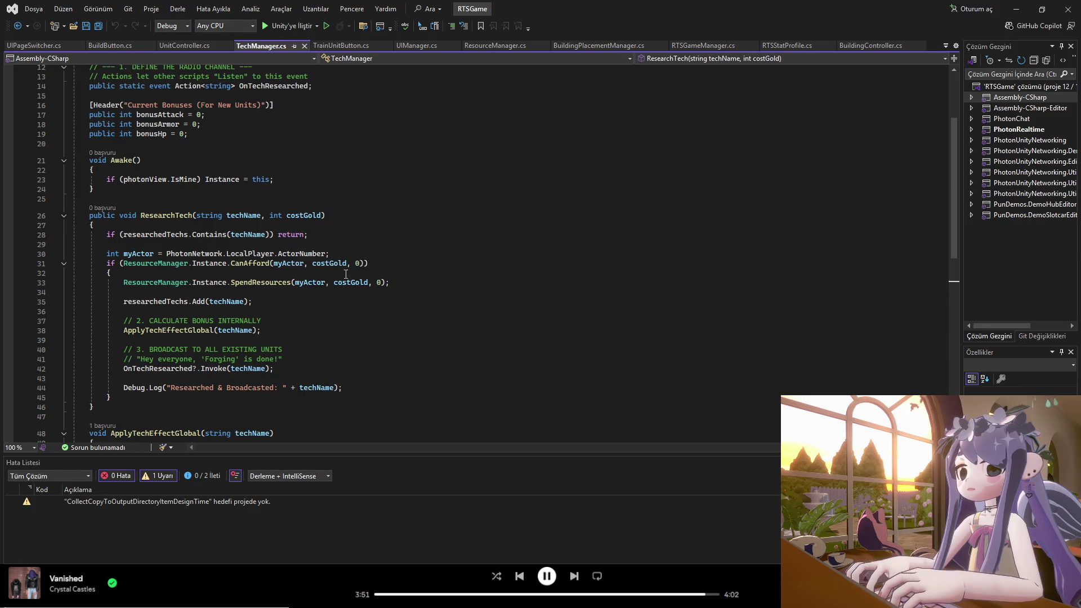
scroll(346, 272, "up", 1)
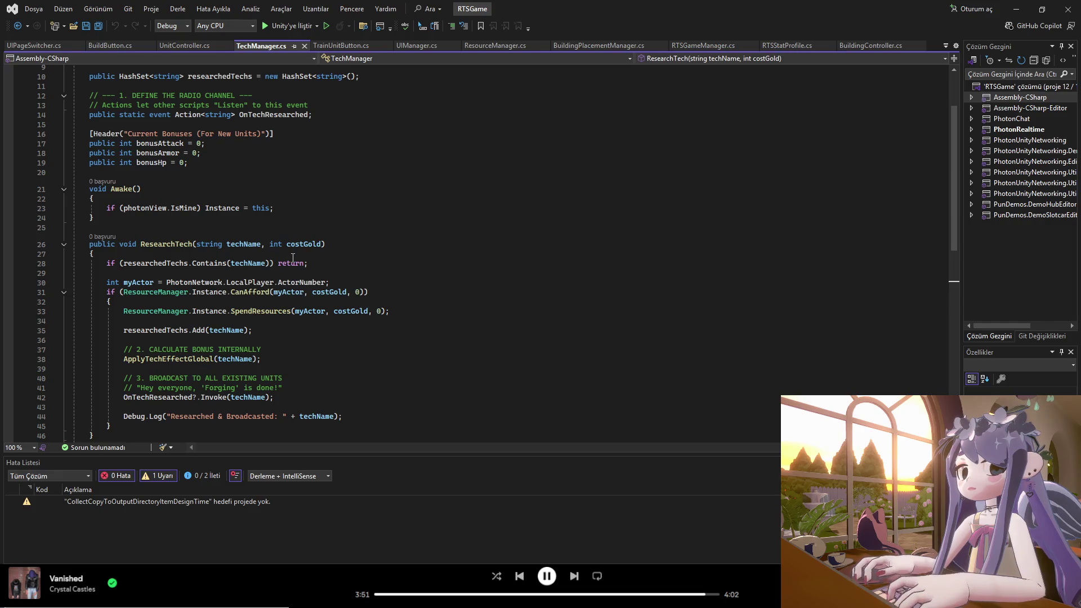
scroll(294, 261, "up", 3)
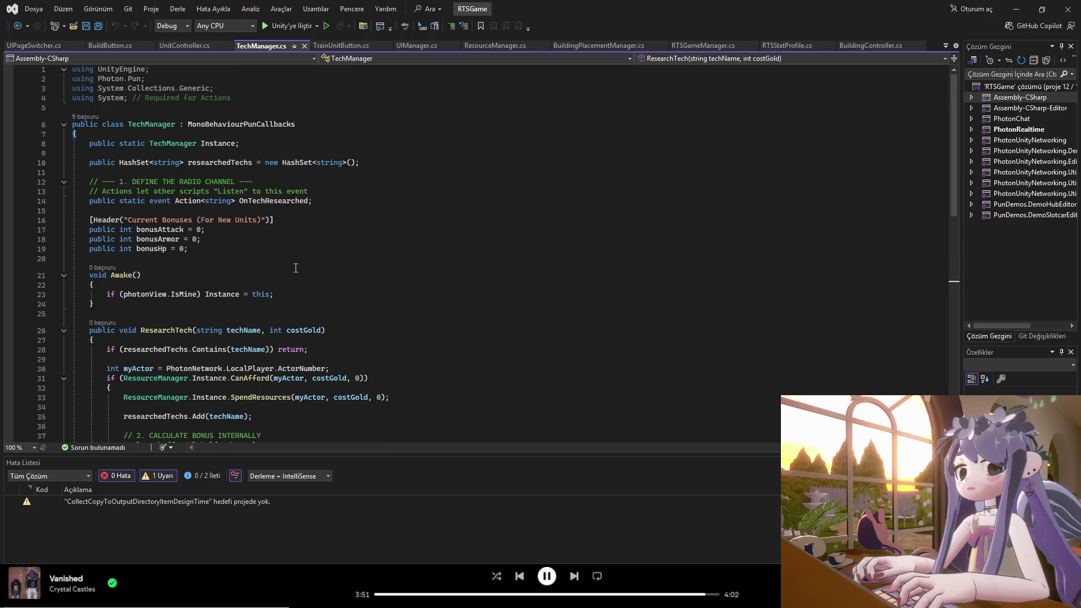
scroll(293, 268, "down", 4)
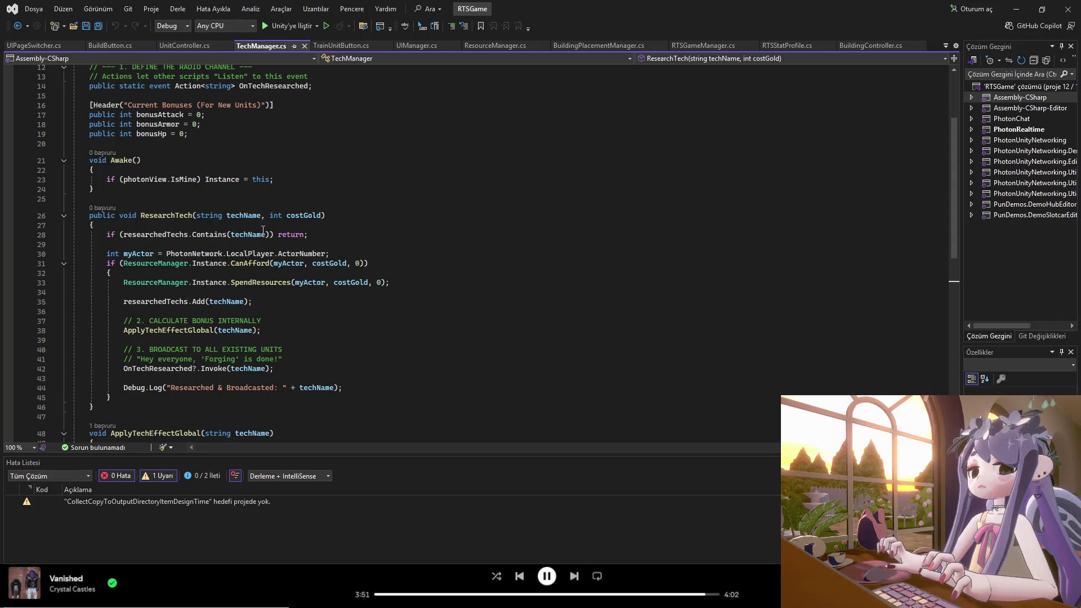
left_click(353, 263)
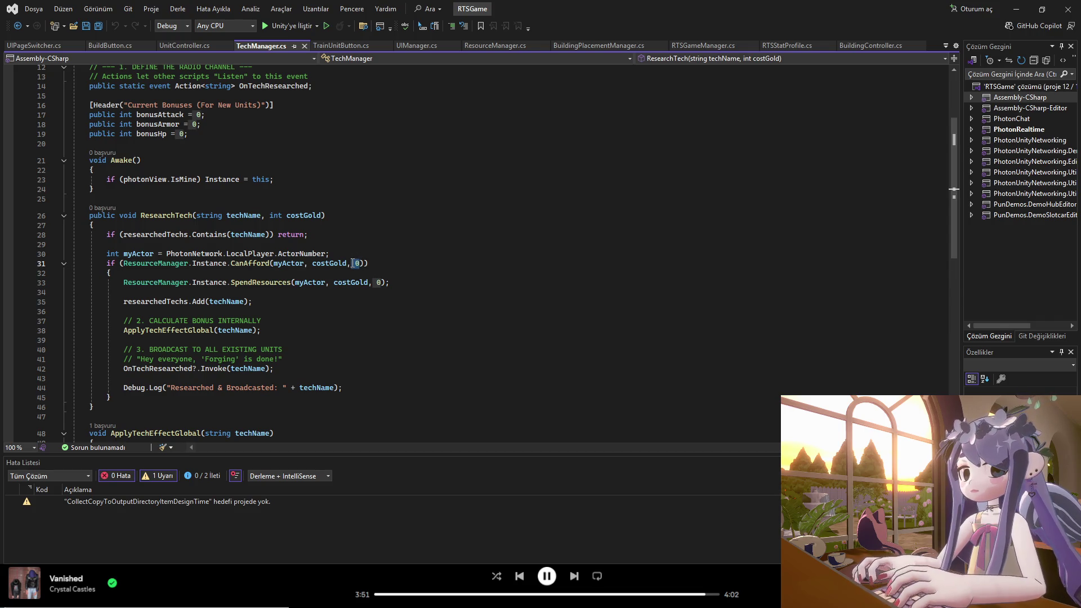
double_click(347, 263)
left_click(363, 263, "shift")
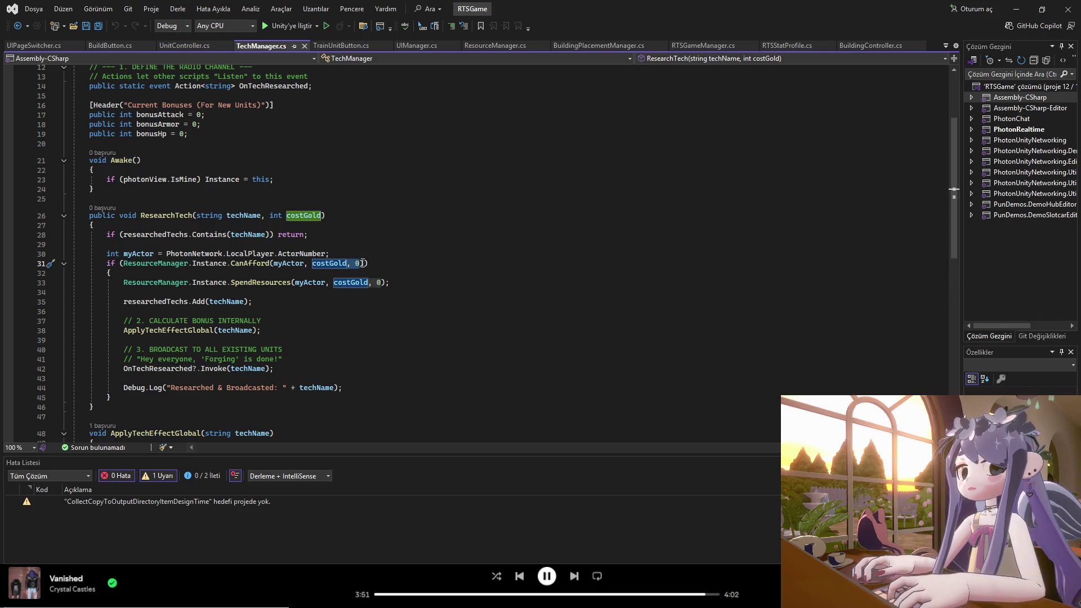
left_click(362, 263)
type(", 0")
left_click(382, 282)
type(", 0")
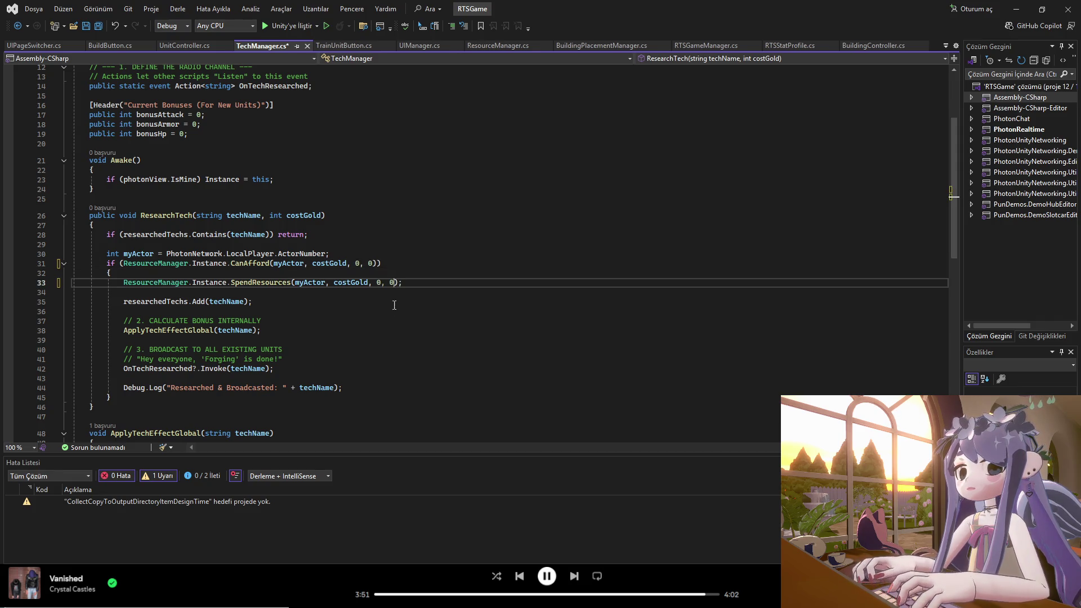
key("ctrl+s")
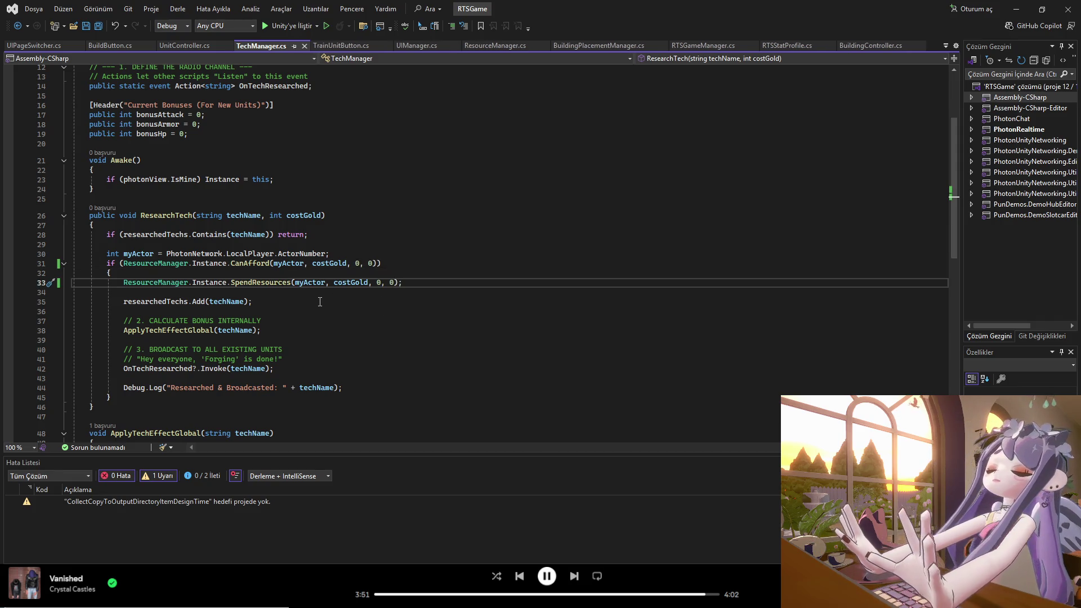
- Check the error list, then bring the Unity editor with GameScene back to the front
scroll(279, 329, "down", 3)
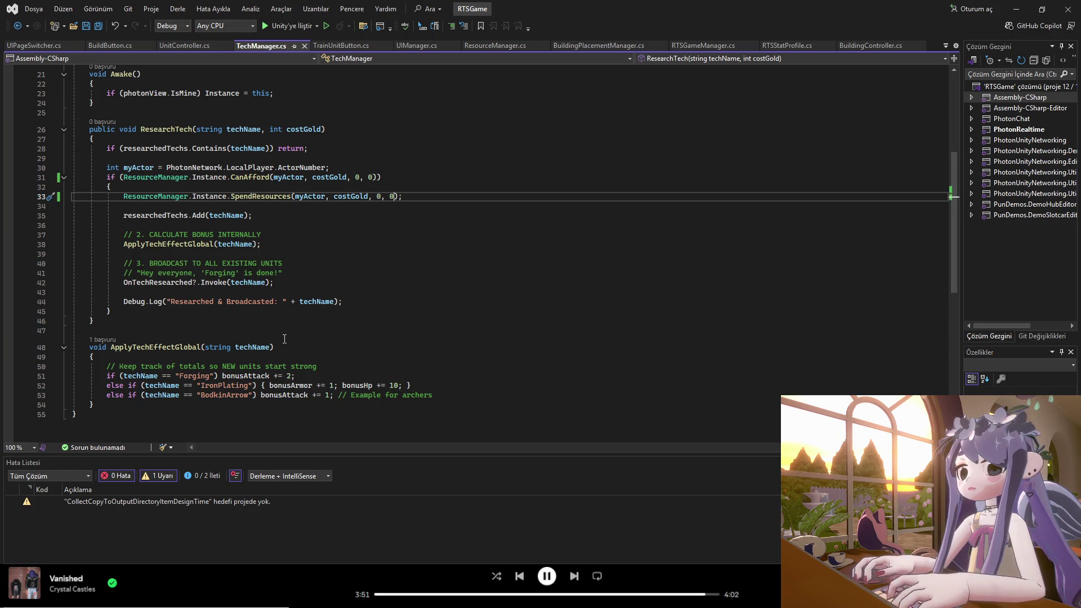
scroll(369, 374, "down", 2)
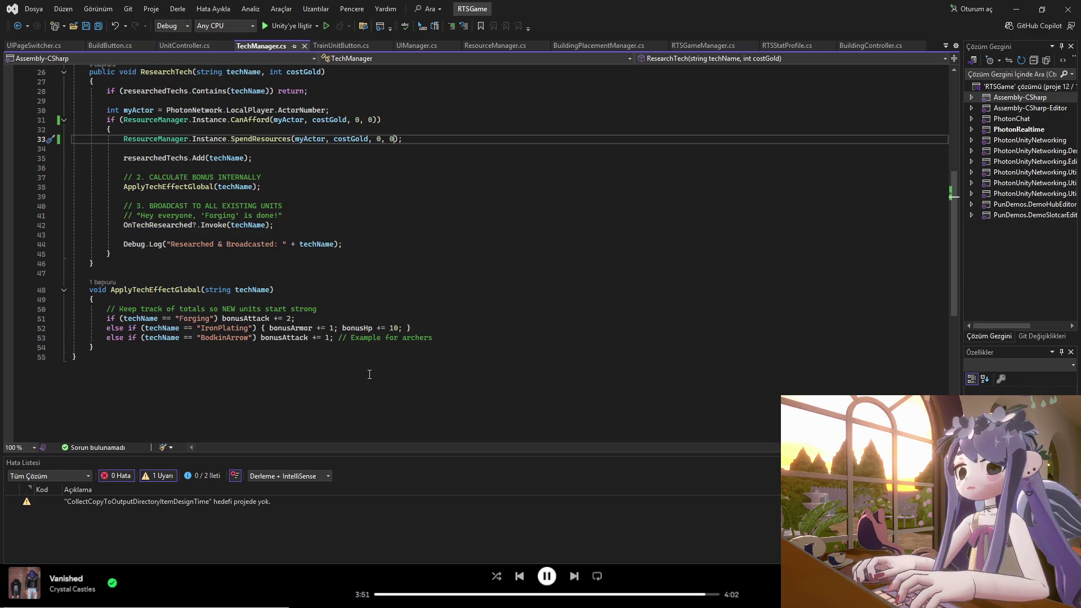
scroll(477, 434, "up", 8)
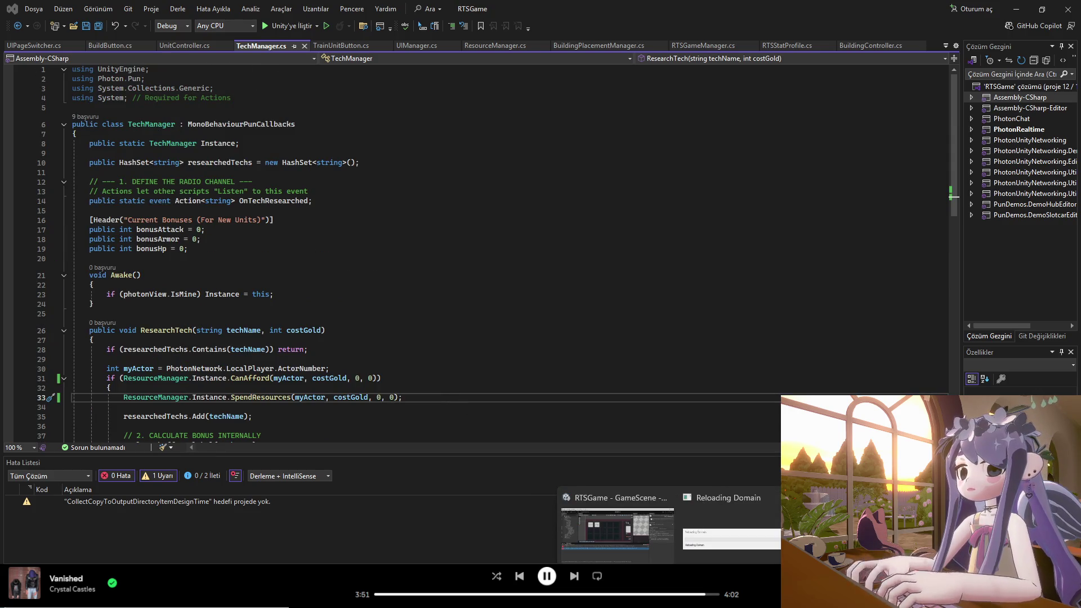
left_click(707, 551)
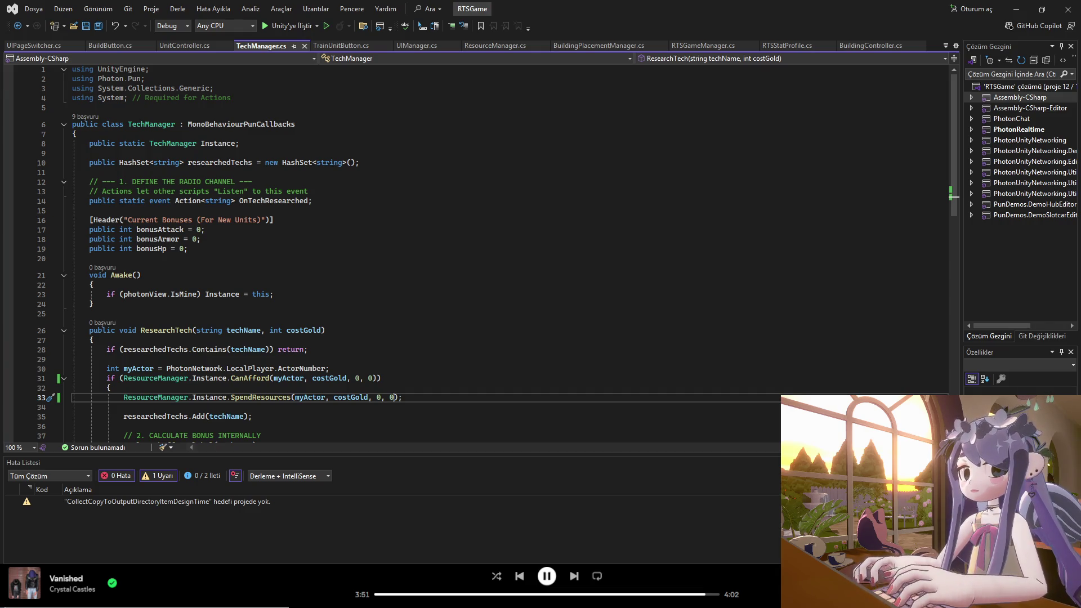
mouse_move(678, 598)
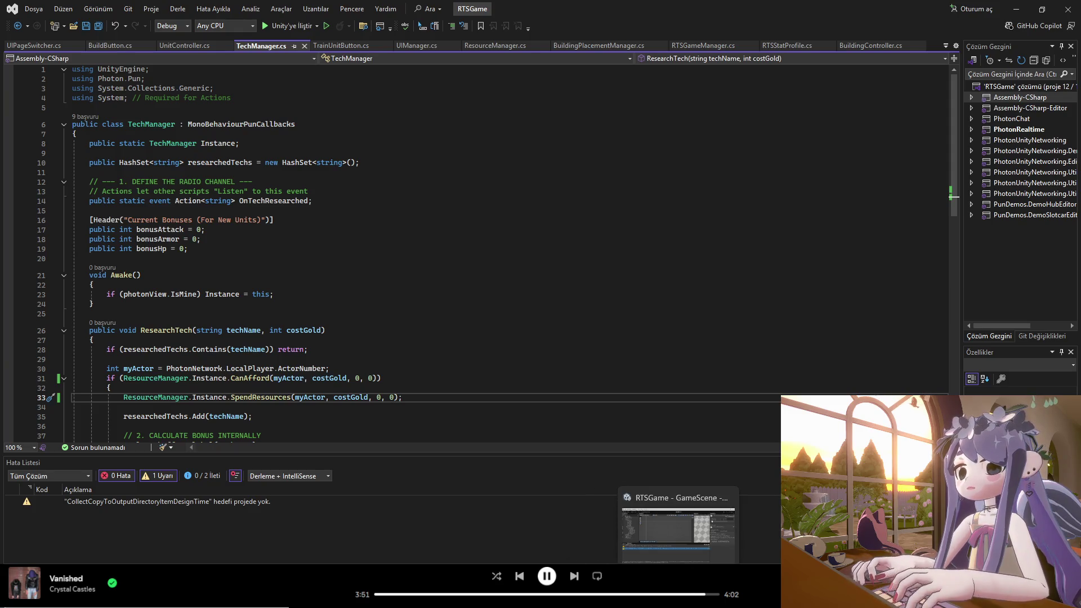
left_click(679, 528)
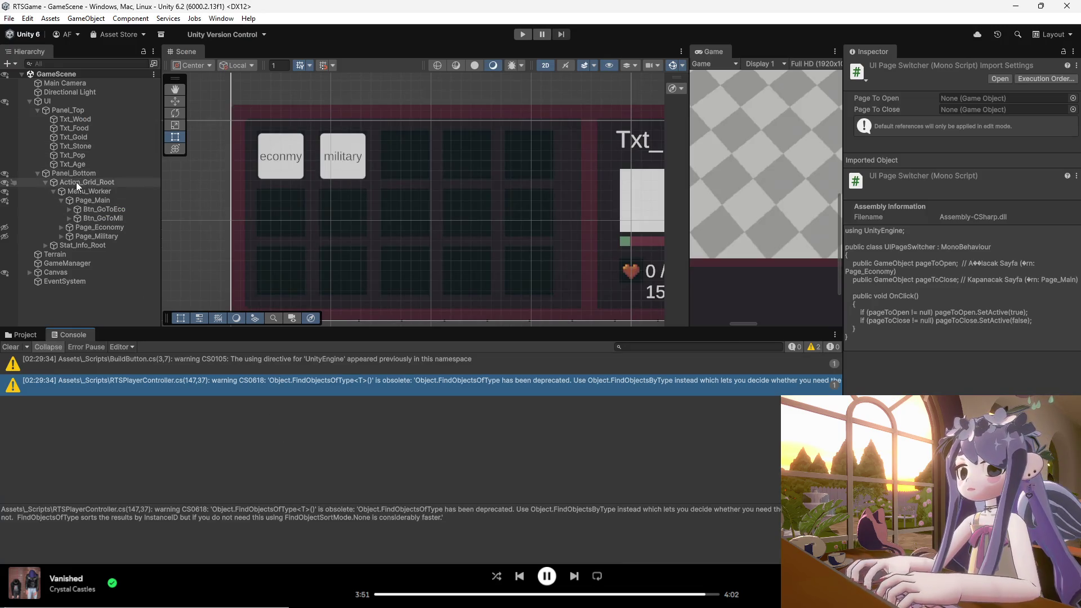
- Attach a UI Page Switcher to Btn_GoToEco and set Page_Main as its page to close
left_click(112, 208)
left_click(936, 297)
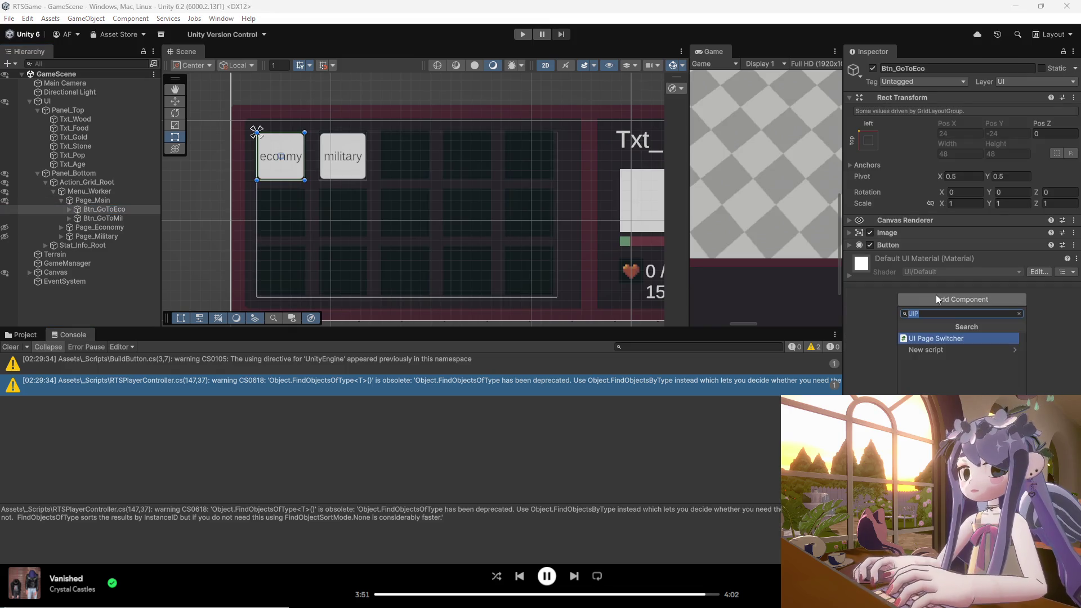
left_click(955, 339)
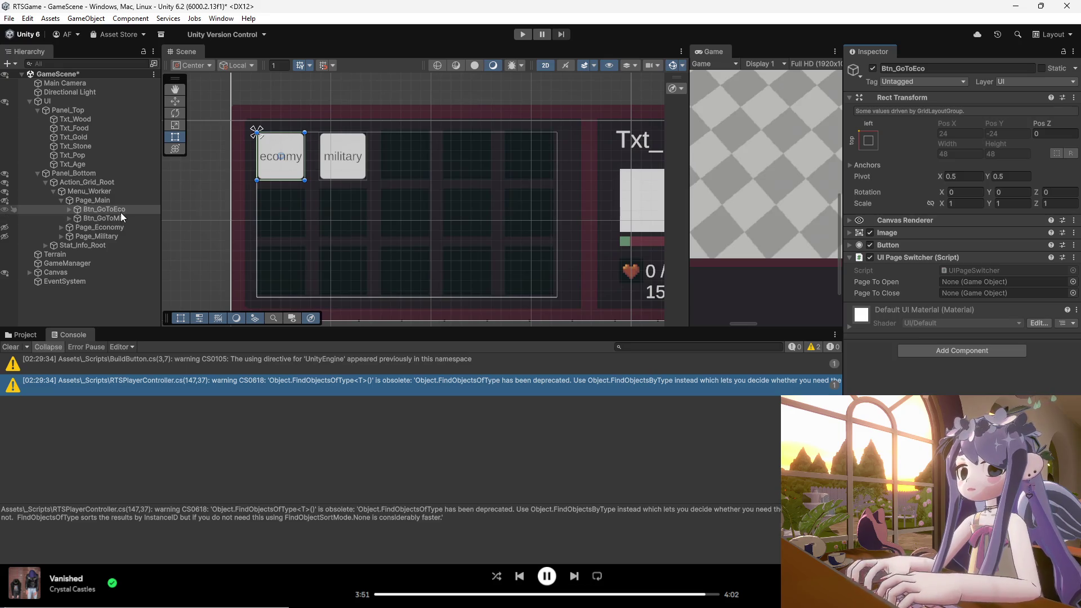
left_click_drag(118, 211, 976, 282)
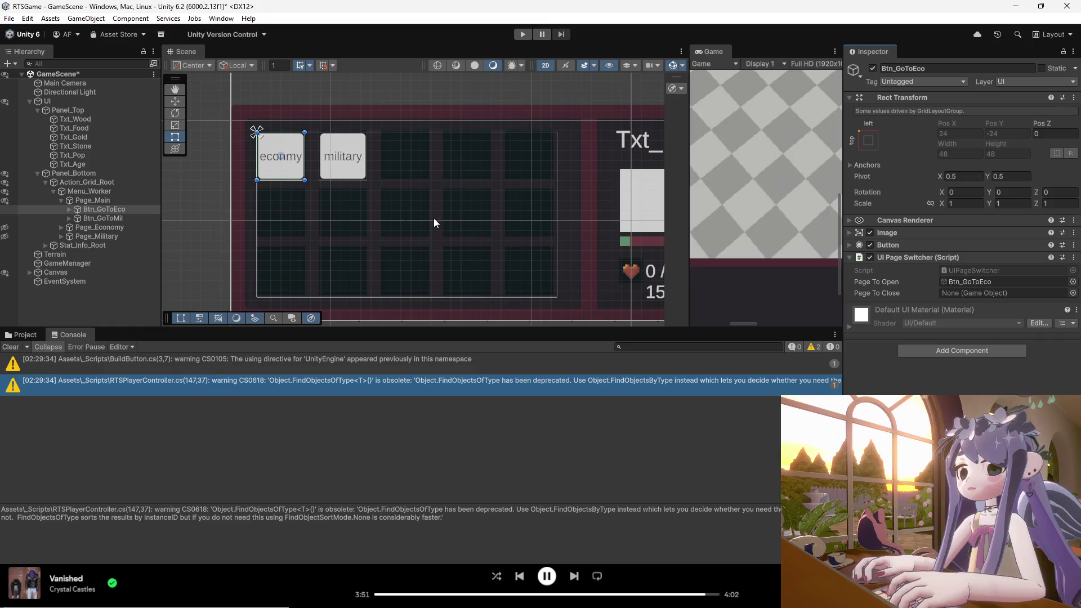
mouse_move(93, 201)
left_mouse_down()
mouse_move(563, 237)
mouse_move(976, 300)
left_mouse_up()
- Attach a UI Page Switcher to Btn_GoToMil that opens Page_Military and closes Page_Main
left_click(61, 200)
left_click(62, 201)
left_click(62, 200)
left_click(92, 217)
left_click(957, 300)
left_click(941, 340)
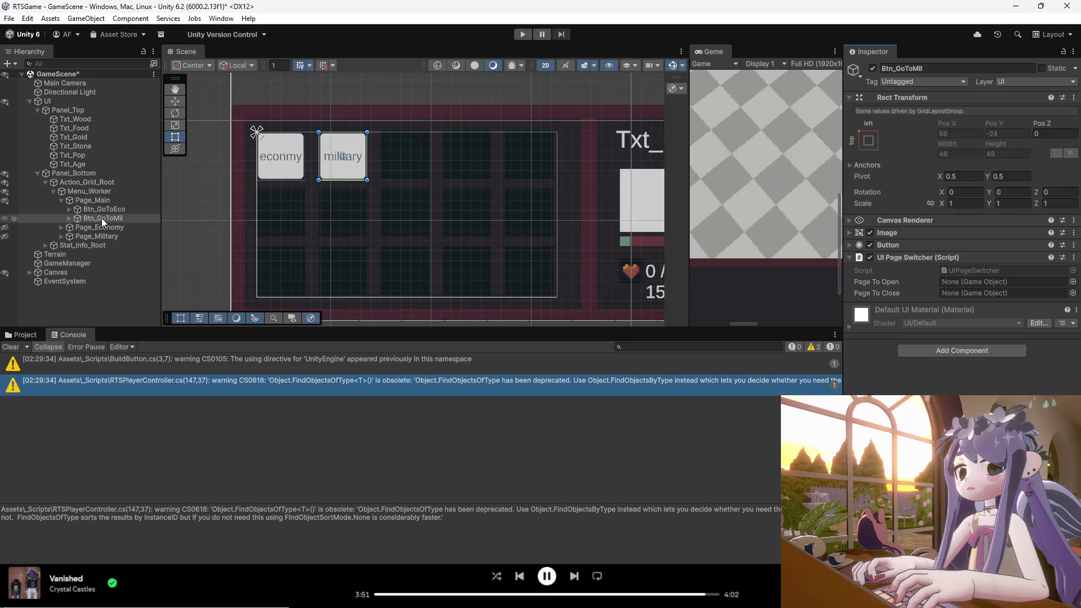
left_click(75, 217)
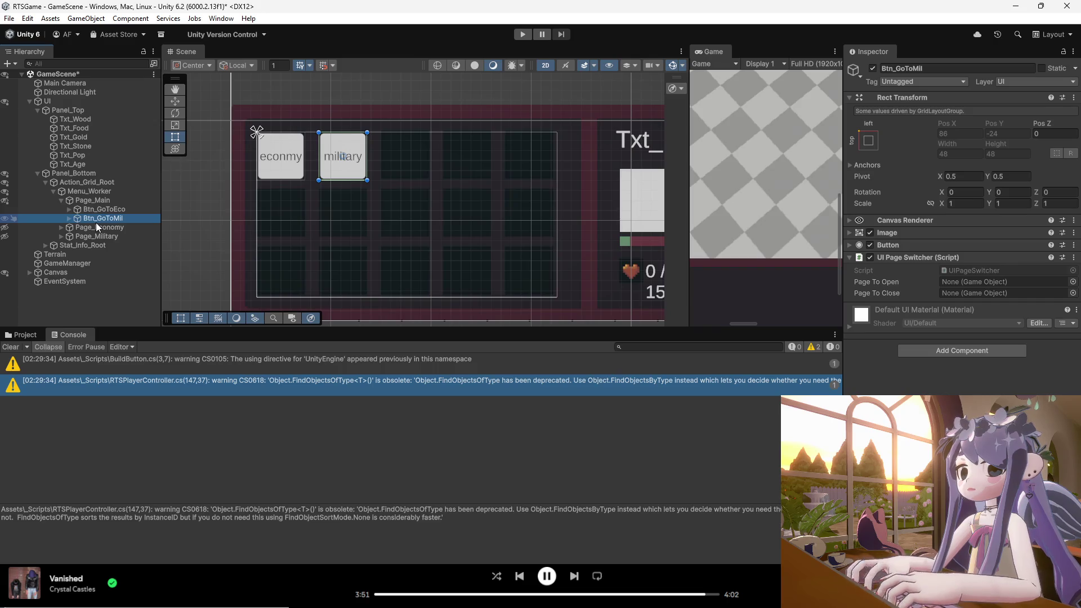
mouse_move(93, 226)
left_mouse_down()
mouse_move(815, 294)
mouse_move(979, 291)
mouse_move(965, 282)
left_mouse_up()
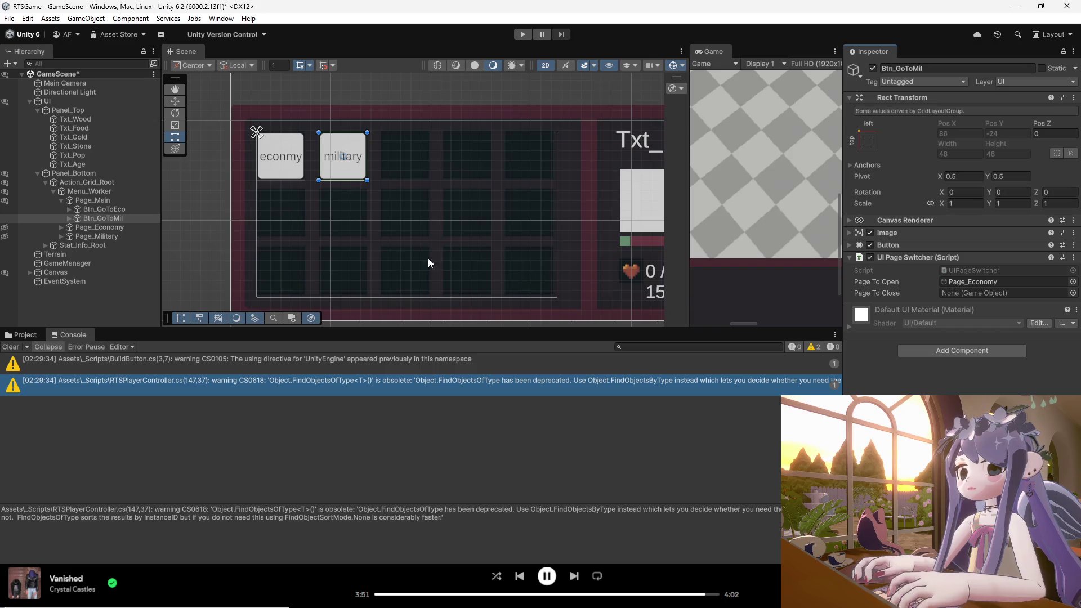
left_click_drag(112, 236, 961, 279)
mouse_move(91, 201)
left_mouse_down()
mouse_move(957, 276)
mouse_move(978, 292)
left_mouse_up()
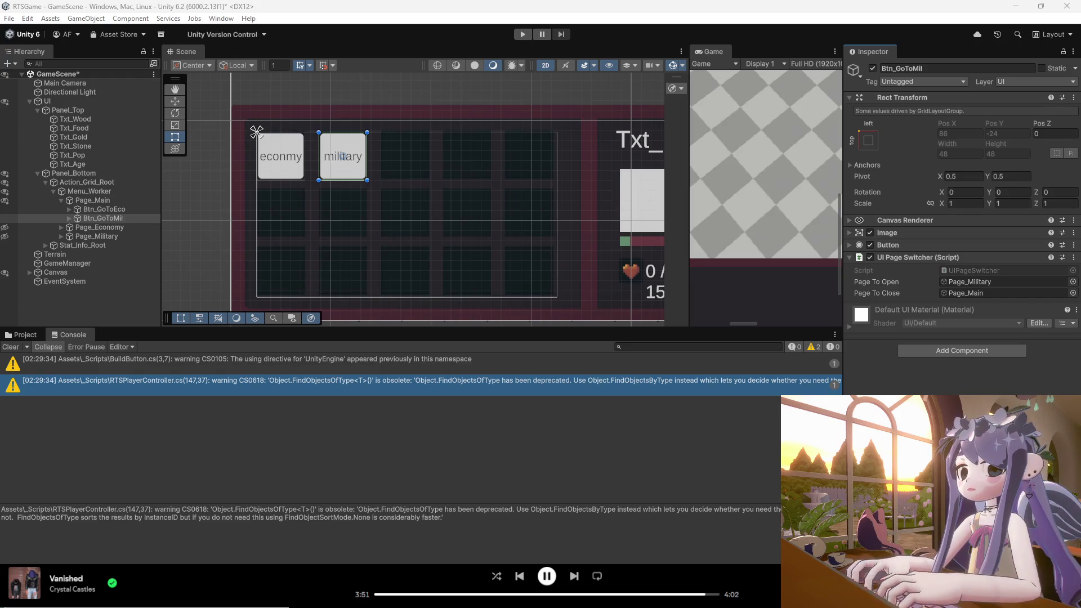
left_click_drag(115, 210, 991, 281)
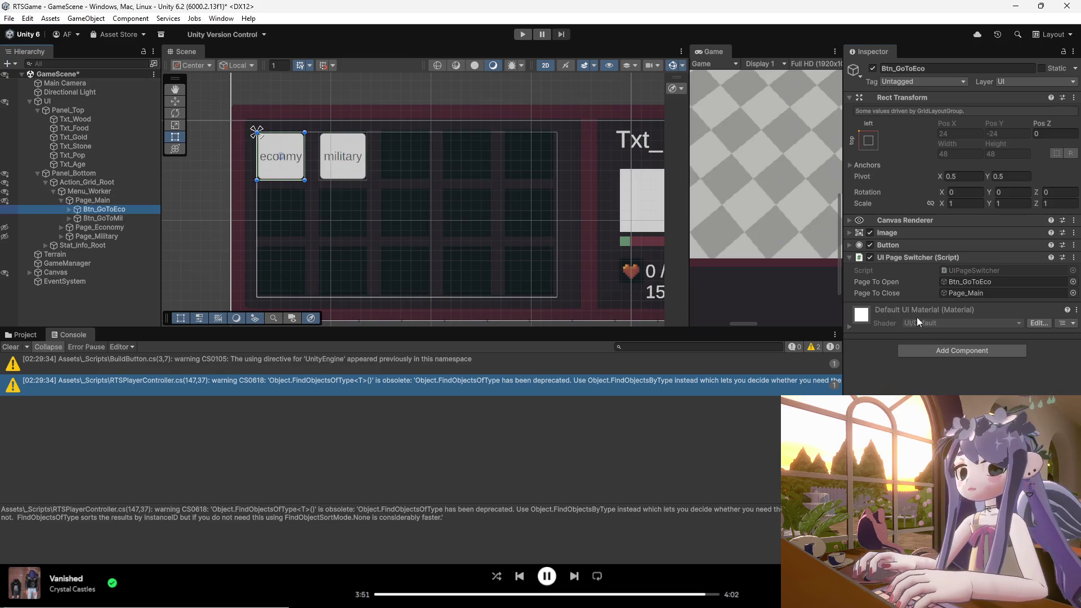
- Add an On Click entry to Btn_GoToEco that calls UIPageSwitcher.OnClick on itself
left_click(850, 244)
scroll(1047, 366, "down", 2)
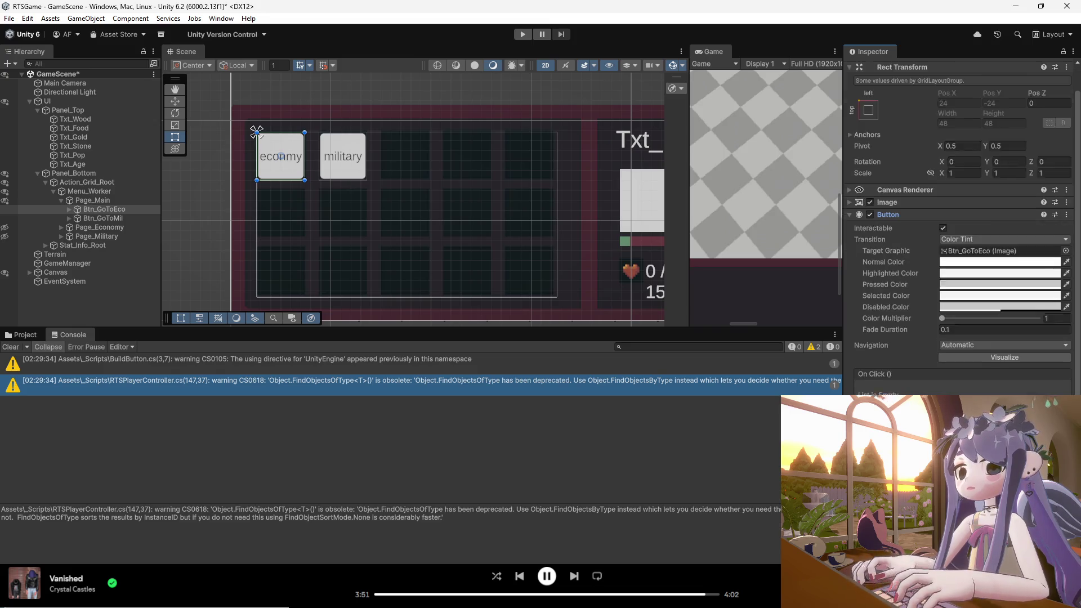
left_click(1042, 387)
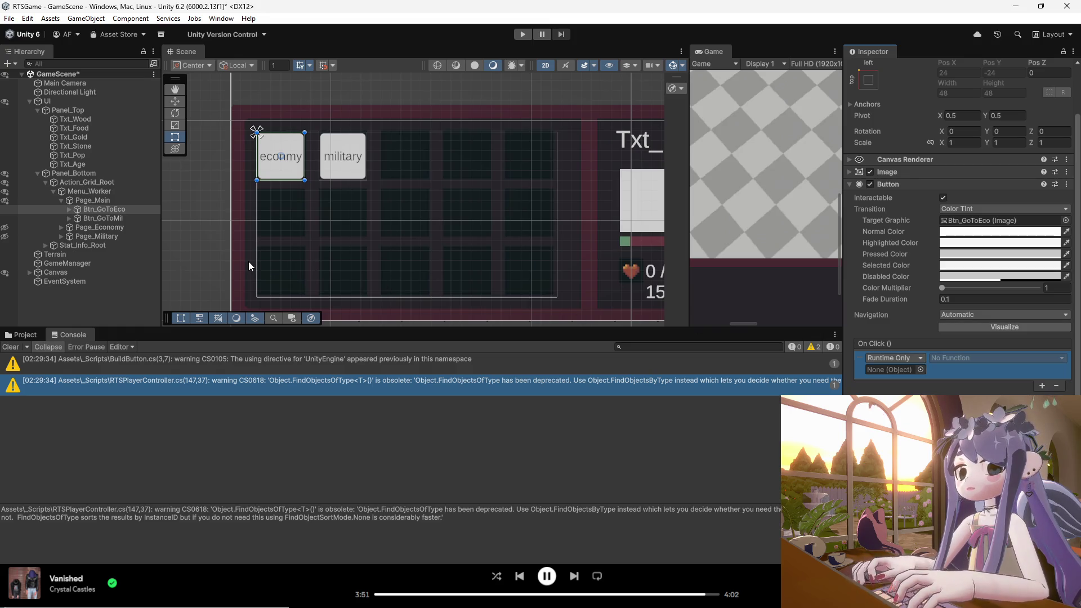
left_click_drag(106, 209, 953, 359)
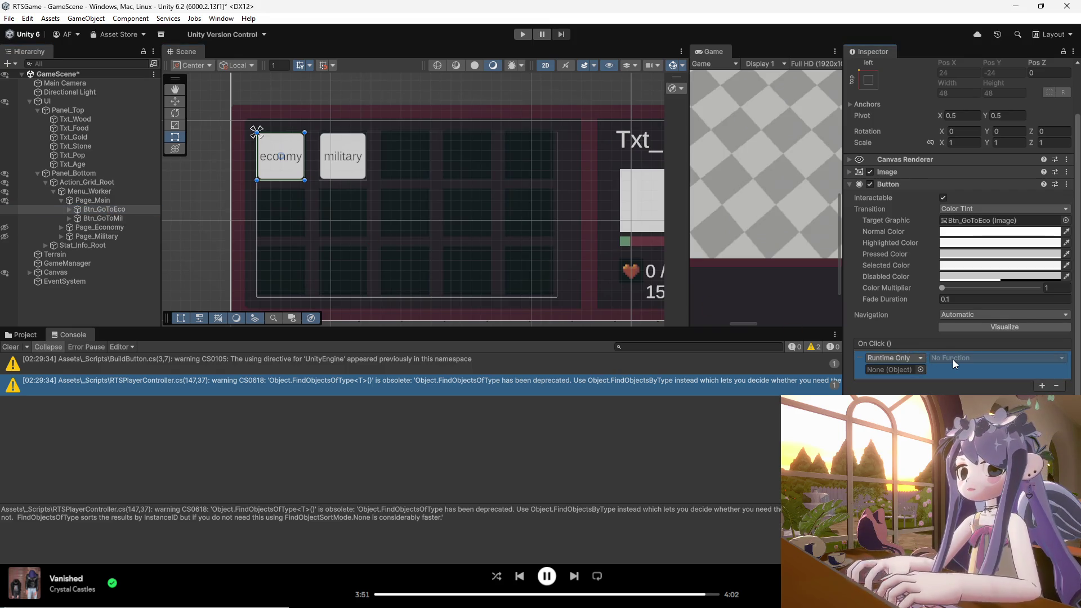
left_click(105, 210)
left_click(940, 374)
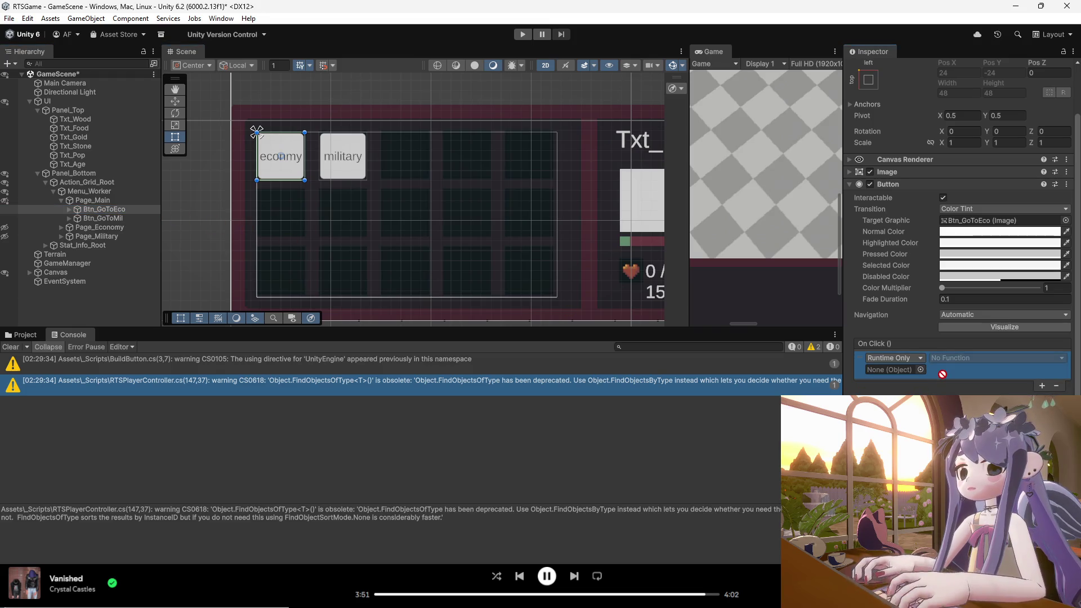
left_click_drag(105, 209, 880, 373)
left_click(970, 358)
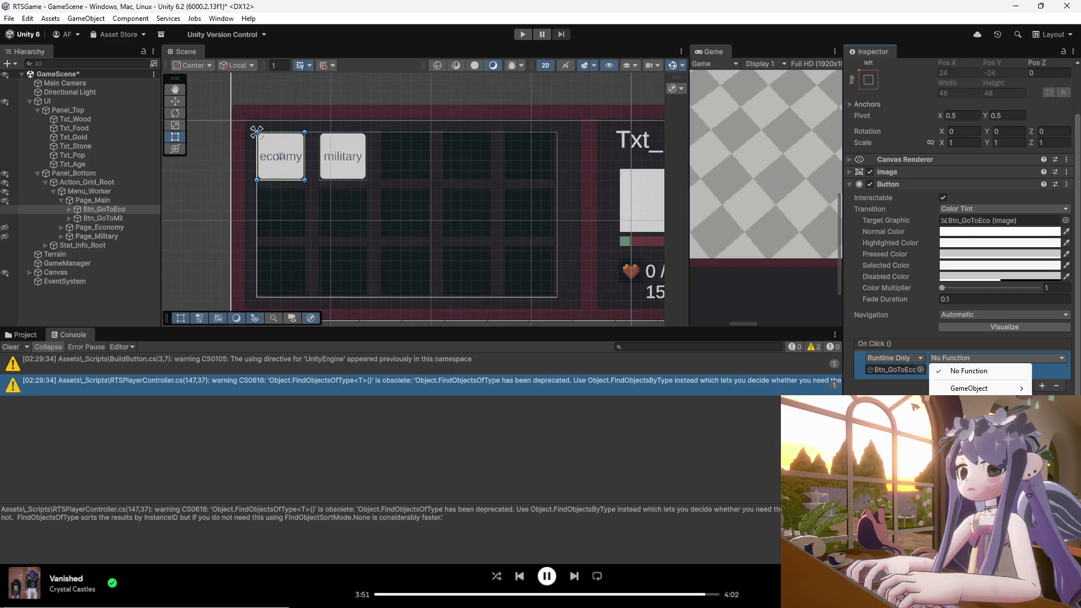
left_click(816, 428)
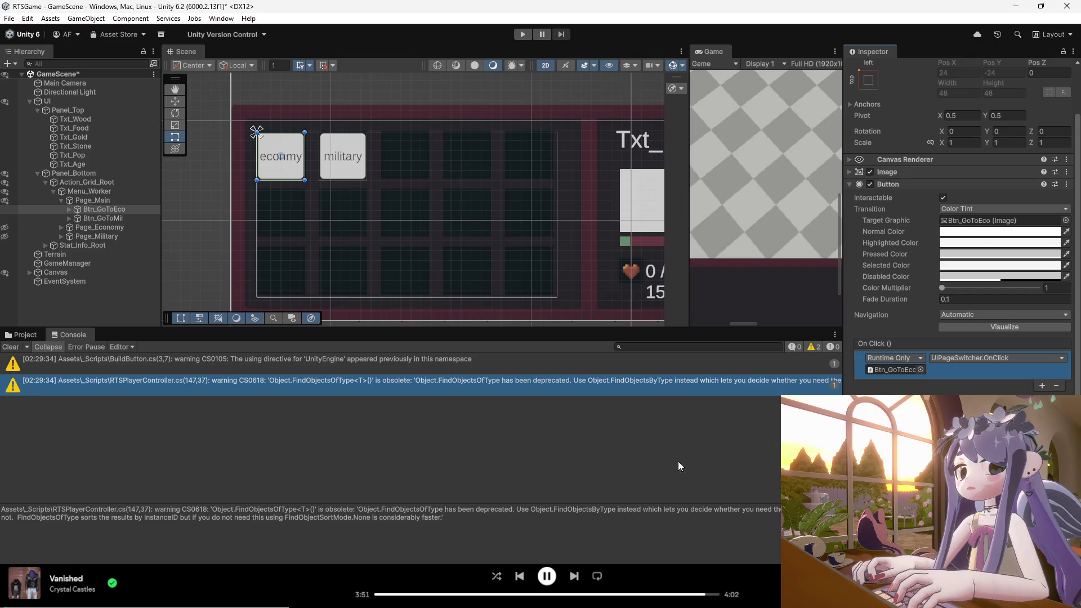
left_click(91, 219)
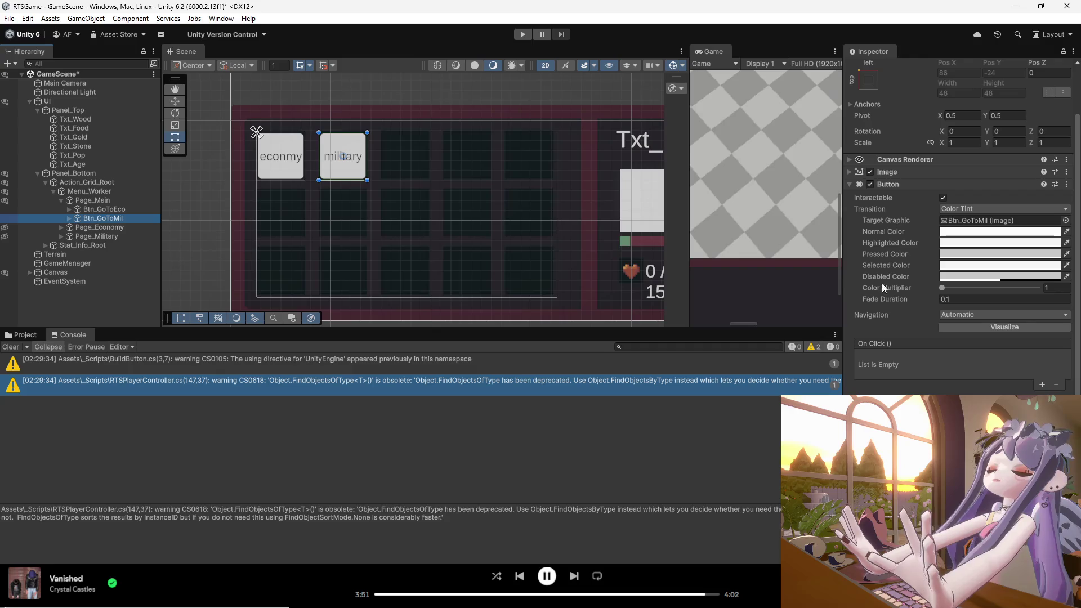
- Add an On Click entry to Btn_GoToMil calling UIPageSwitcher.OnClick, and save the scene
left_click(1042, 385)
left_click_drag(103, 218, 896, 373)
left_click(964, 358)
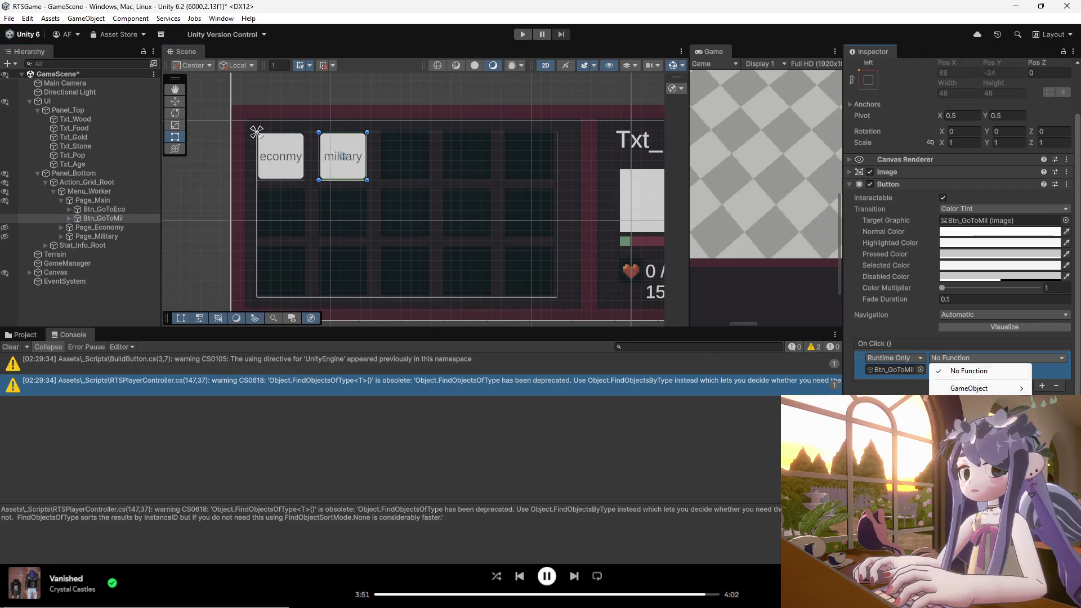
left_click(980, 401)
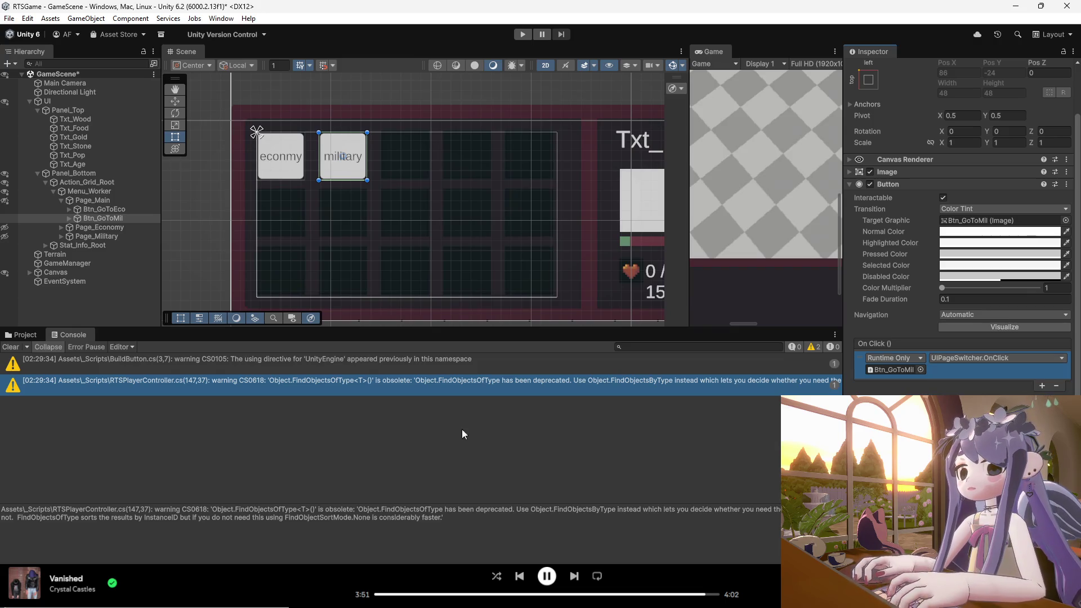
key("ctrl+s")
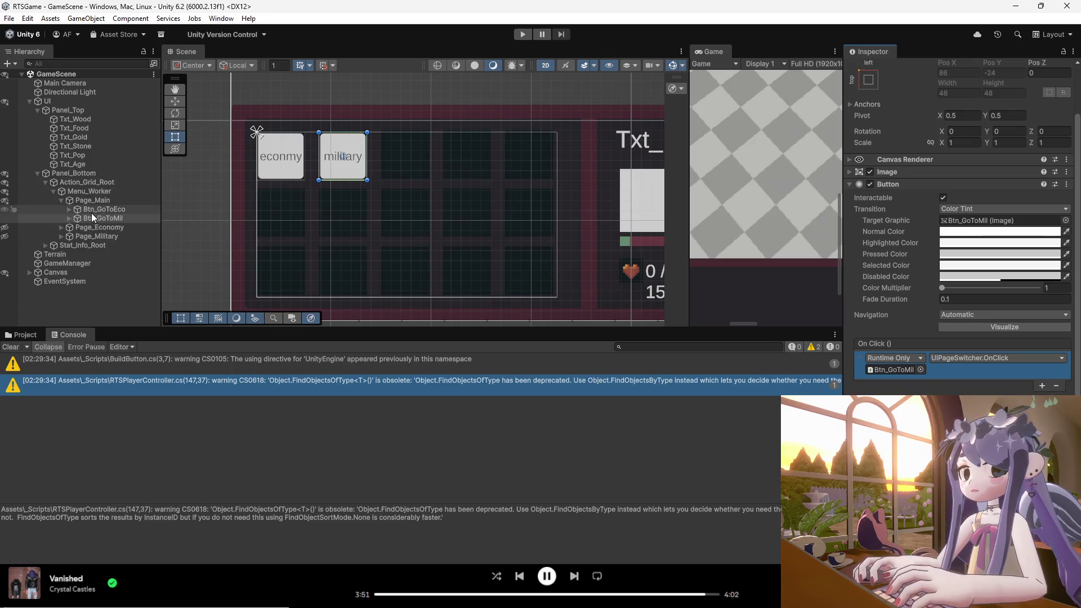
left_click(61, 226)
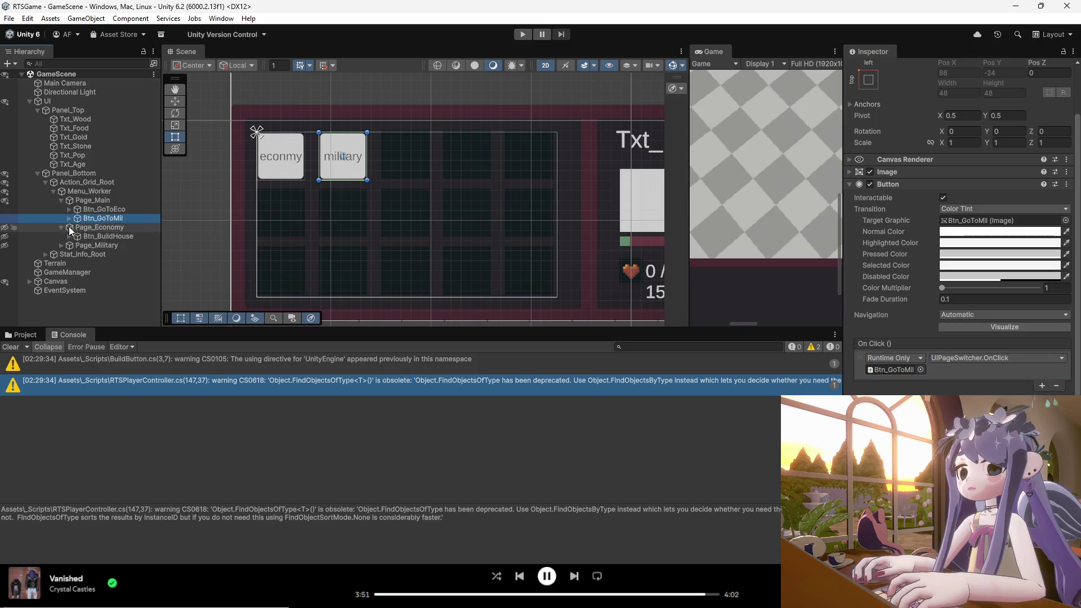
- Duplicate Btn_BuildHouse on Page_Economy and name the copy Btn_Return
left_click(82, 228)
left_click(93, 237)
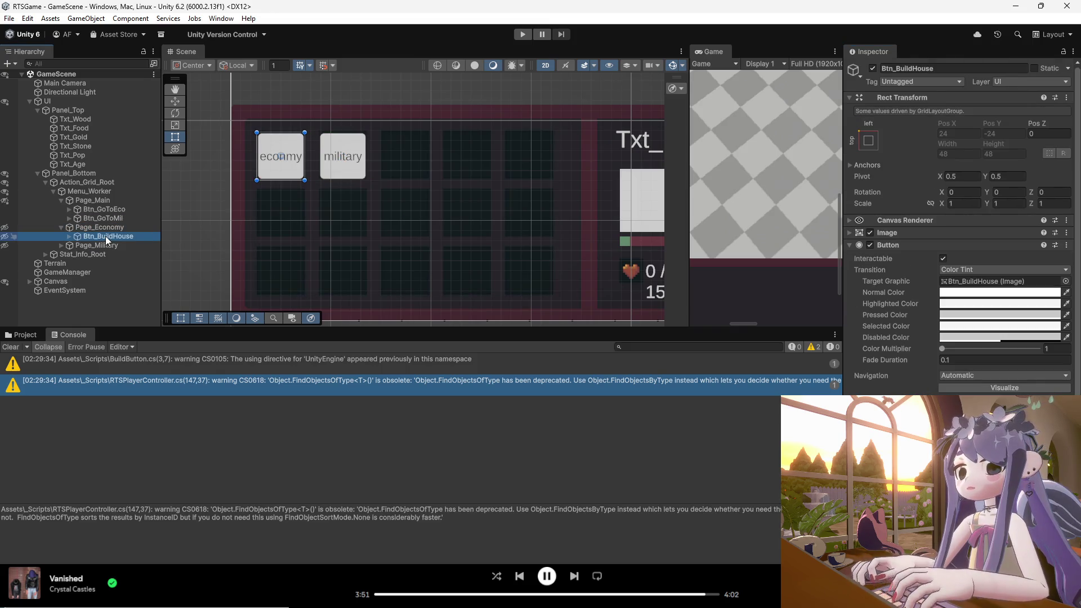
right_click(107, 237)
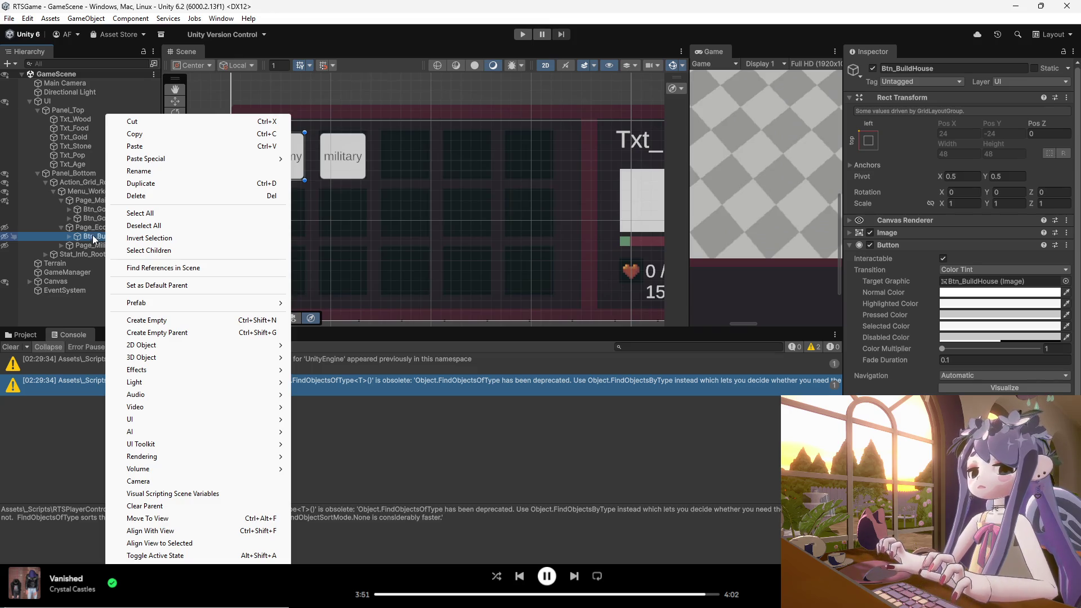
left_click(93, 239)
left_click(90, 236)
left_click(95, 246)
left_click(90, 238)
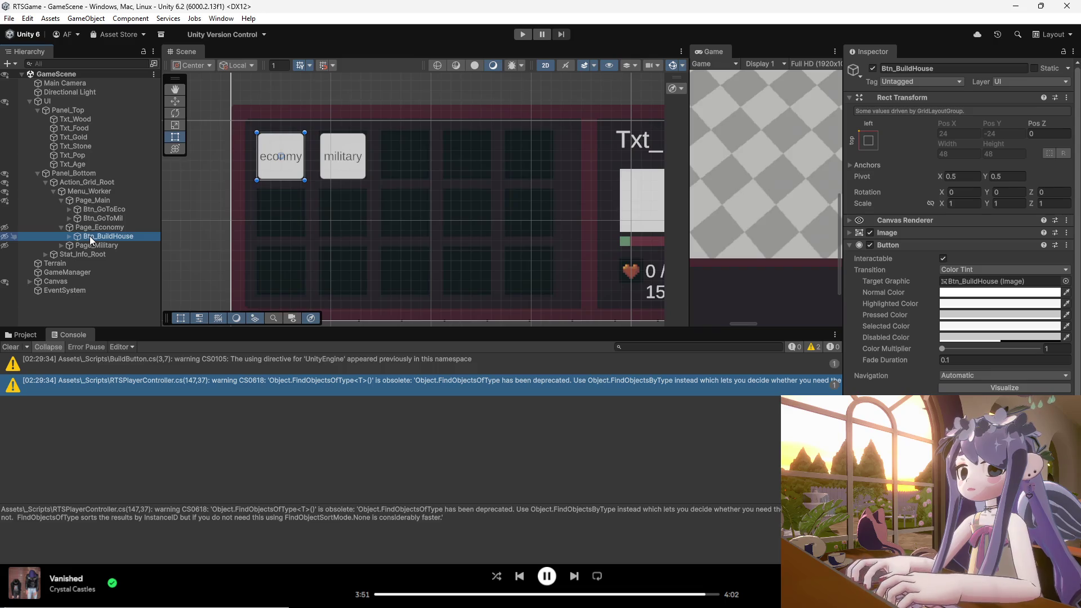
key("ctrl+d")
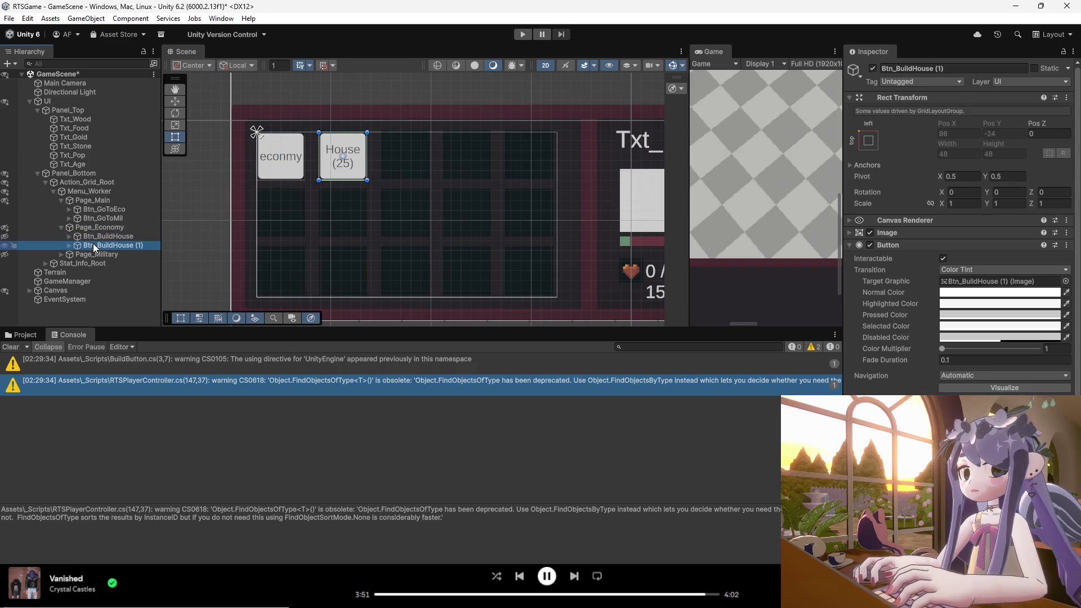
right_click(109, 248)
left_click(144, 160)
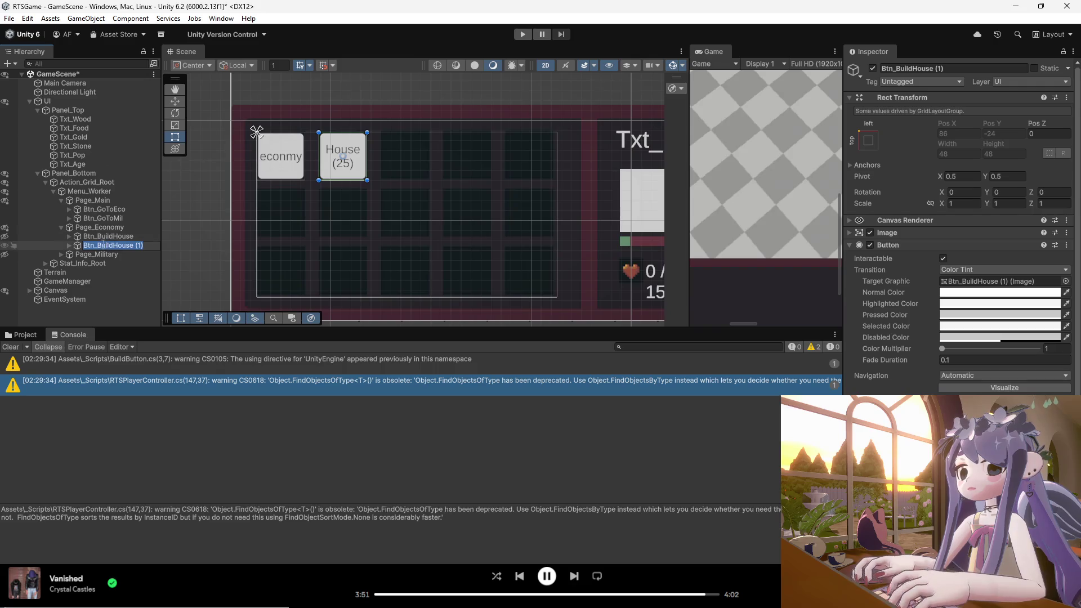
type("Btn_Return")
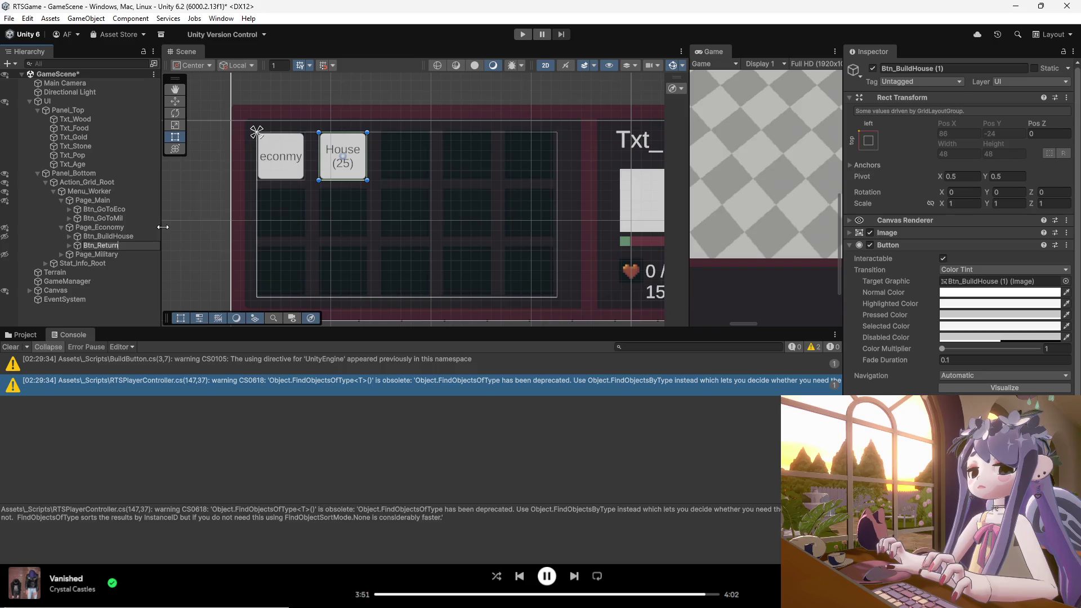
key("Return")
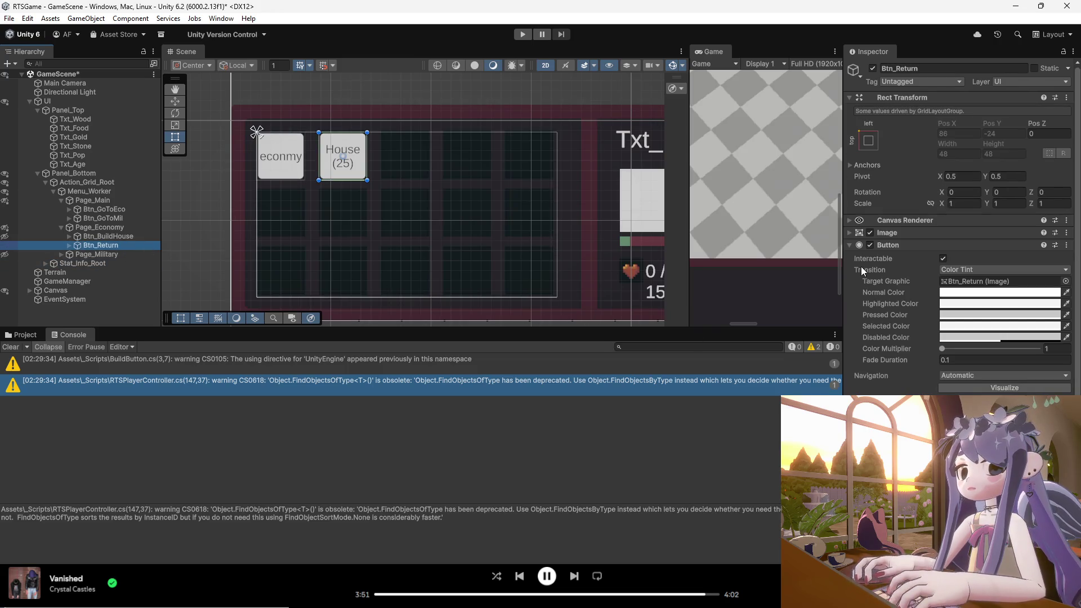
- Give Btn_Return a UI Page Switcher that opens Page_Main and closes Page_Economy
left_click(849, 245)
left_click(914, 297)
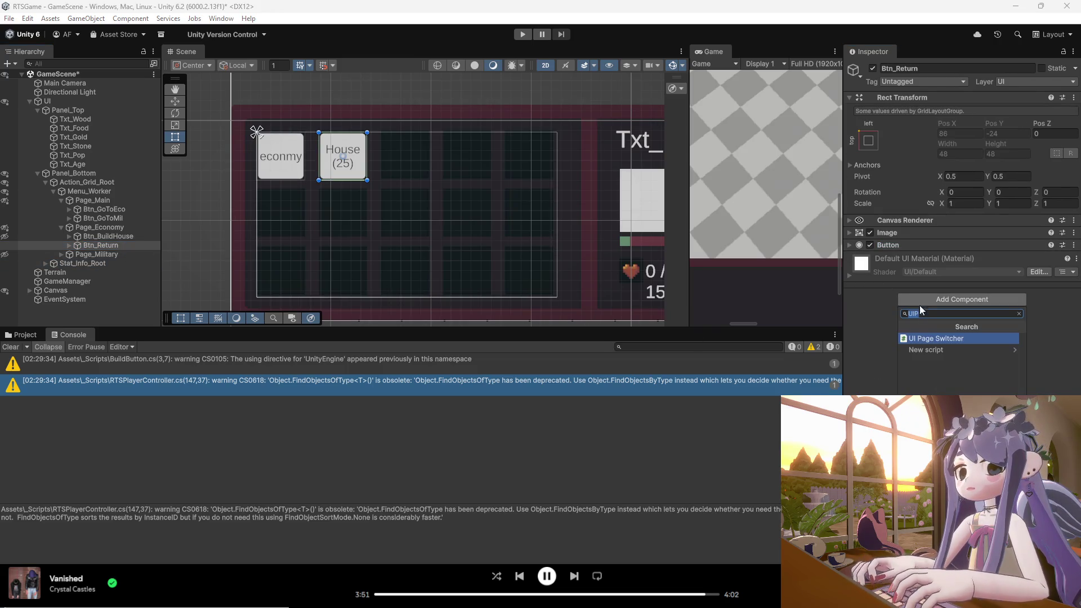
left_click(932, 338)
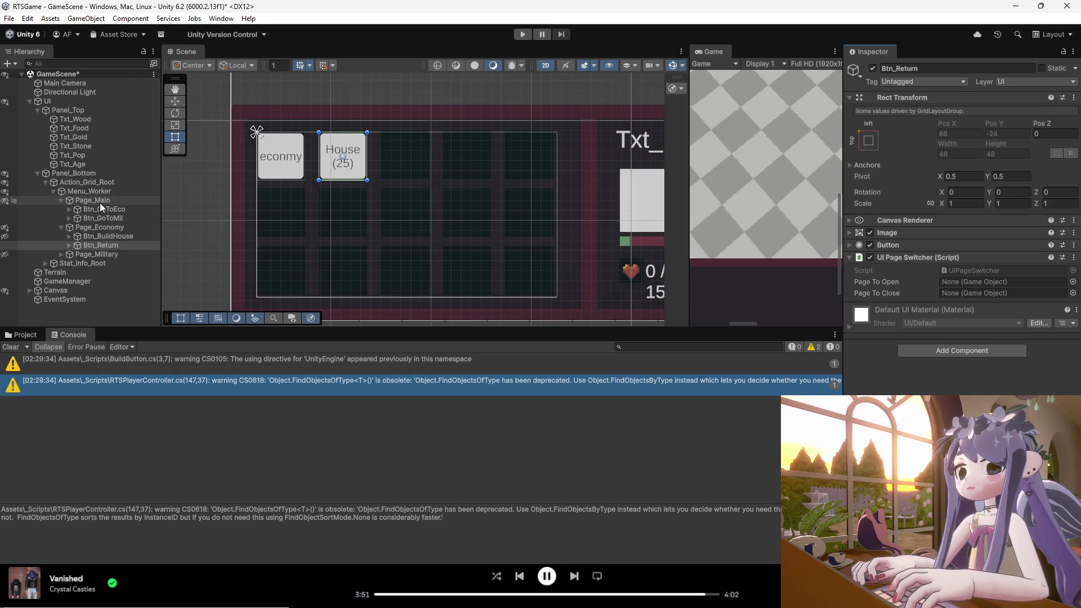
left_click(104, 245)
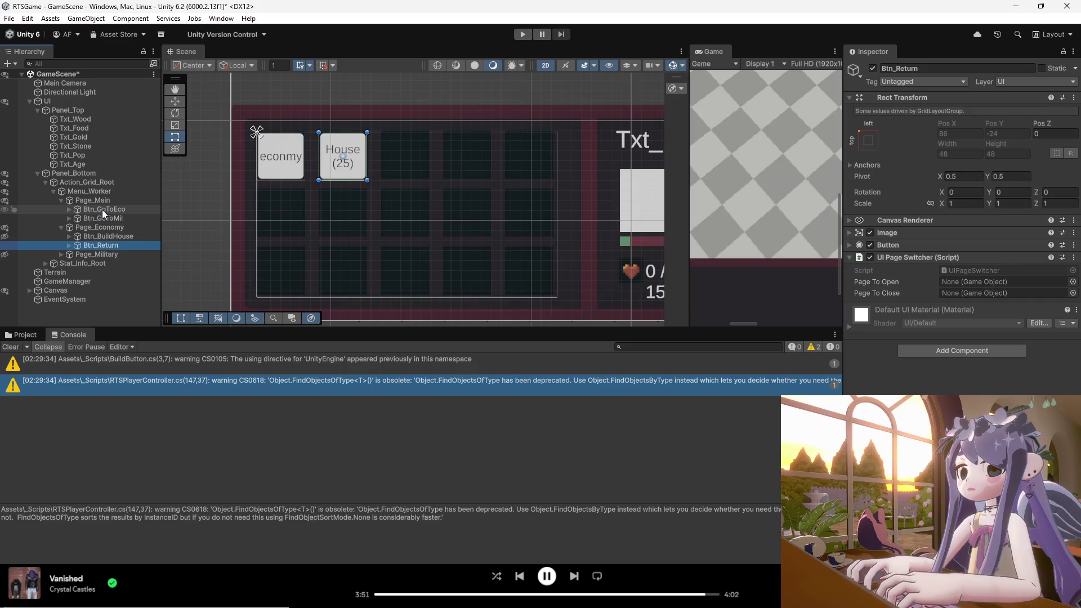
mouse_move(102, 203)
left_mouse_down()
mouse_move(979, 288)
mouse_move(972, 282)
left_mouse_up()
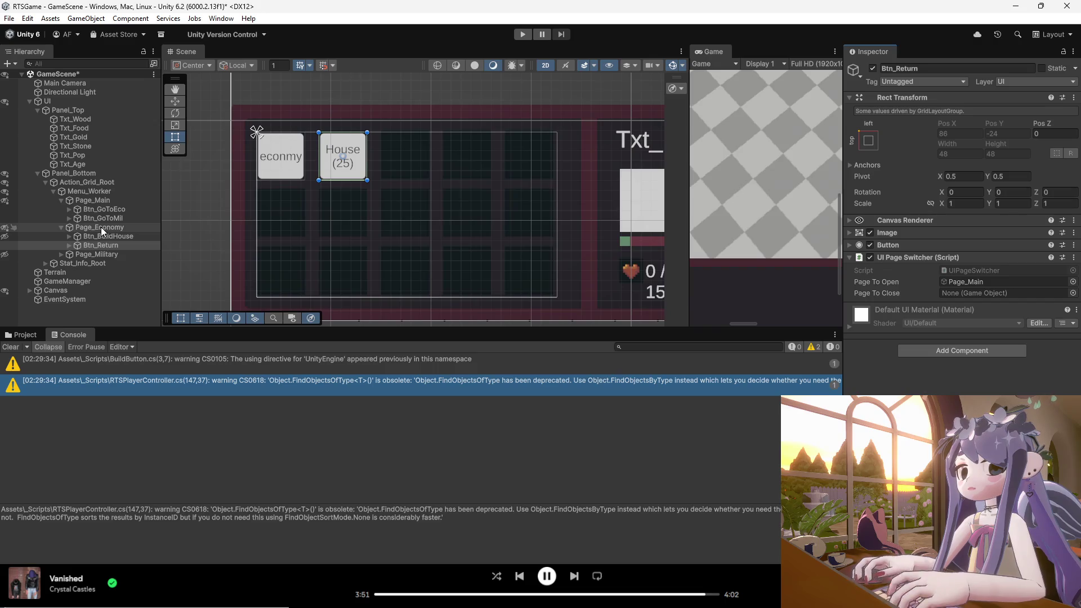
left_click_drag(93, 227, 954, 293)
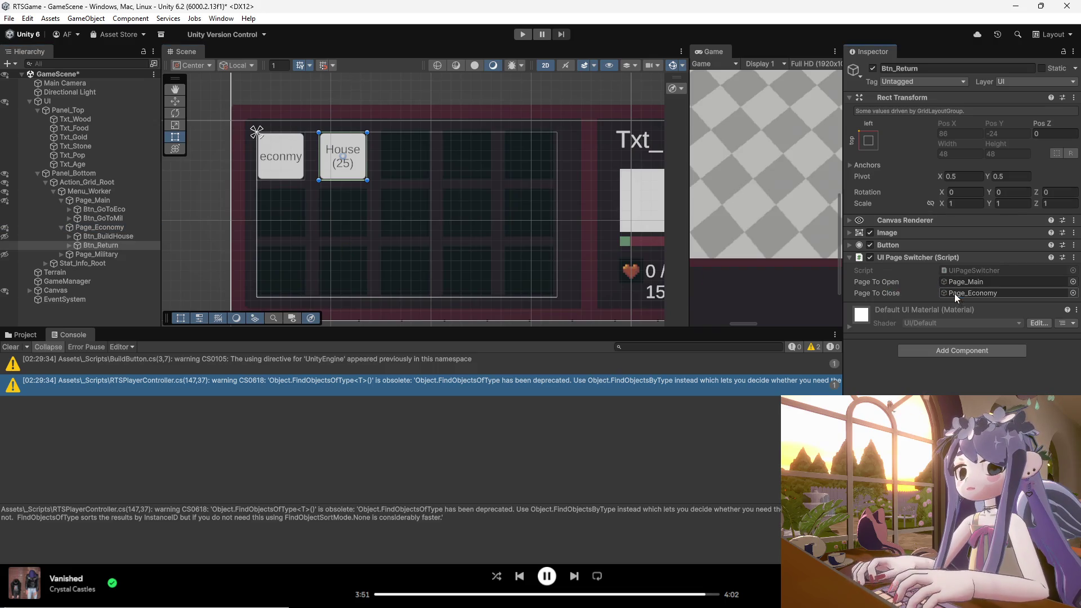
- Rename the economy page's return button to Btn_EcoReturn
left_click(114, 248)
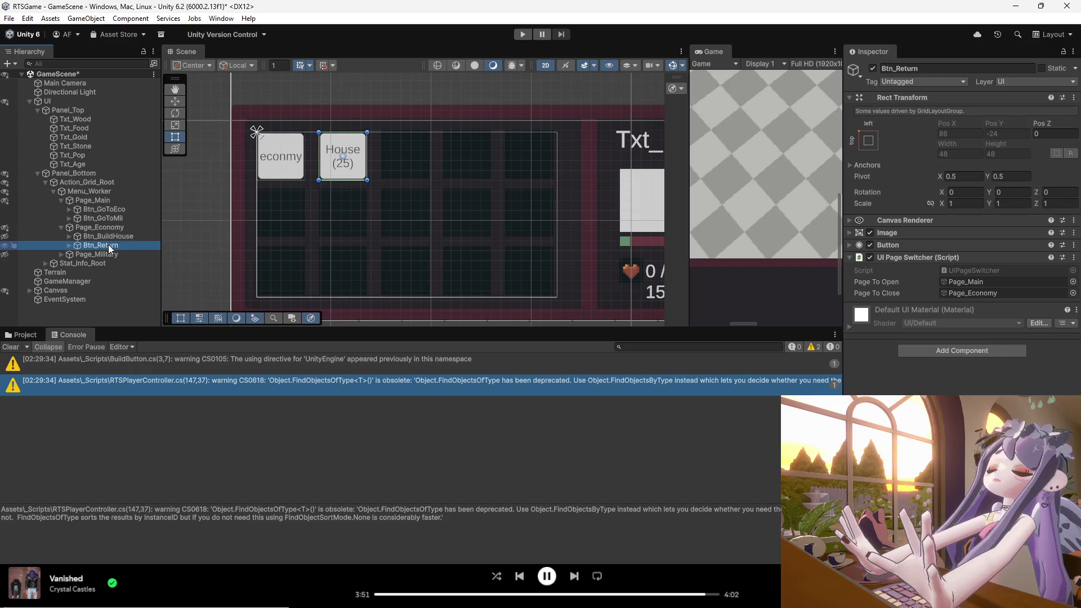
left_click(116, 249)
right_click(117, 247)
key("Escape")
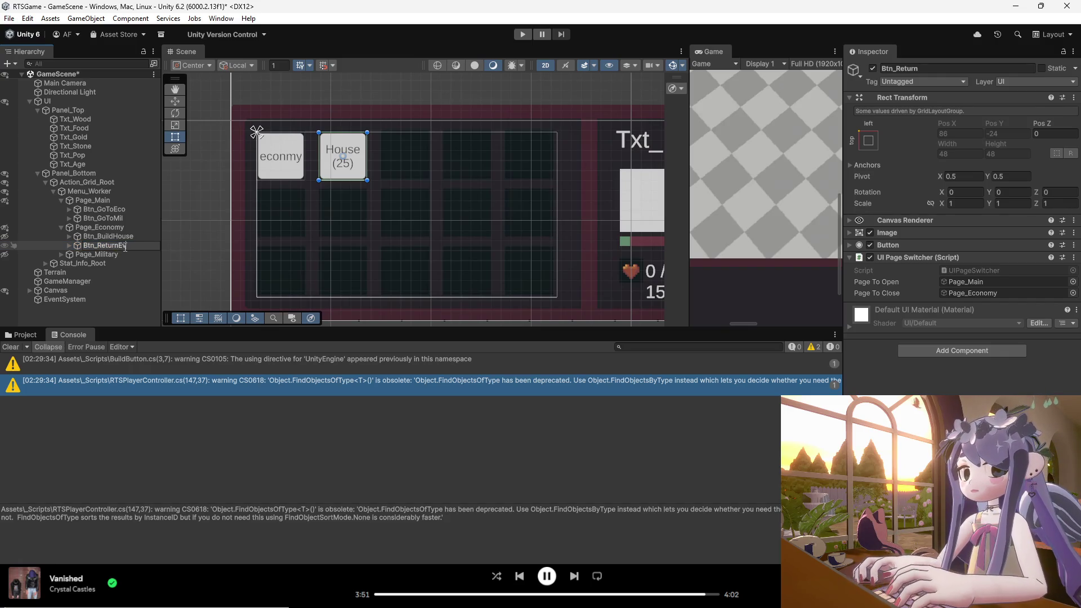
left_click_drag(129, 248, 100, 249)
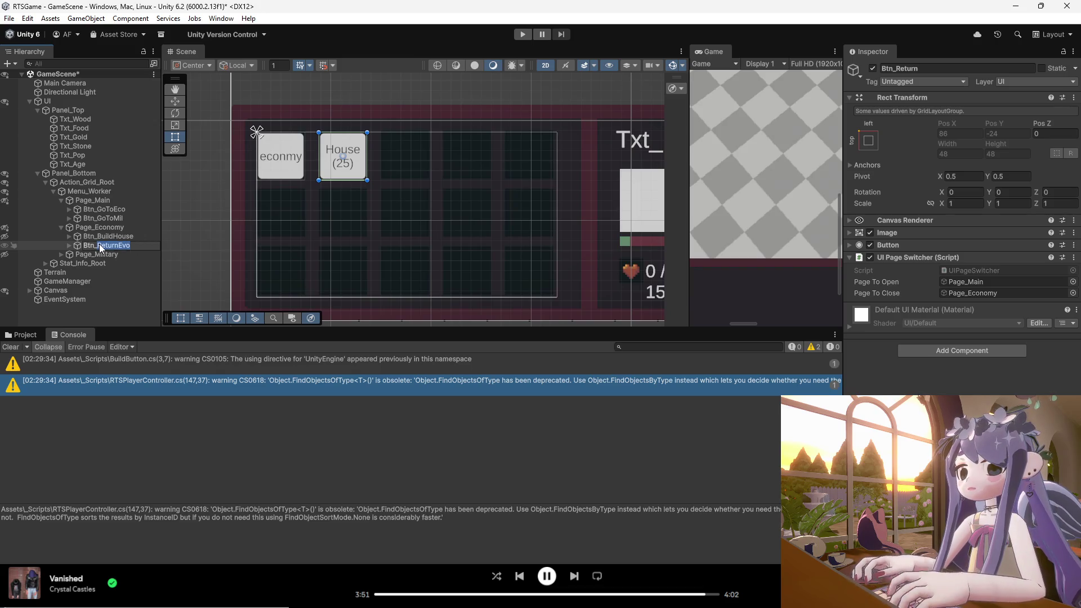
type("Eco")
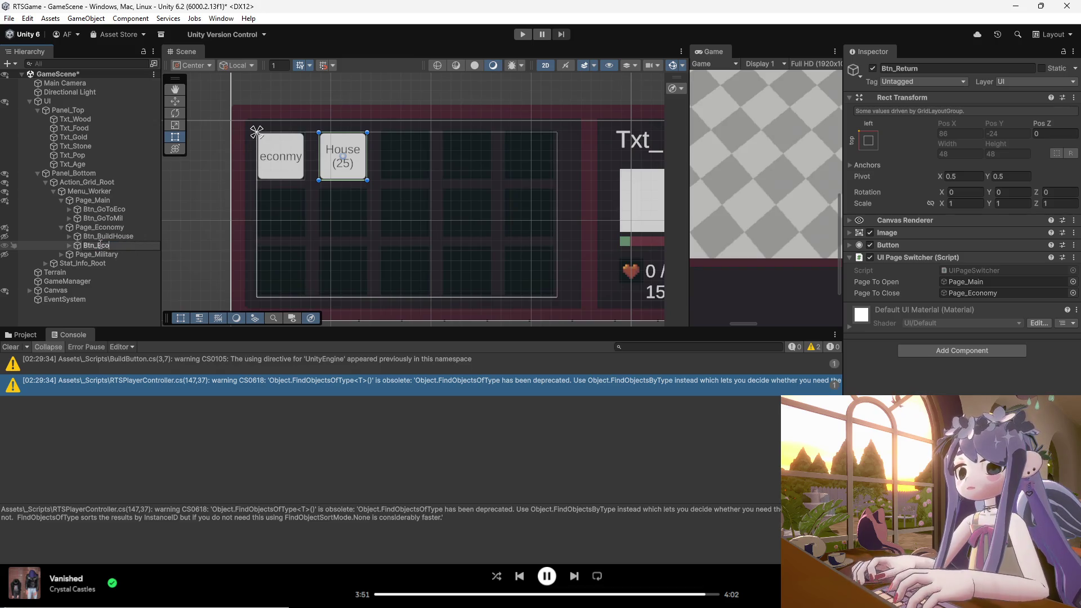
key("Return")
left_click(122, 252)
left_click(107, 246)
left_click(61, 254)
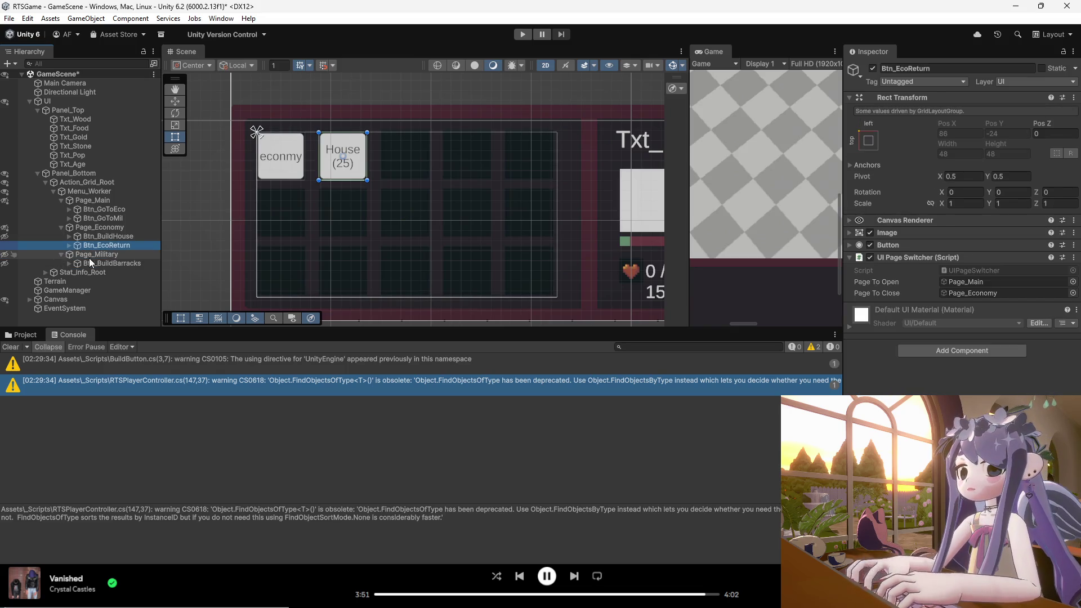
- Rename the return button copy on Page_Military to Btn_MilReturn
left_click(90, 255)
left_click(99, 263)
left_click(111, 273)
right_click(111, 272)
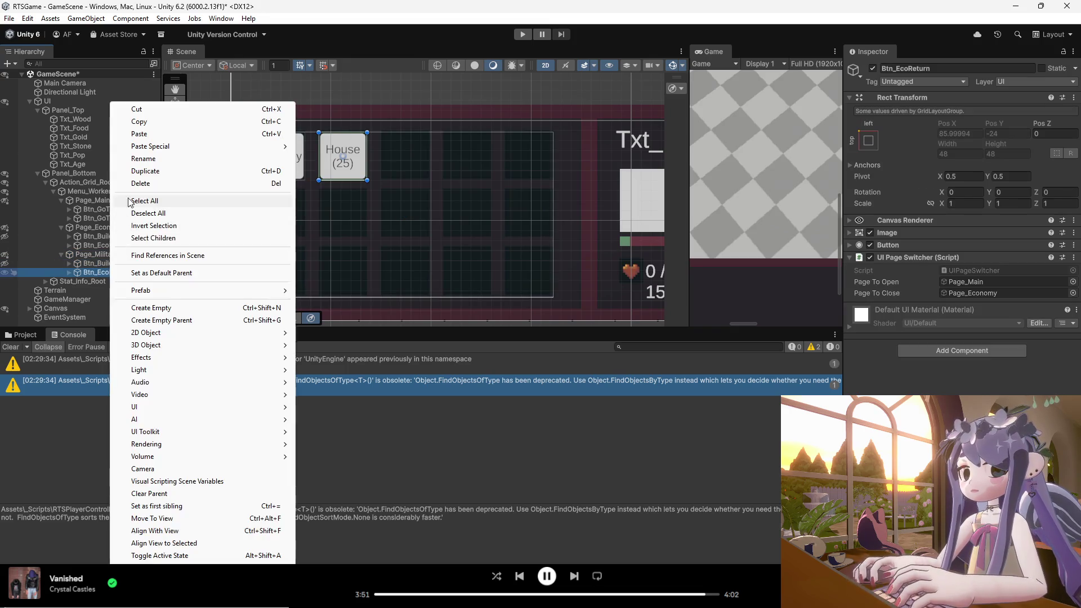
left_click(168, 158)
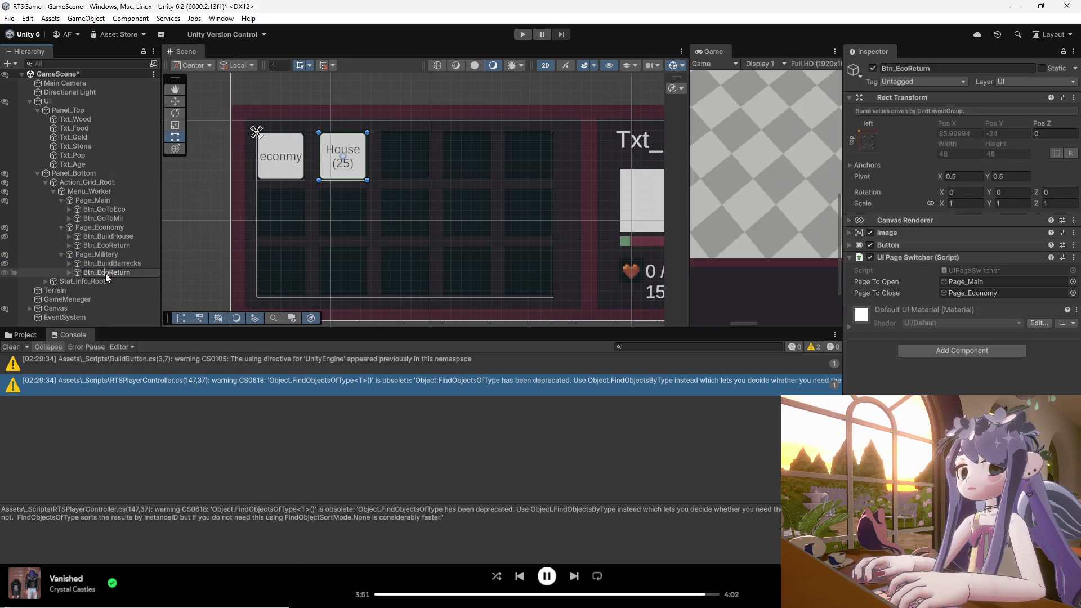
left_click_drag(109, 273, 98, 273)
type("Mil")
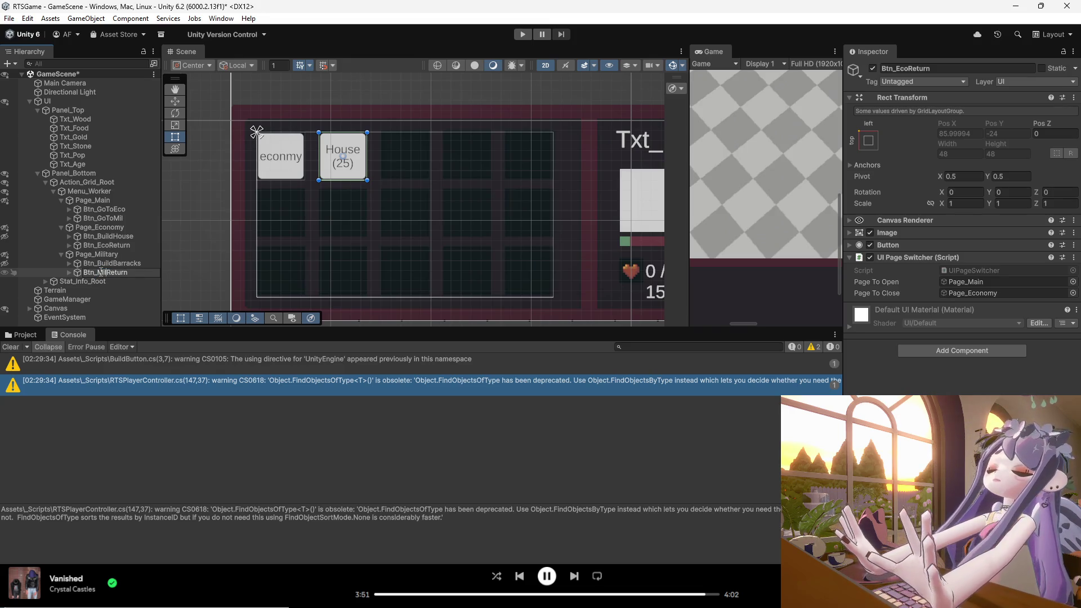
key("Return")
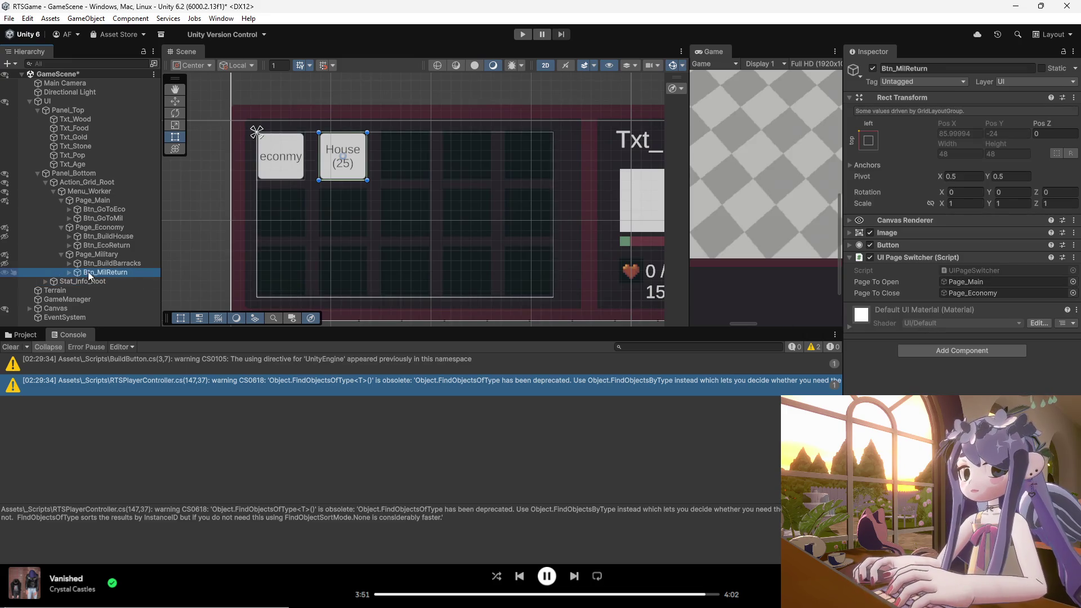
- Set Page_Military as Btn_MilReturn's page to close and save the scene
left_click_drag(96, 258, 962, 293)
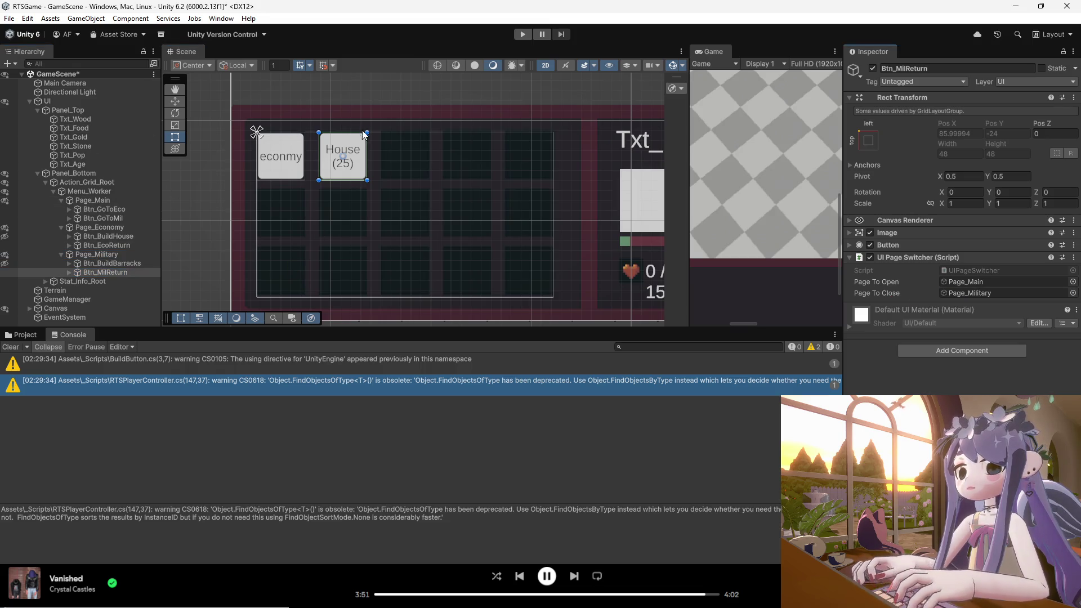
left_click(378, 181)
key("ctrl+s")
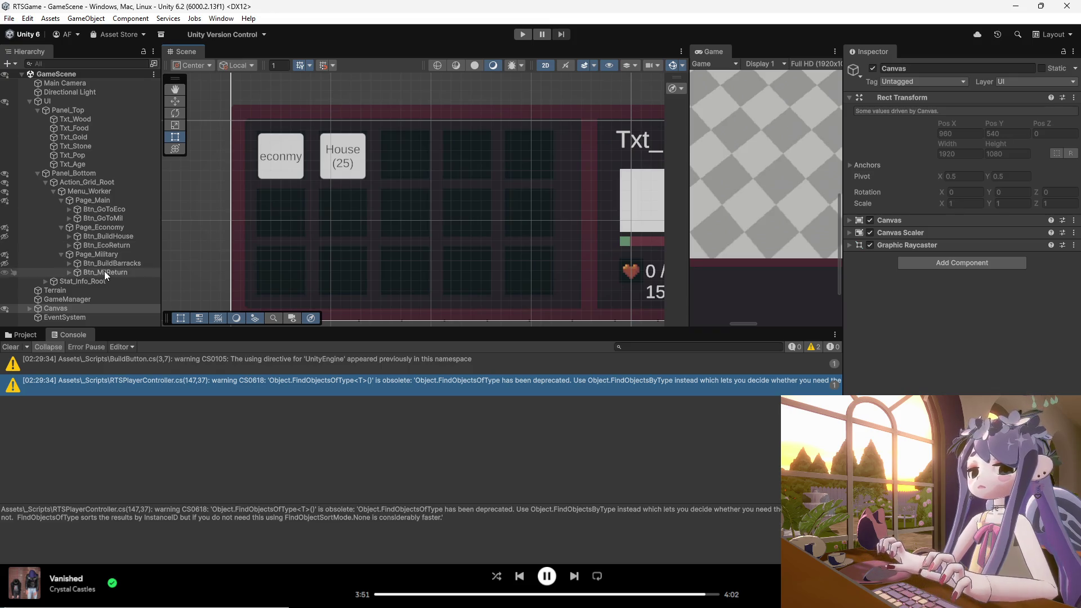
left_click(104, 272)
left_click(332, 178)
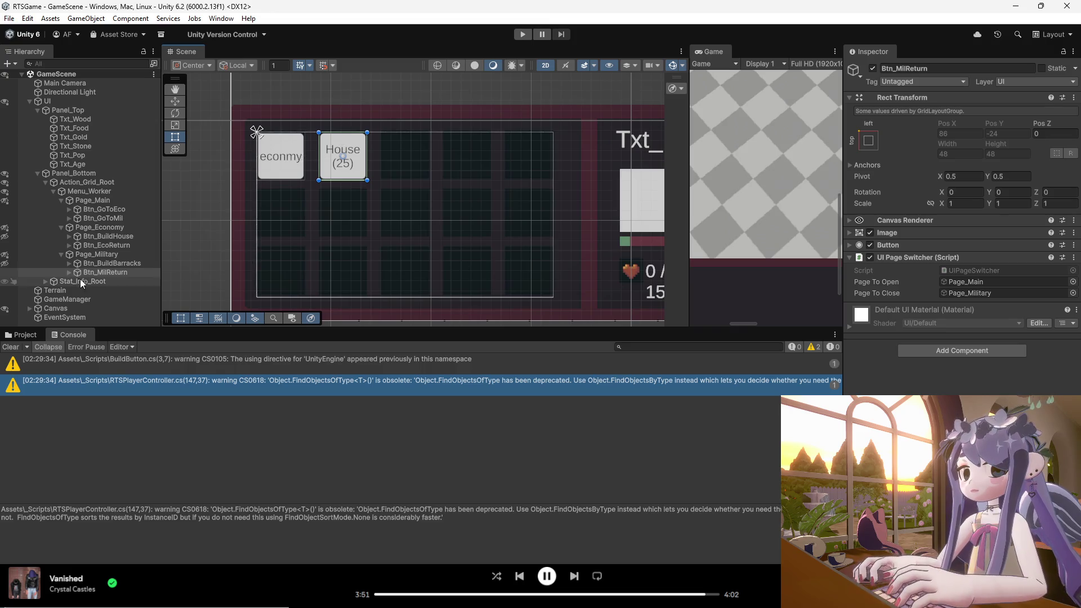
left_click(5, 264)
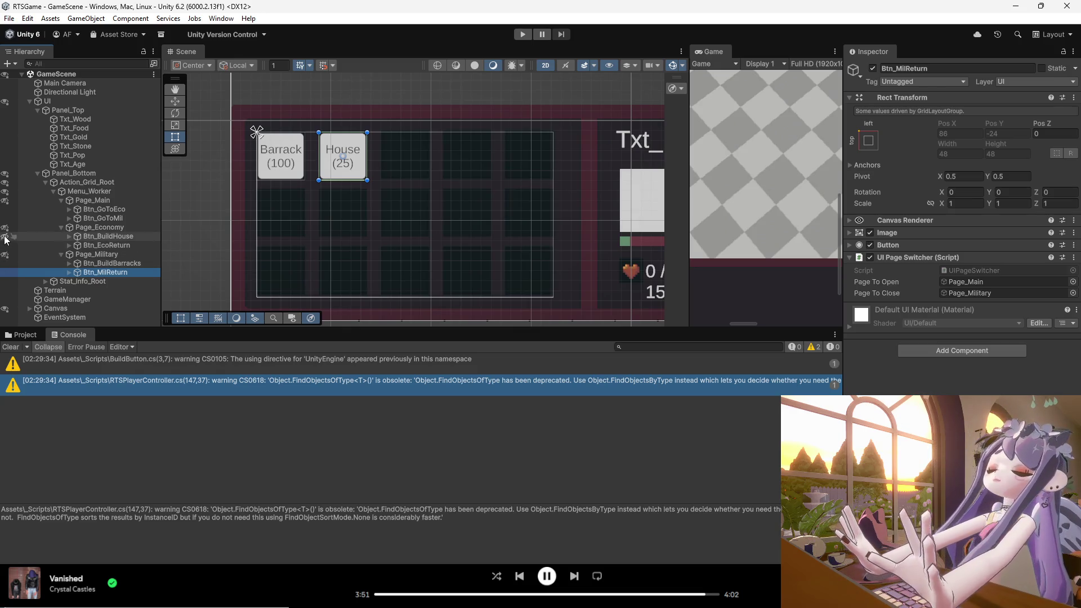
left_click(102, 274)
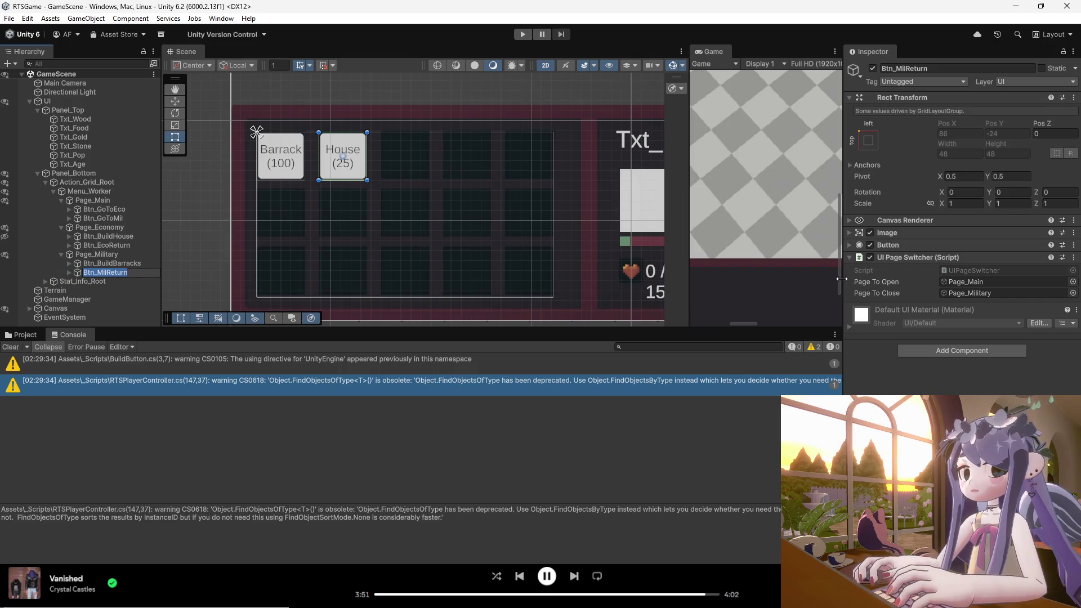
- Replace the Text (TMP) label under Btn_MilReturn, changing House (25) to Return
left_click(848, 258)
left_click(848, 258)
left_click(848, 258)
left_click(69, 273)
left_click(100, 282)
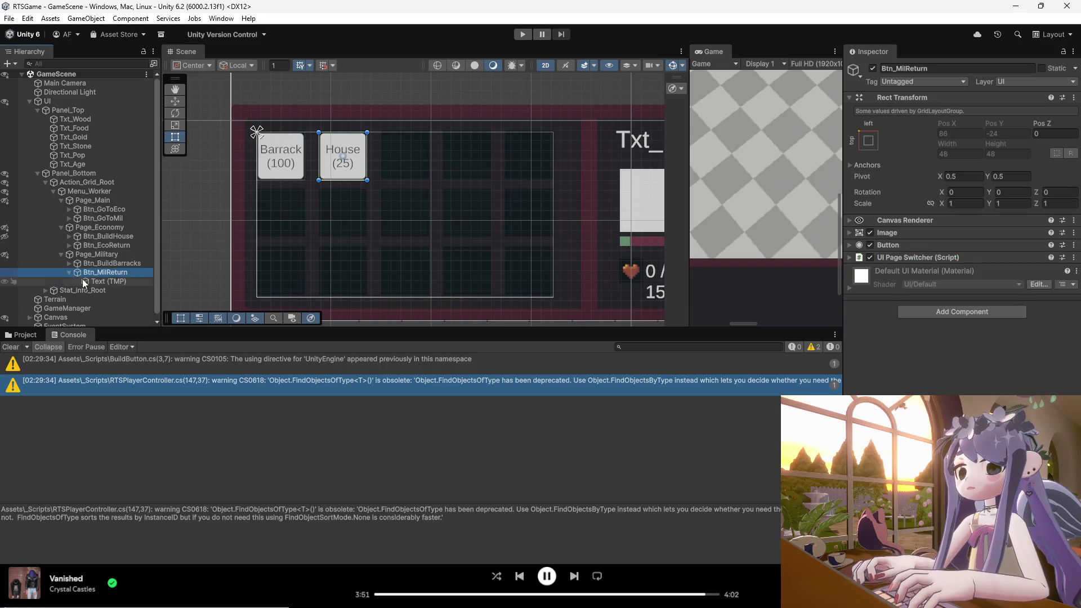
left_click(858, 265)
type("return")
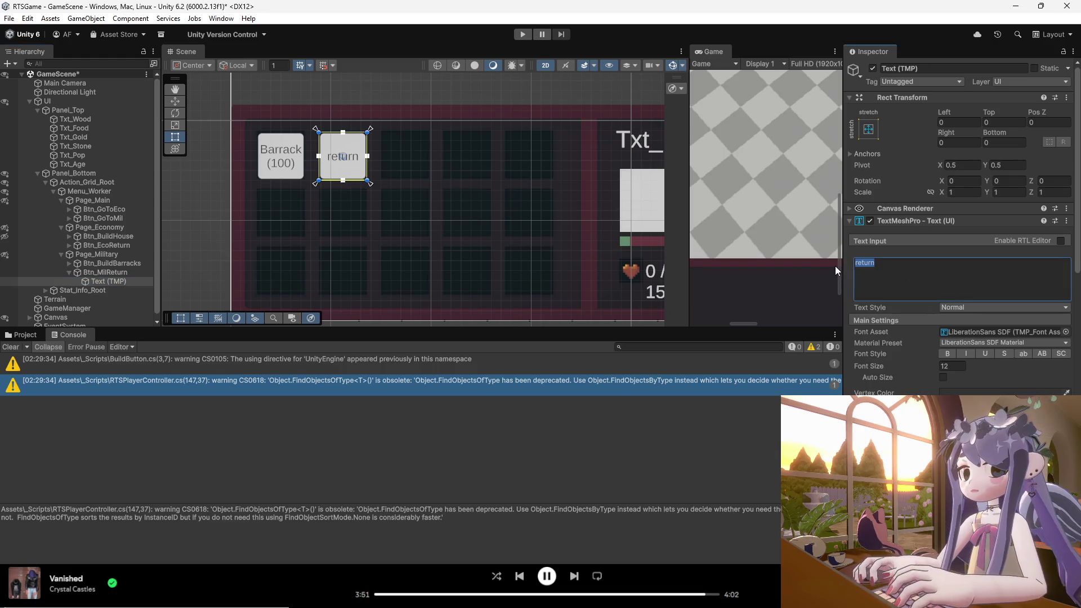
type("REturn")
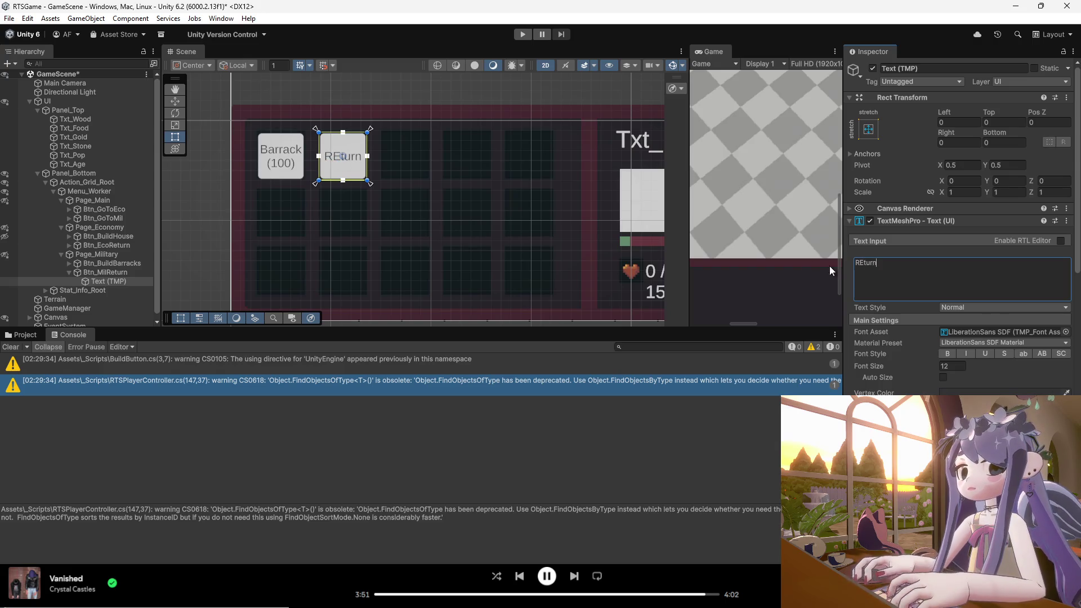
type("e")
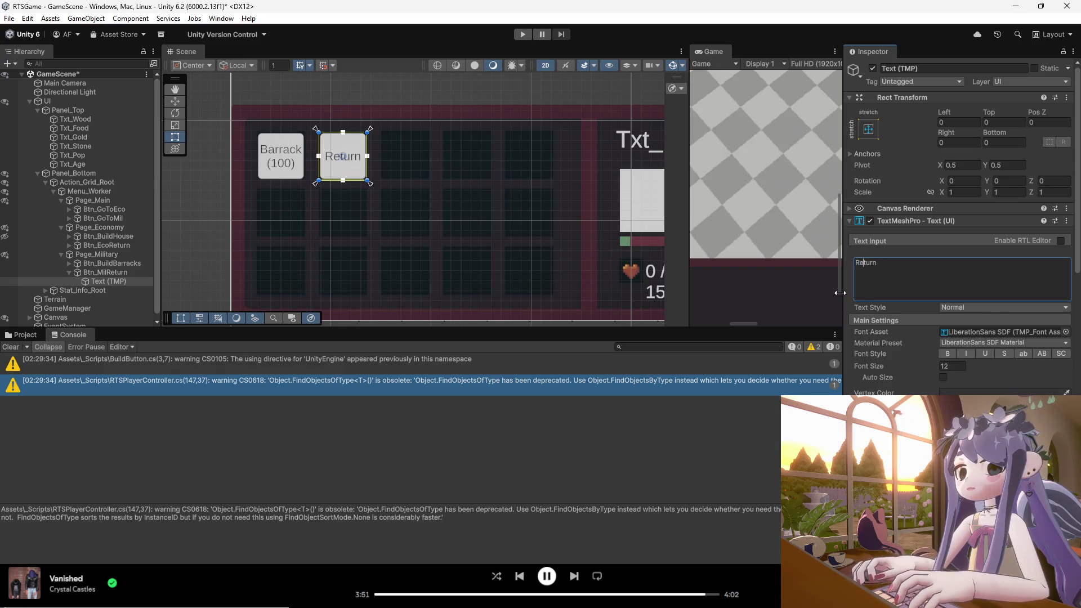
left_click(102, 283)
- Reselect Btn_MilReturn and bring up its Rect Transform anchor presets
left_click(94, 274)
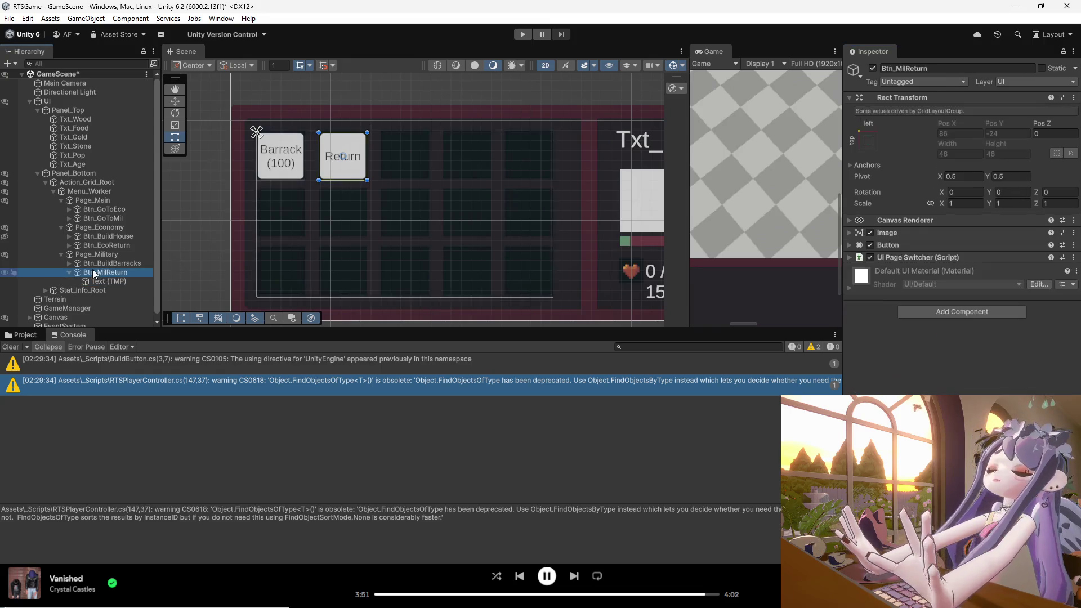
left_click(69, 273)
left_click(349, 166)
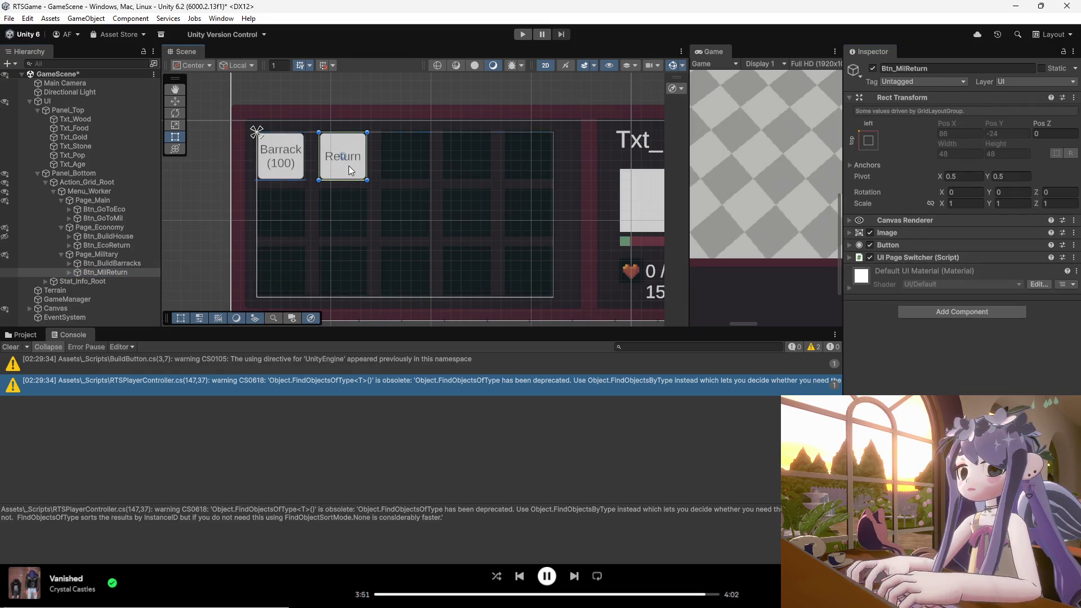
left_click(118, 272)
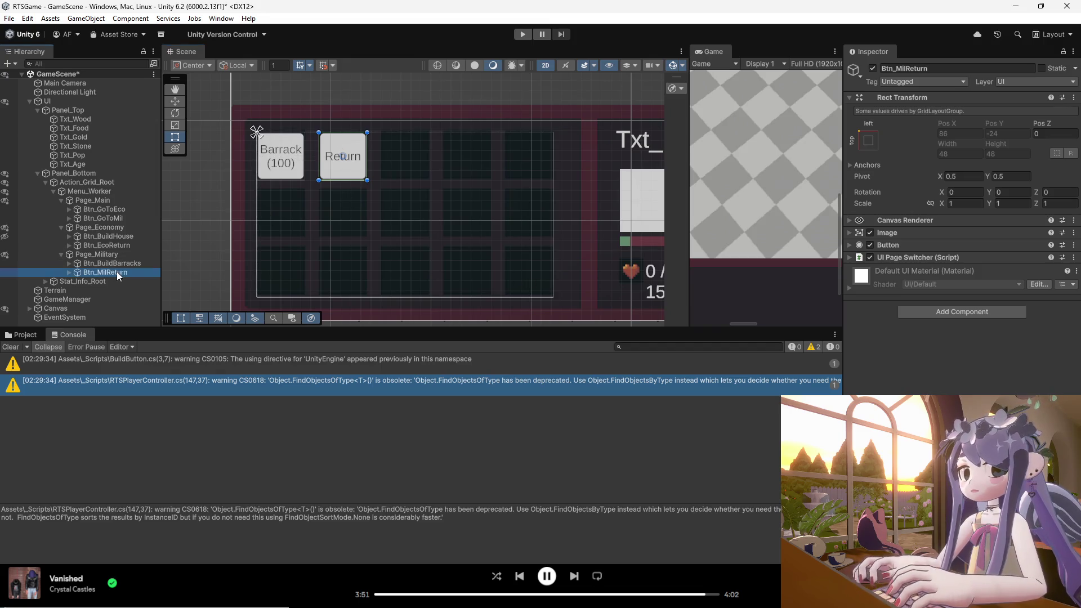
left_click(871, 142)
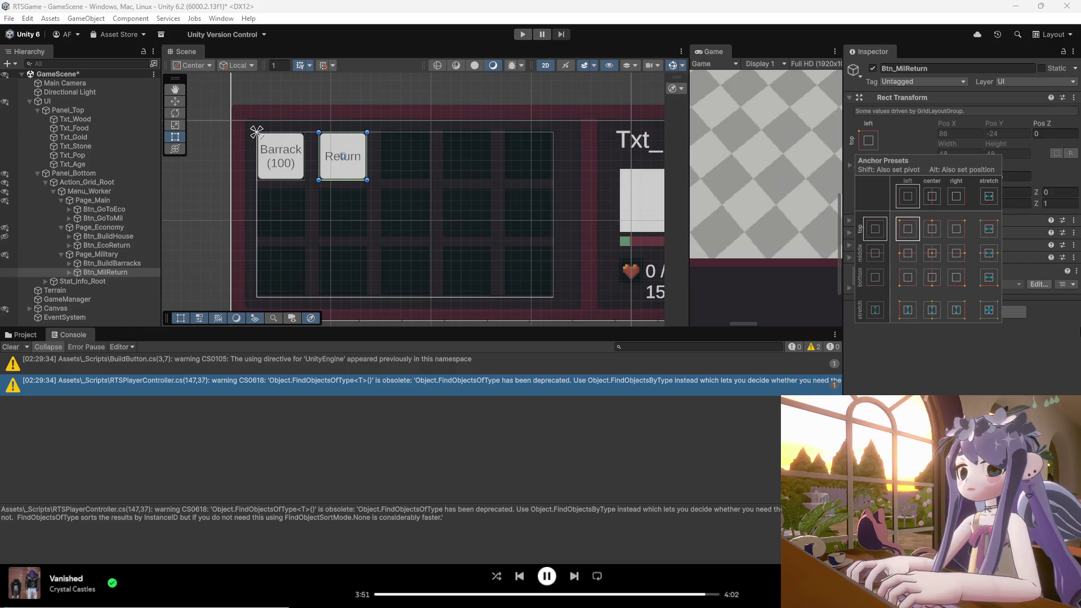
left_click(874, 141)
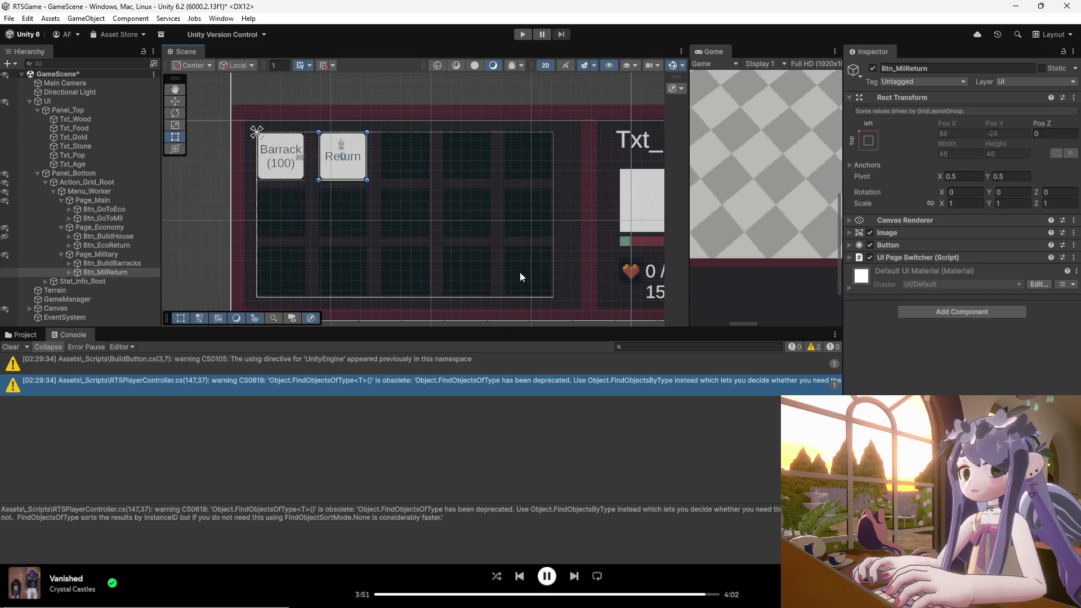
left_click(351, 170)
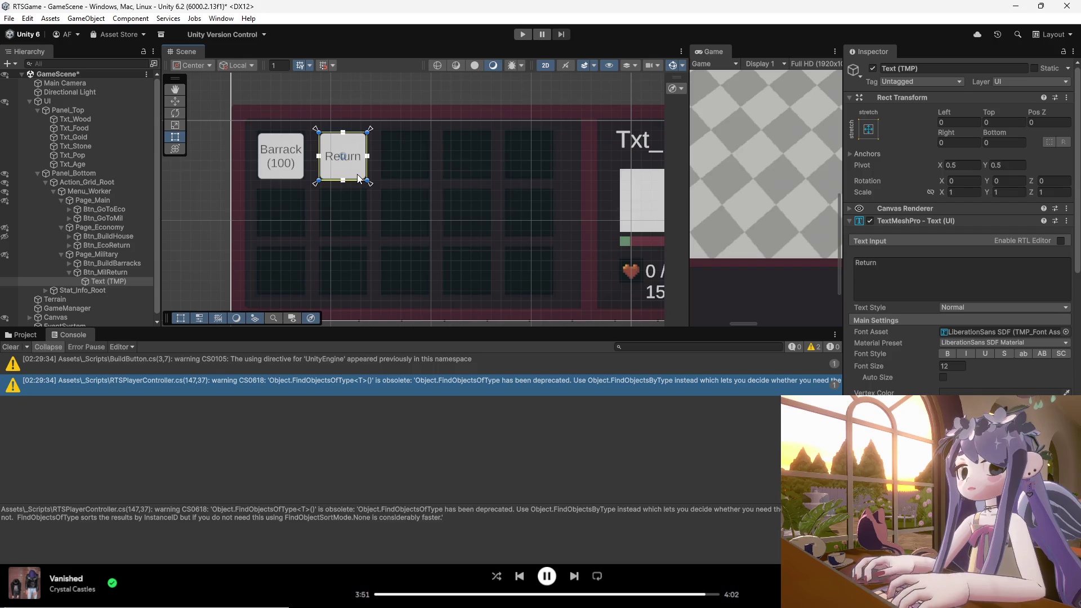
- Inspect the Btn_MilReturn label's text component settings in the Inspector
left_click(346, 173)
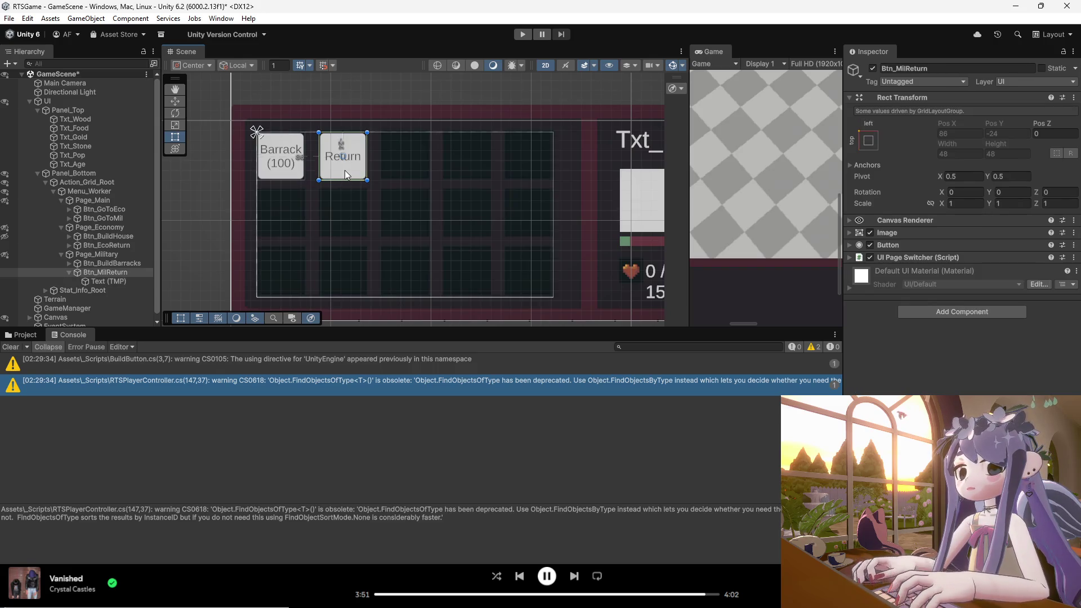
left_click(347, 175)
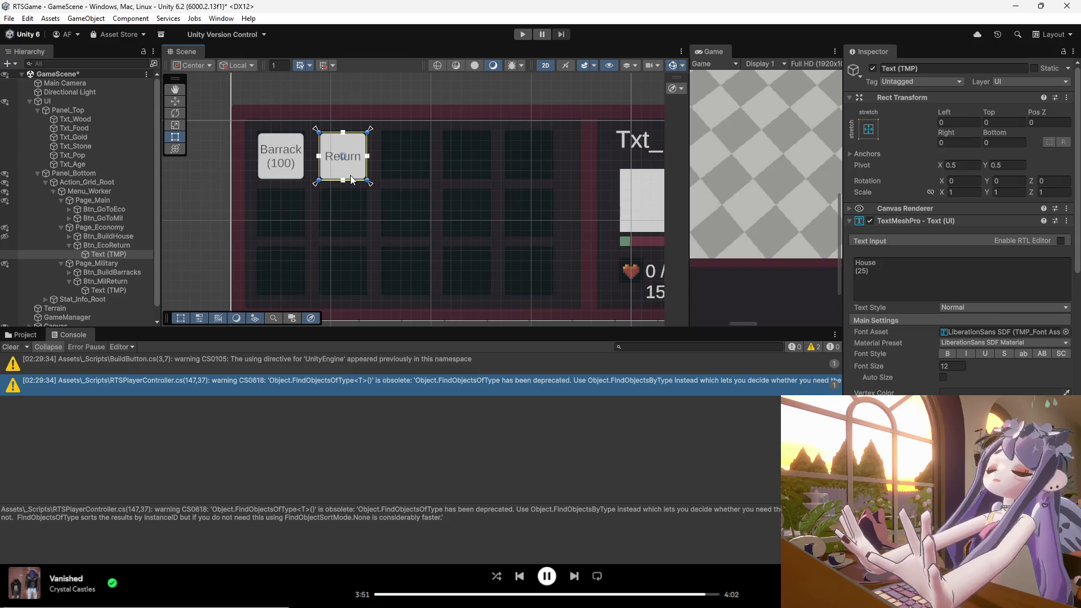
left_click(849, 224)
left_click(849, 224)
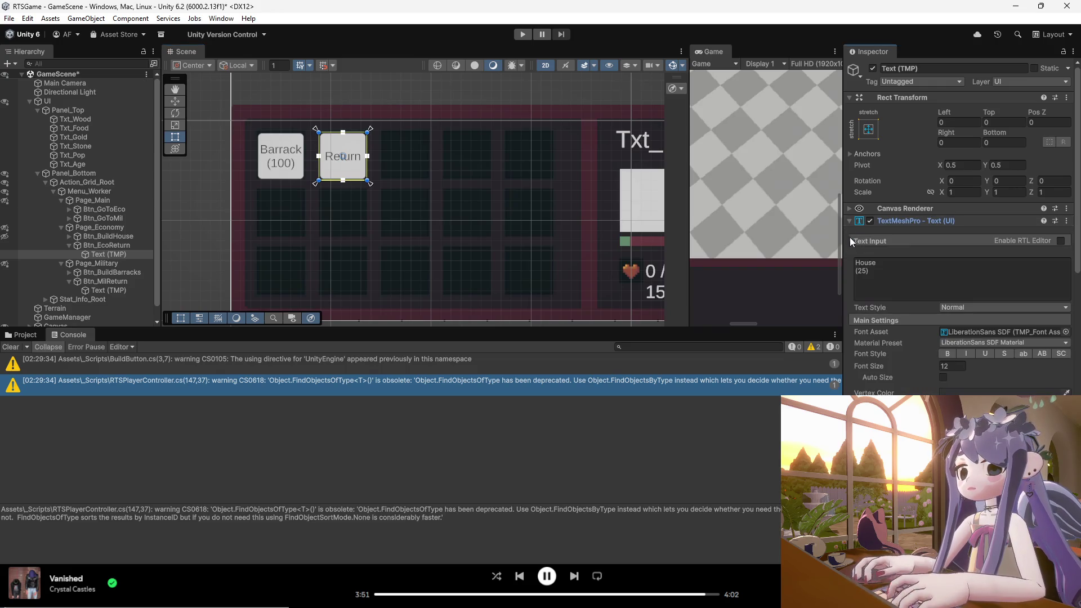
key("Left")
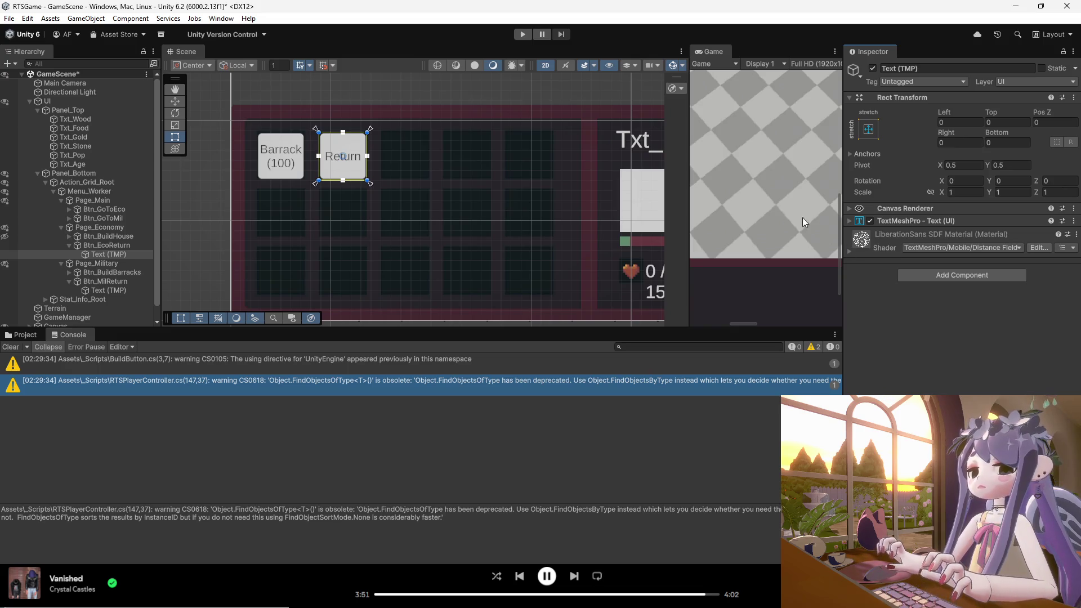
- Browse the Canvas hierarchy to locate the economy and military return buttons' text objects
left_click(291, 167)
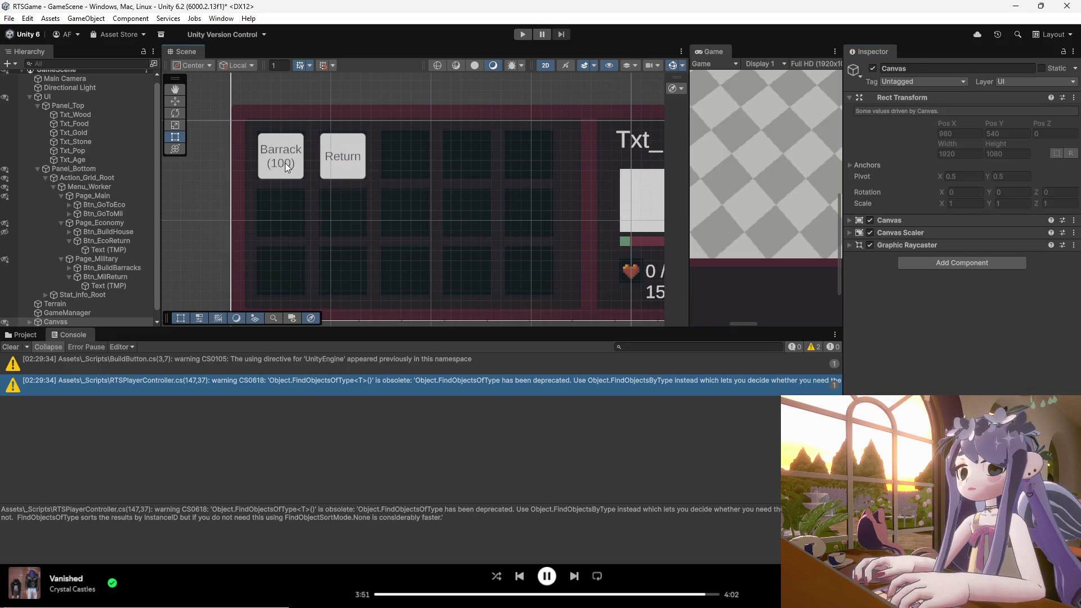
left_click(98, 287)
left_click(100, 248)
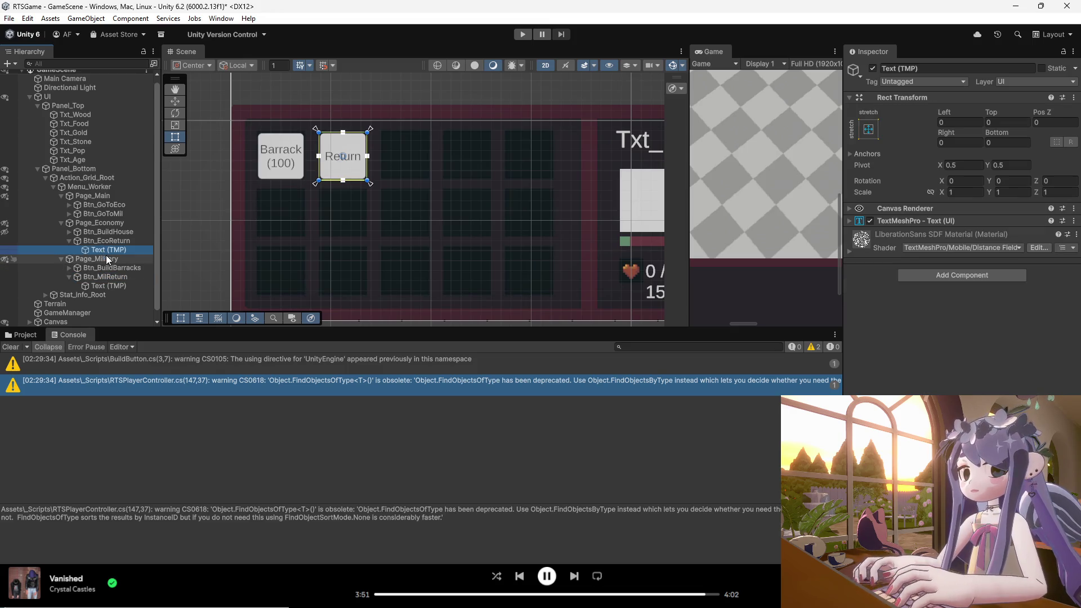
left_click(70, 241)
left_click(76, 243)
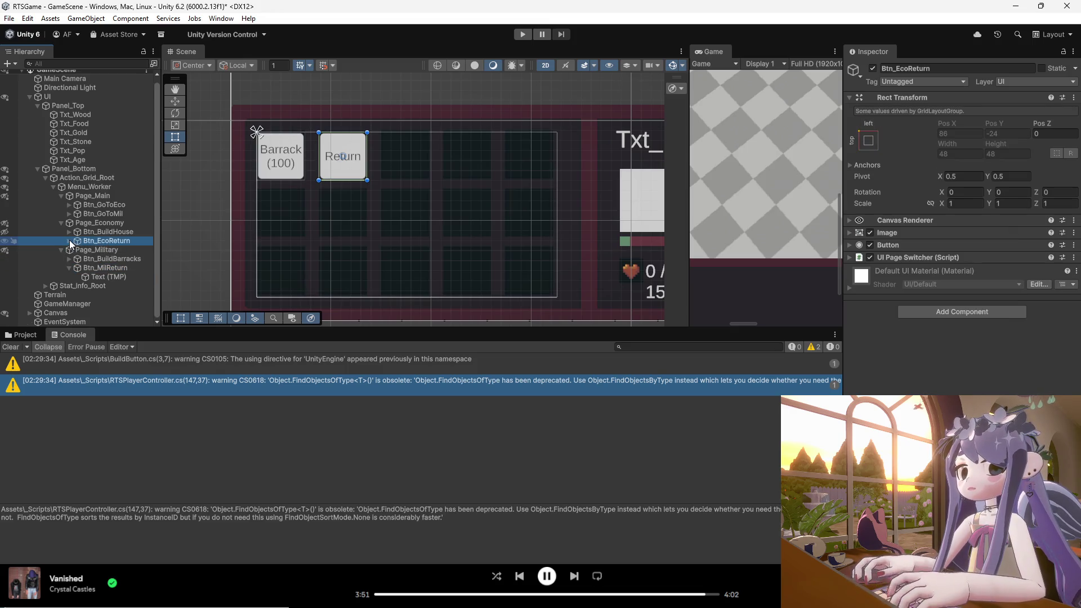
left_click(90, 268)
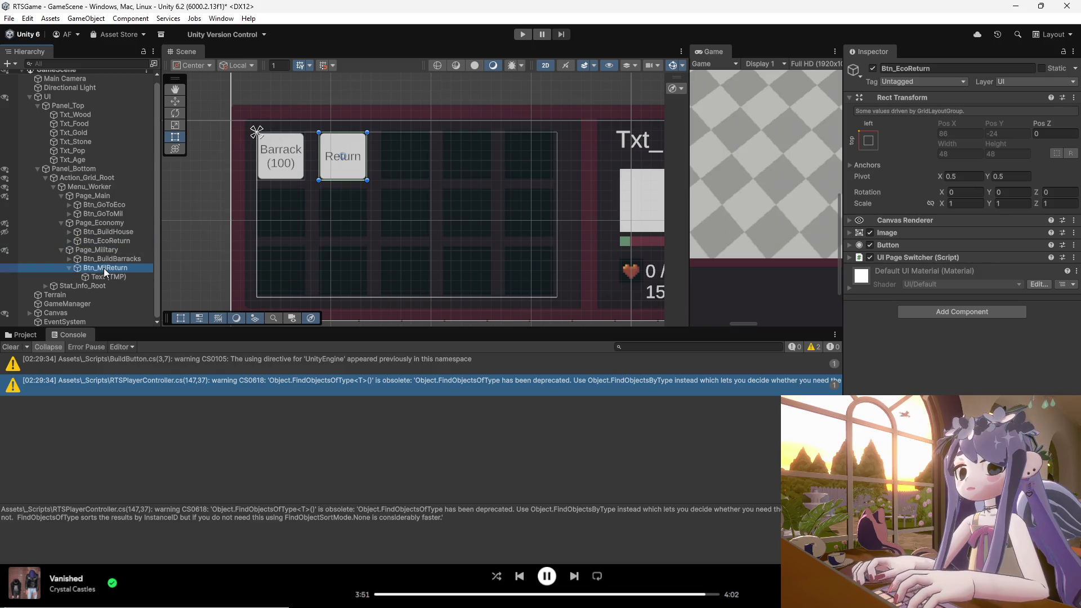
left_click(69, 268)
left_click(80, 273)
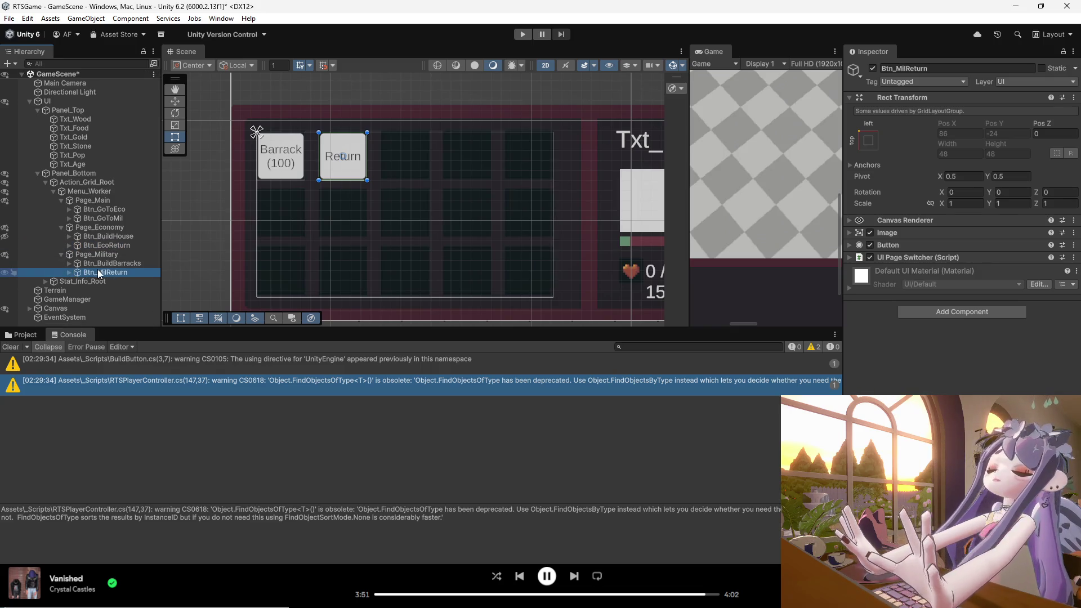
left_click(69, 273)
left_click(105, 281)
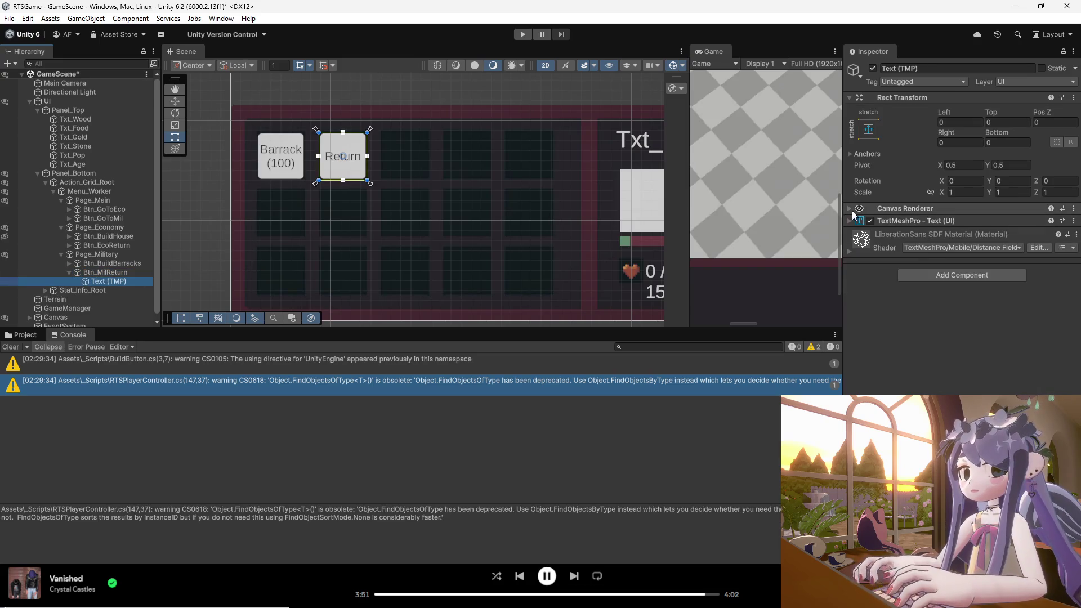
- Review the military return text's Canvas Renderer and text settings showing its Return label
left_click(848, 207)
left_click(848, 210)
left_click(849, 211)
left_click(849, 213)
left_click(850, 221)
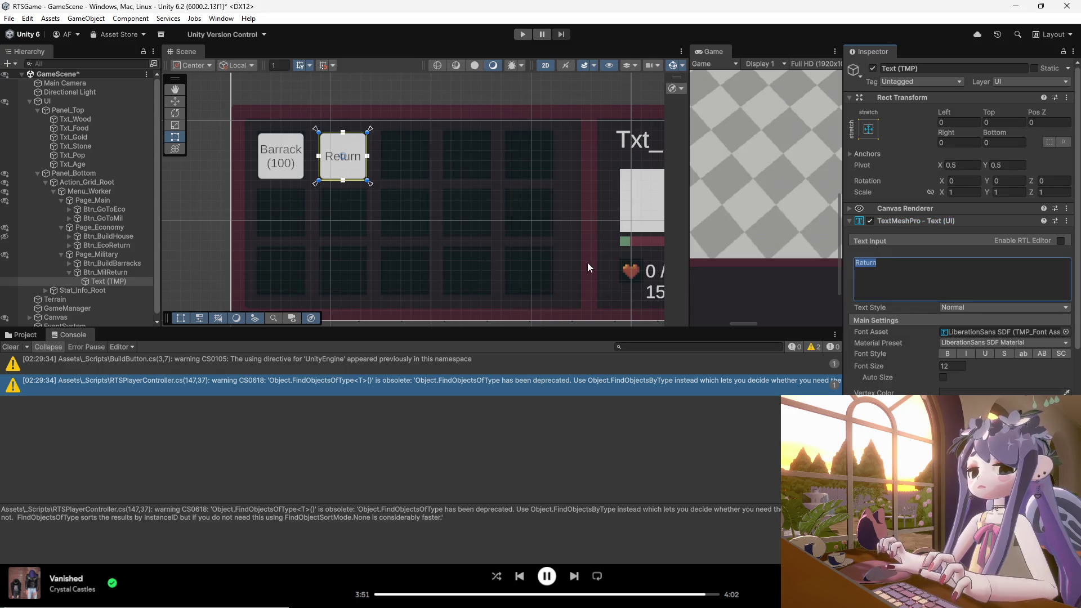
left_click(109, 280)
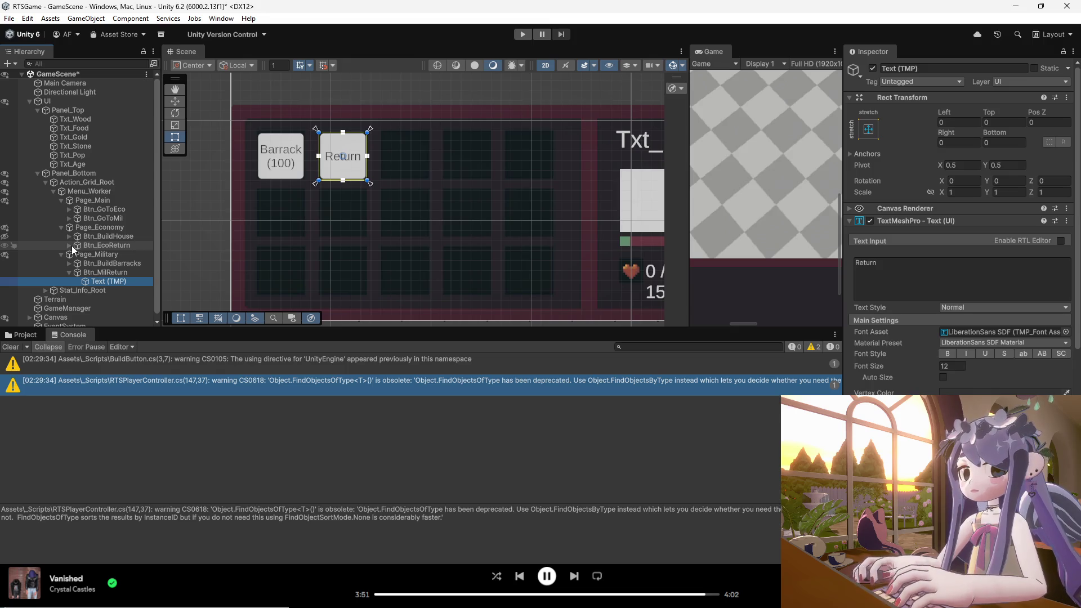
left_click(105, 273)
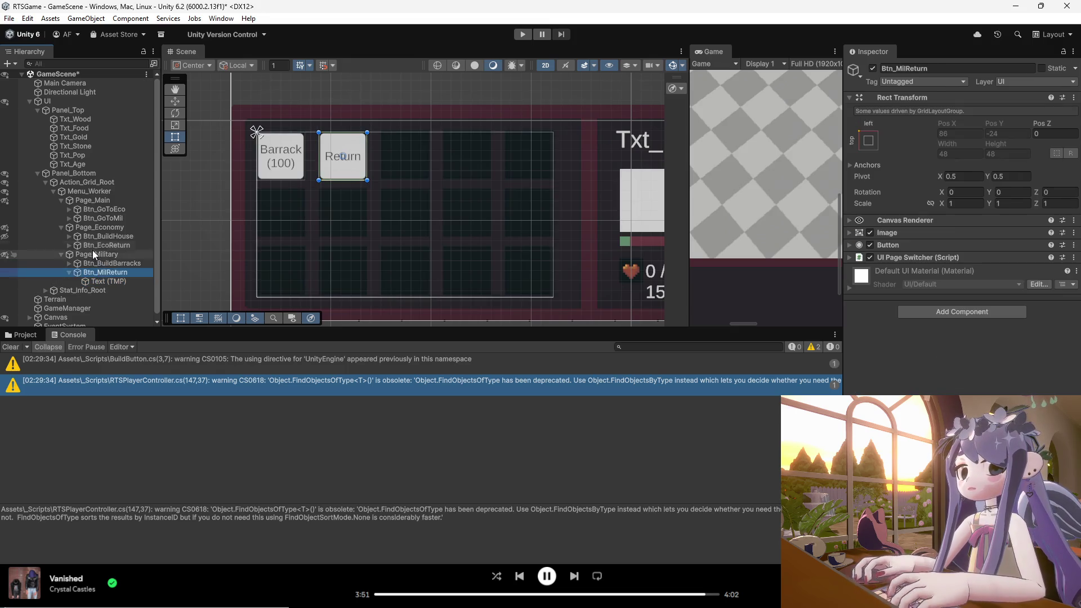
- Change Btn_EcoReturn's text from 'House (25)' to 'Return' and save the scene
left_click(69, 245)
left_click(90, 253)
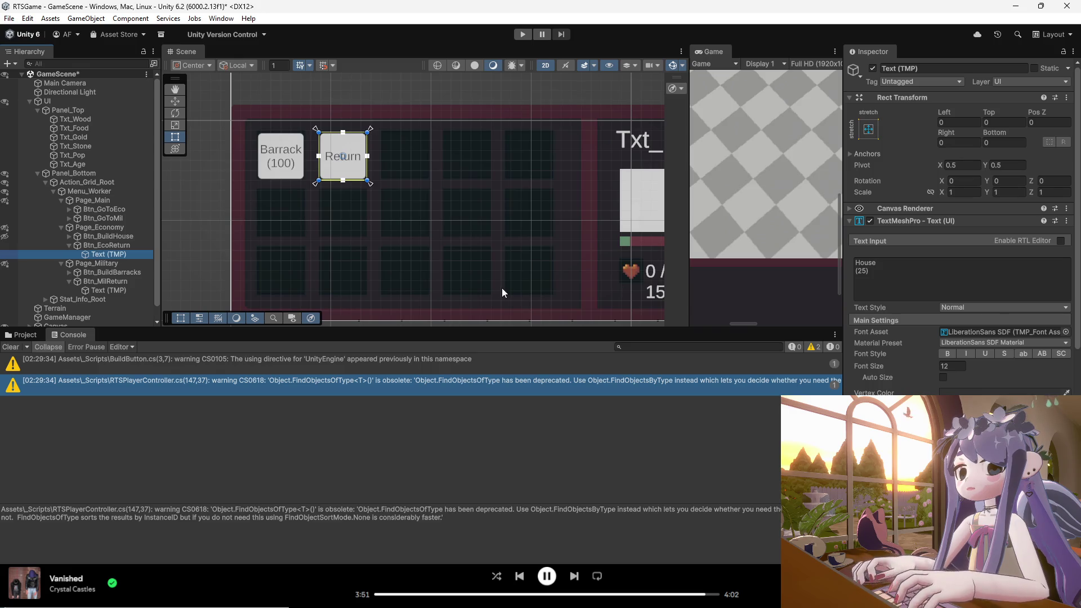
left_click(880, 270)
type("Return")
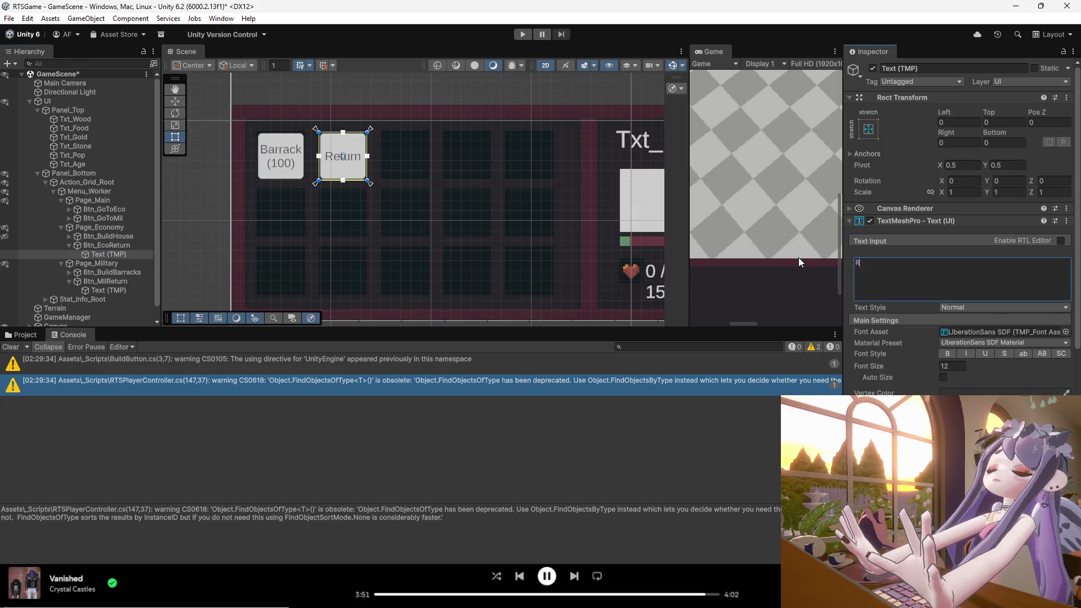
key("ctrl+s")
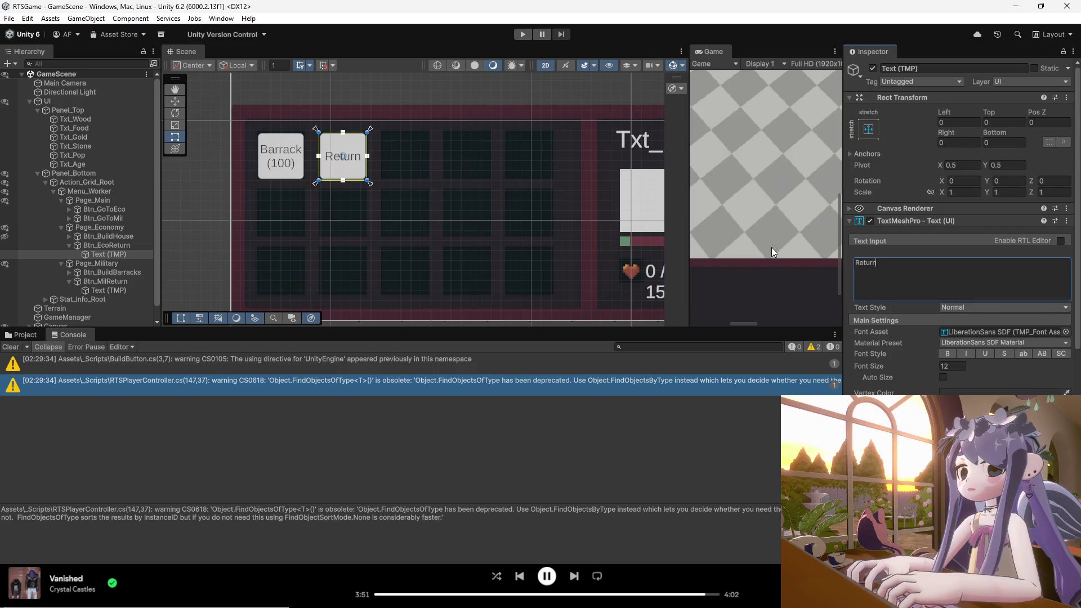
left_click(61, 201)
left_click(61, 210)
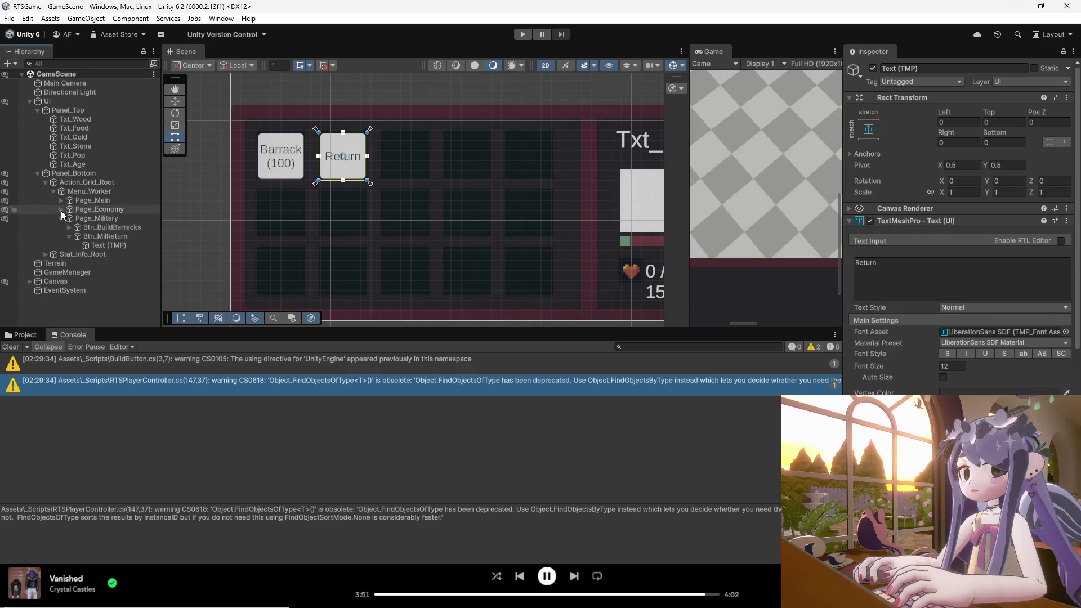
- Fold Page_Economy and its buttons' text children in the hierarchy
left_click(61, 218)
left_click(60, 217)
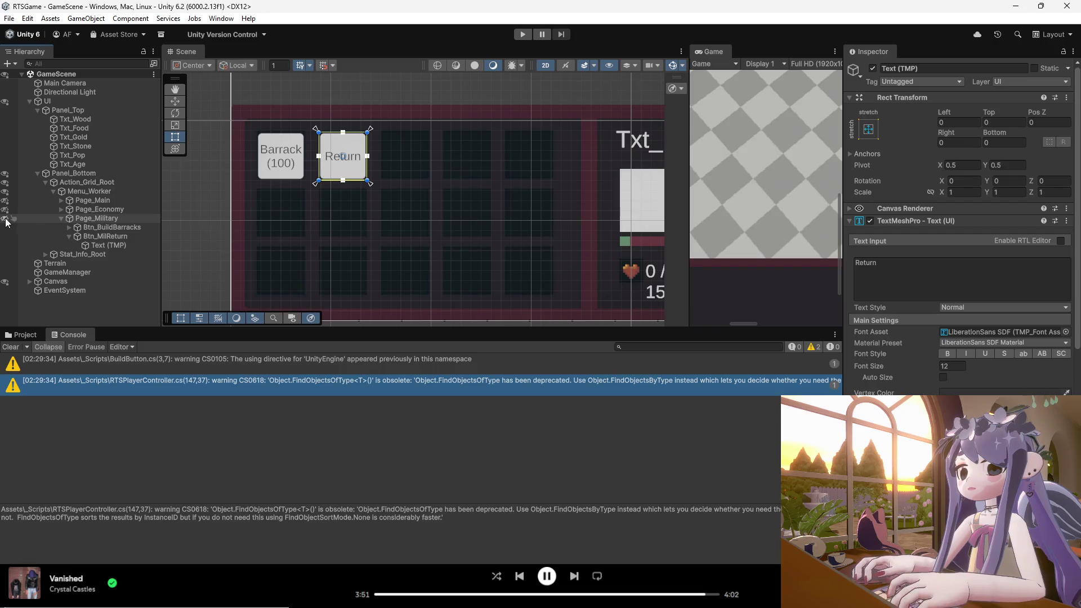
left_click(61, 209)
left_click(68, 218)
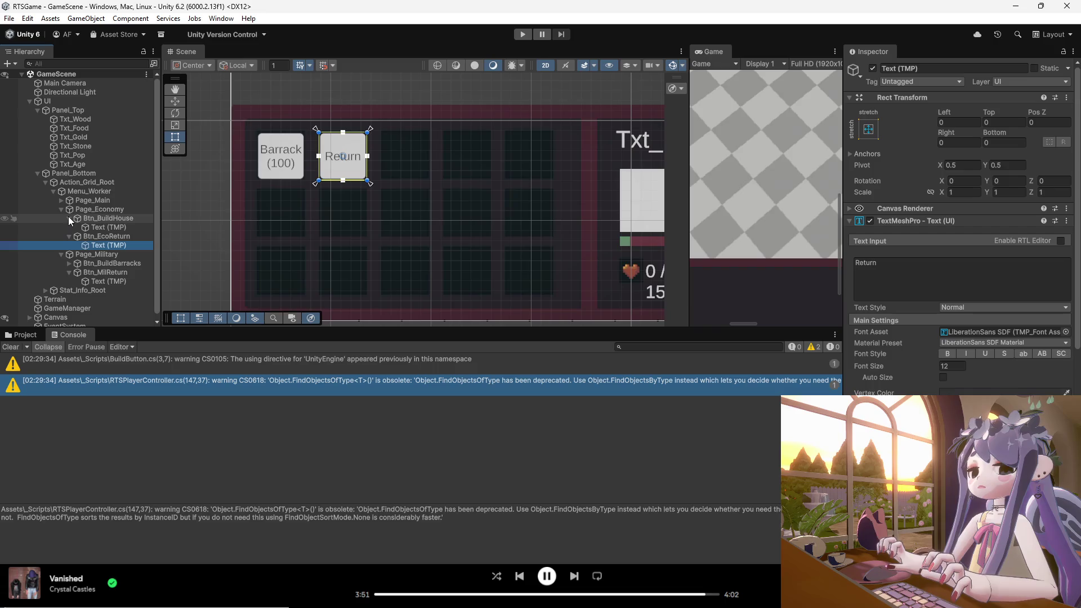
left_click(69, 219)
left_click(70, 227)
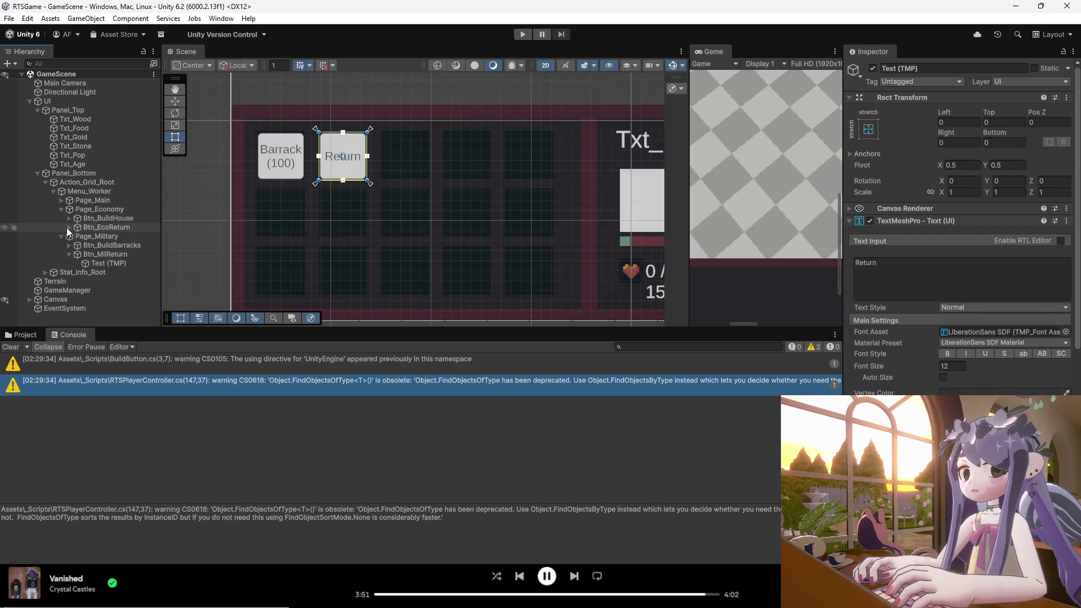
left_click(61, 210)
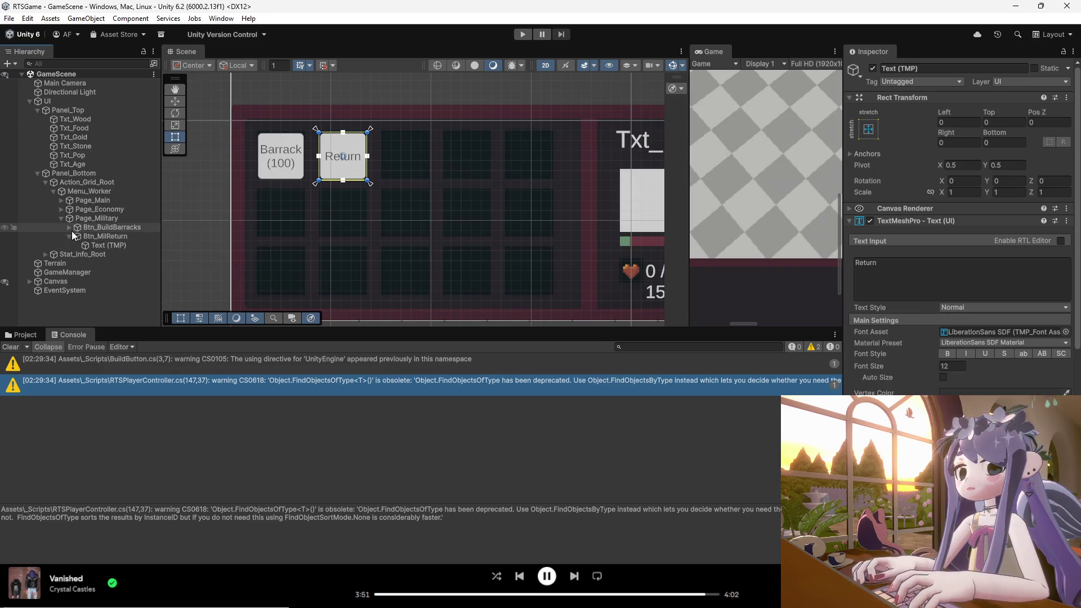
- Collapse Btn_BuildBarracks, Btn_MilReturn, Page_Military and Menu_Worker, then clear the console warnings
left_click(69, 227)
left_click(68, 227)
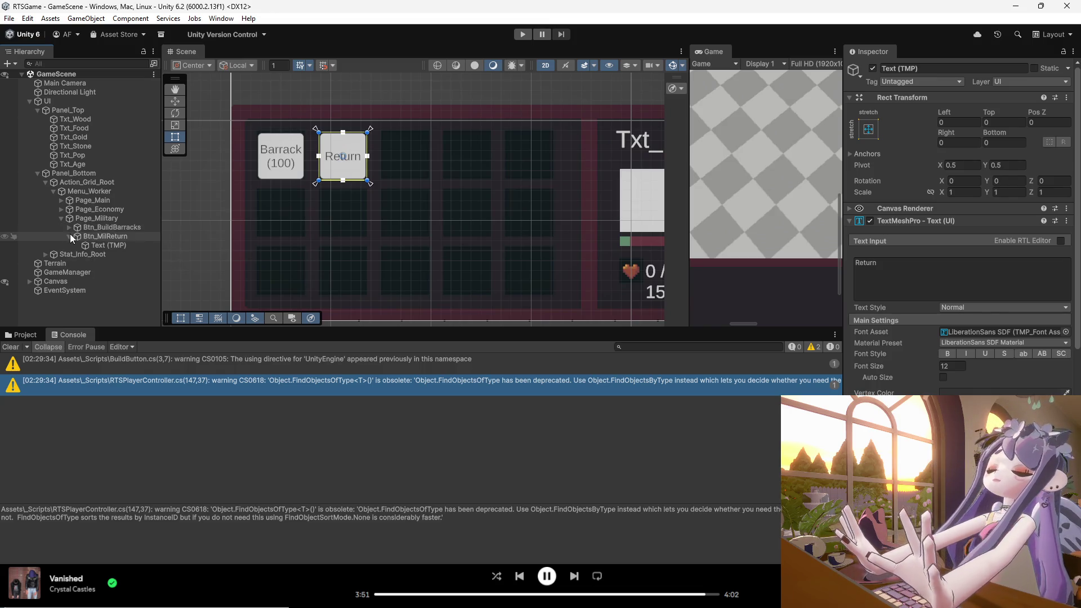
left_click(70, 236)
left_click(61, 218)
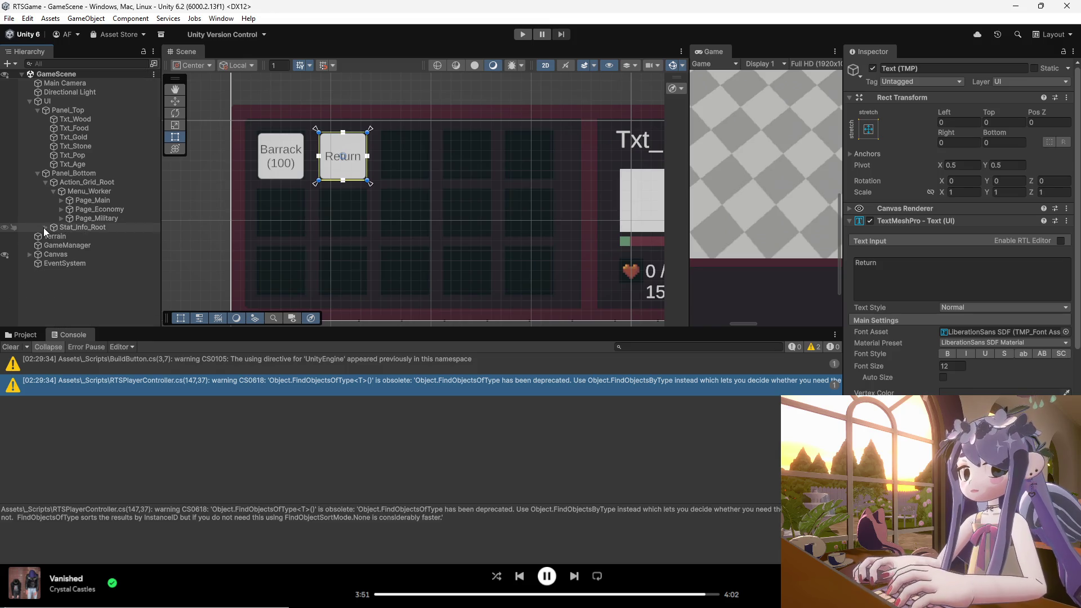
left_click(54, 192)
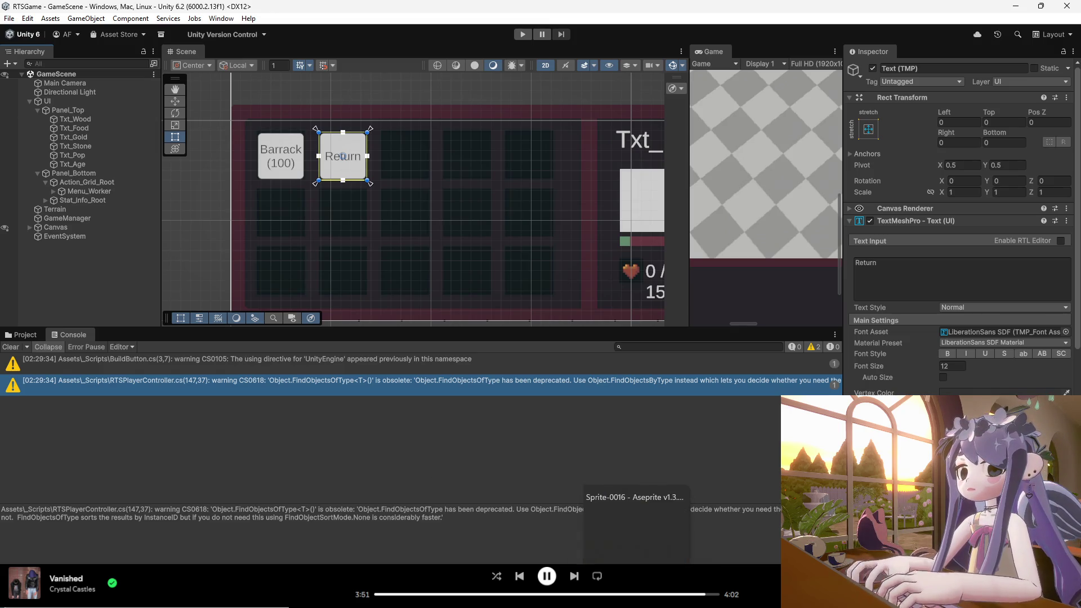
mouse_move(655, 607)
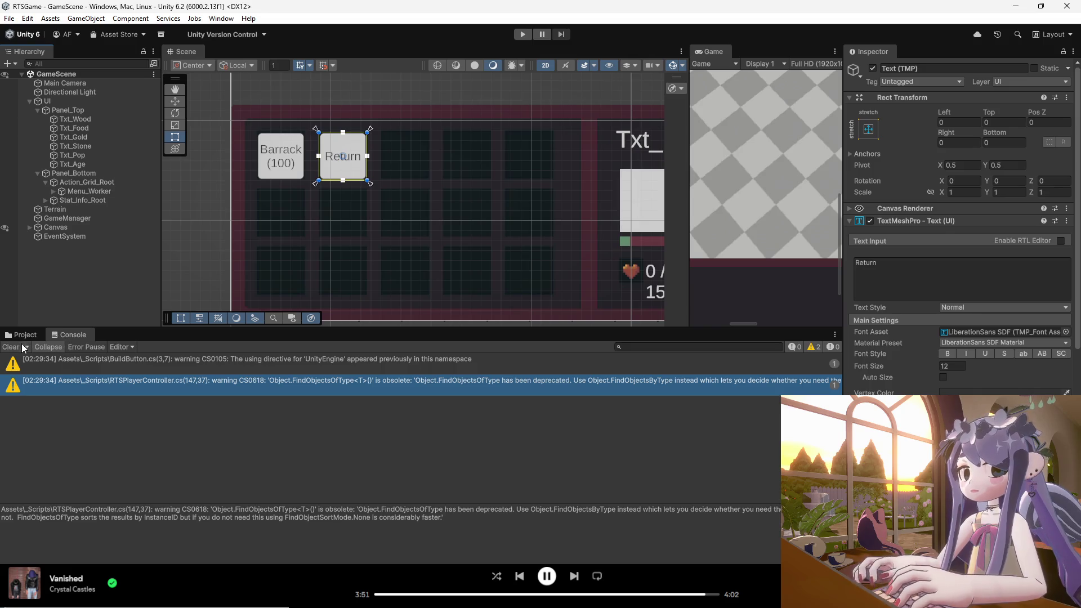
left_click(11, 346)
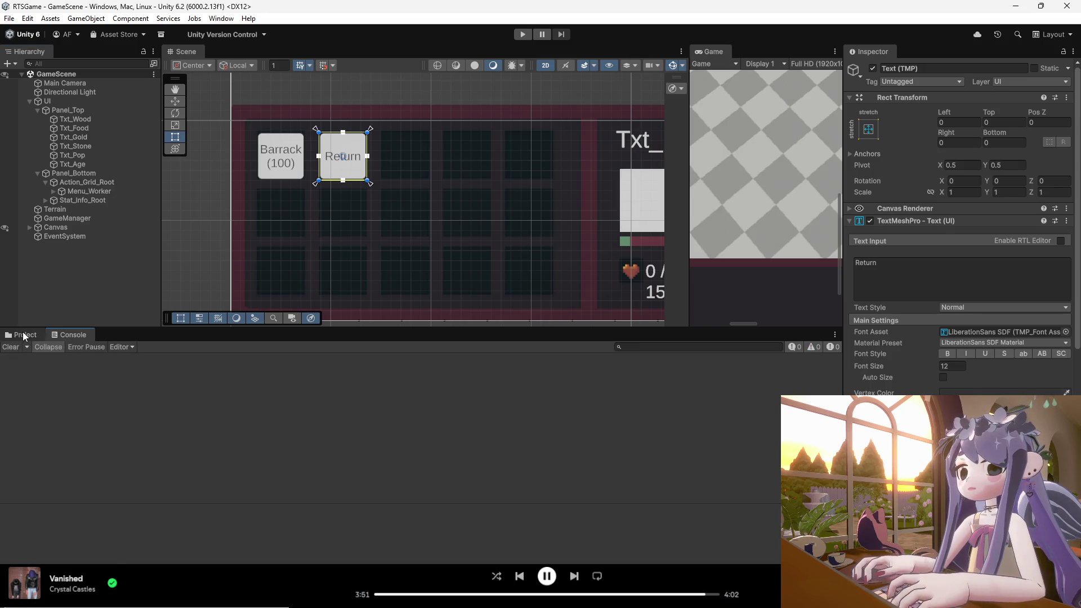
- Select the UIManager script in Assets/_Scripts/Manager and expand Menu_Worker's three pages
left_click(22, 335)
left_click(82, 409)
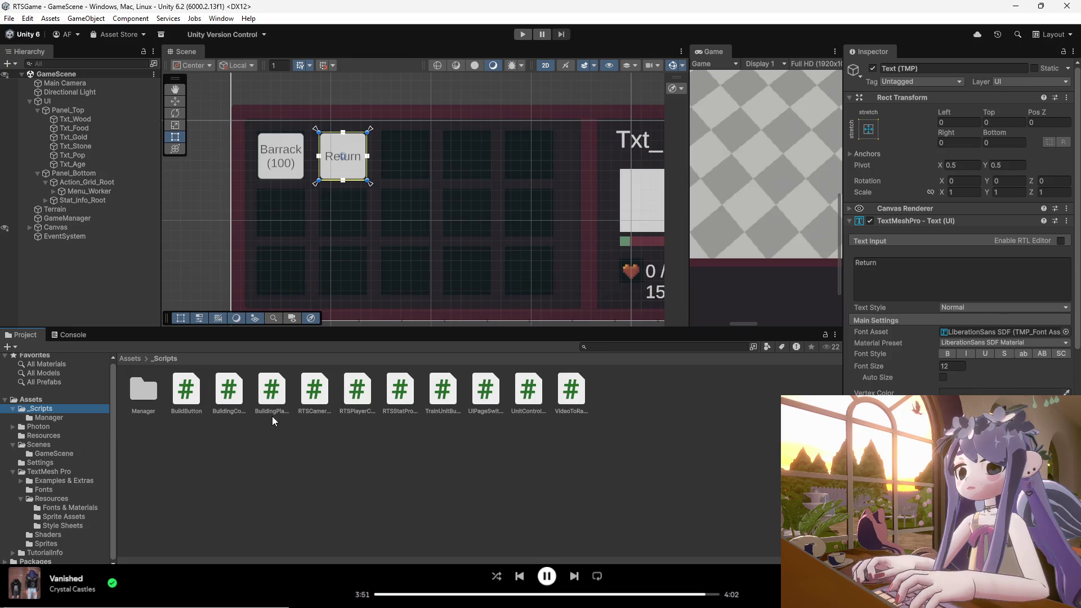
left_click(154, 395)
double_click(154, 395)
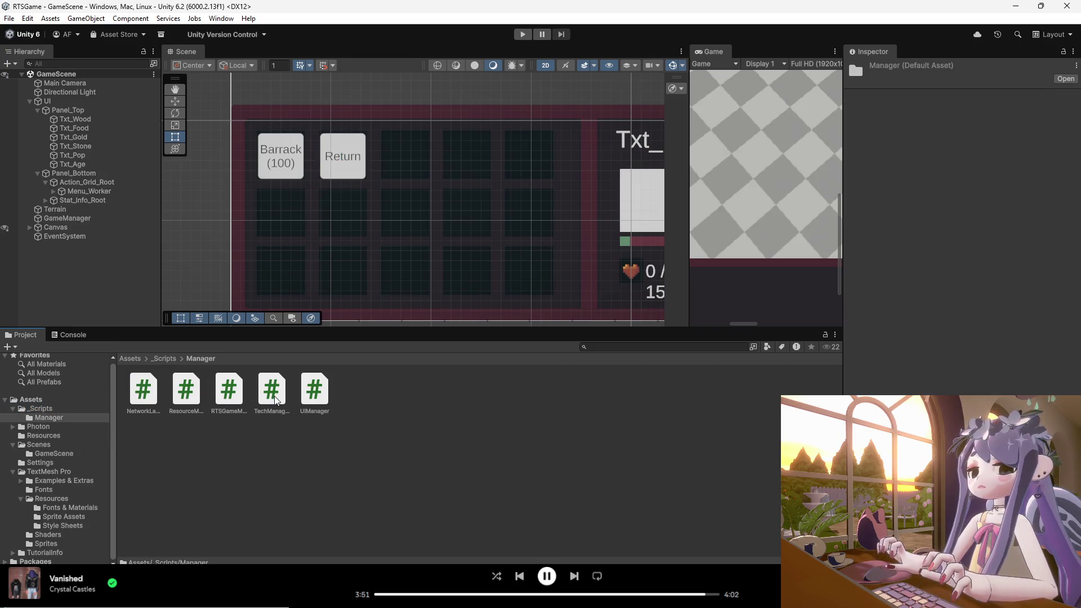
left_click(317, 398)
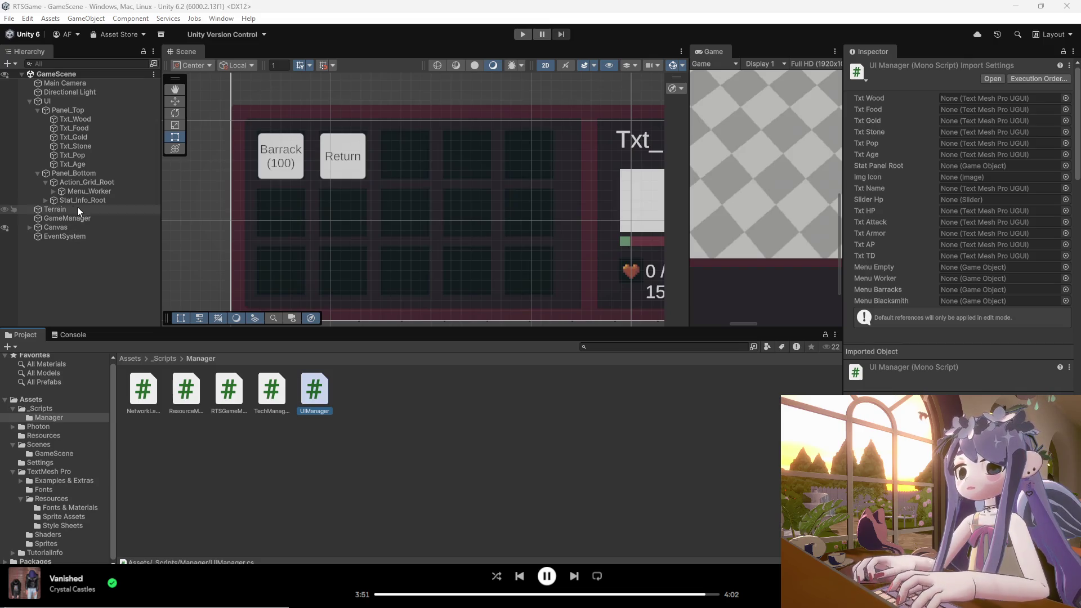
left_click(53, 191)
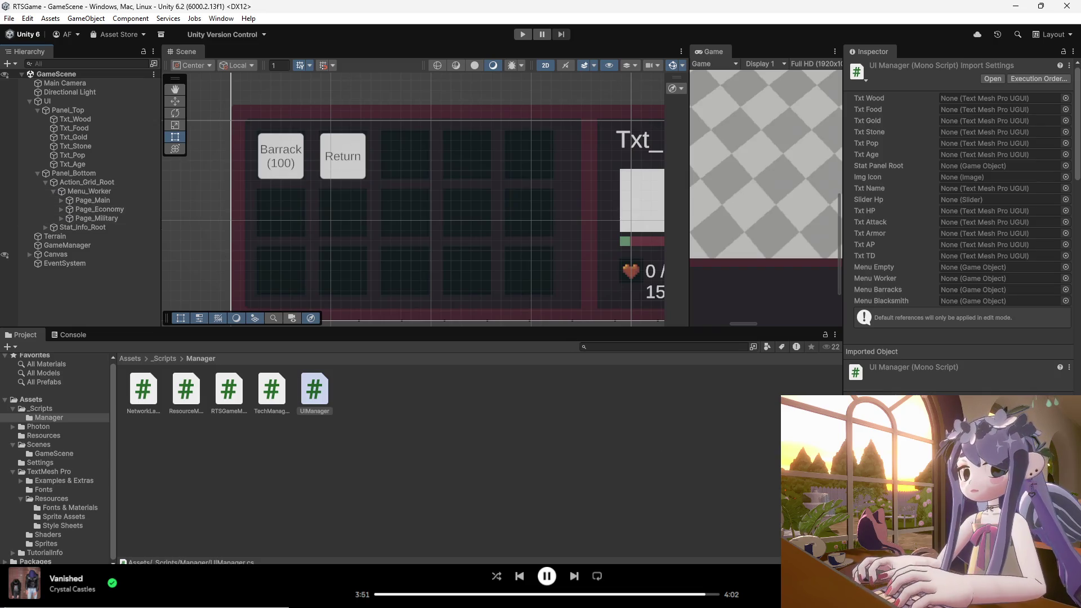
left_click(729, 598)
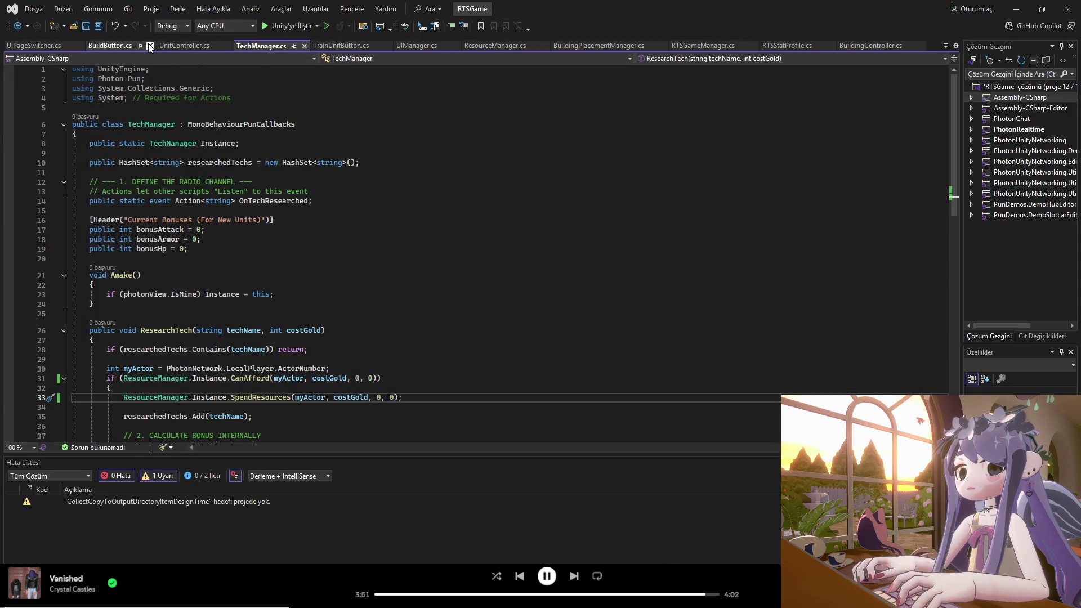
- Overwrite all of UIManager.cs with pasted code adding ResetWorkerPages, save it, and return to Unity
left_click(418, 45)
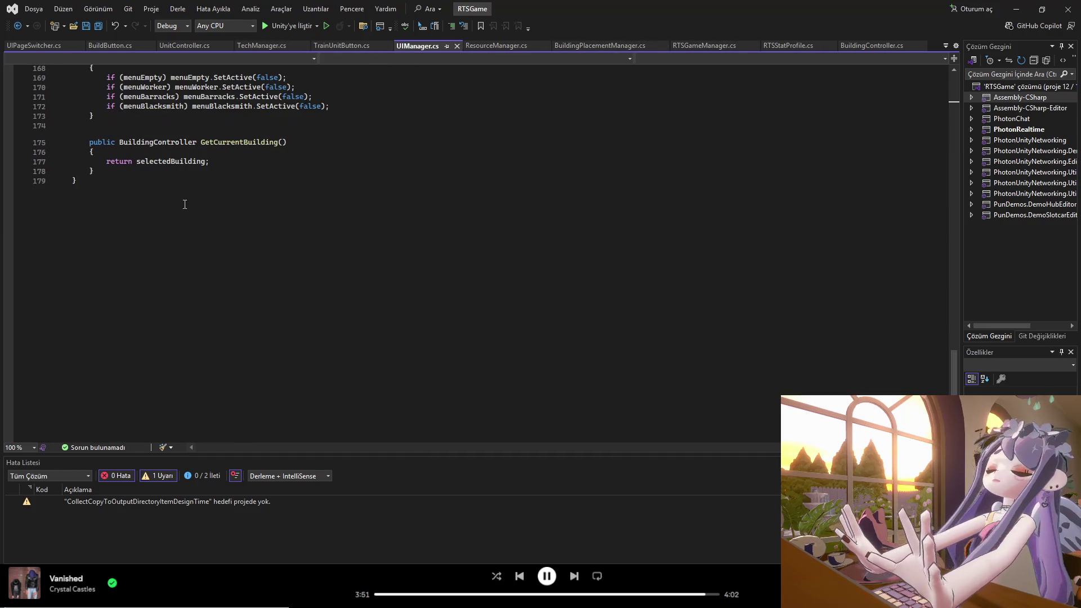
left_click(110, 185)
scroll(105, 214, "up", 20)
mouse_move(111, 185)
left_mouse_down()
mouse_move(104, 214)
mouse_move(84, 66)
left_mouse_up()
scroll(105, 214, "up", 20)
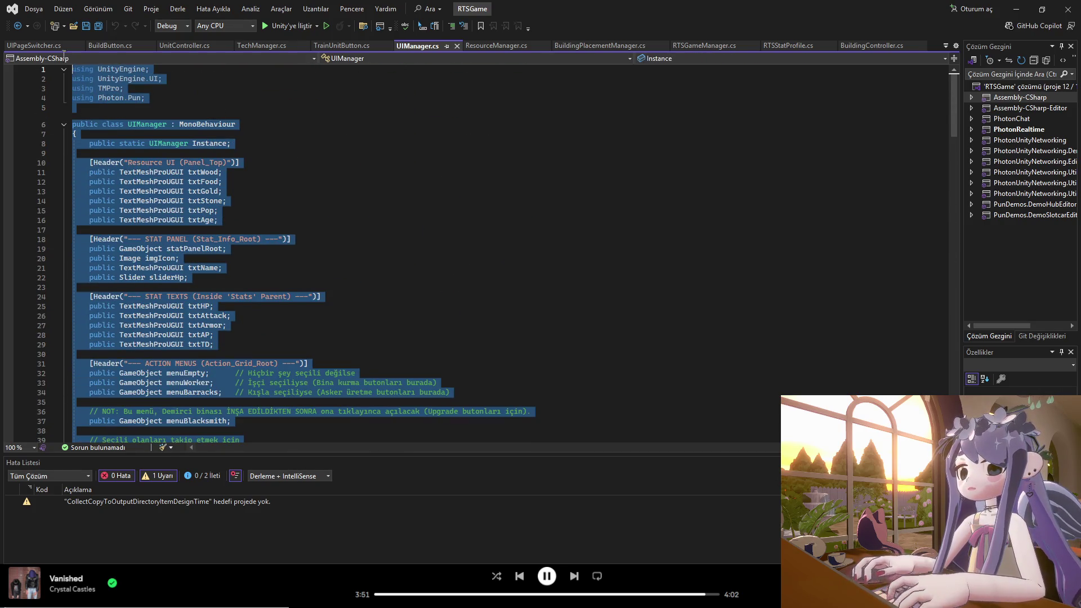
key("Delete")
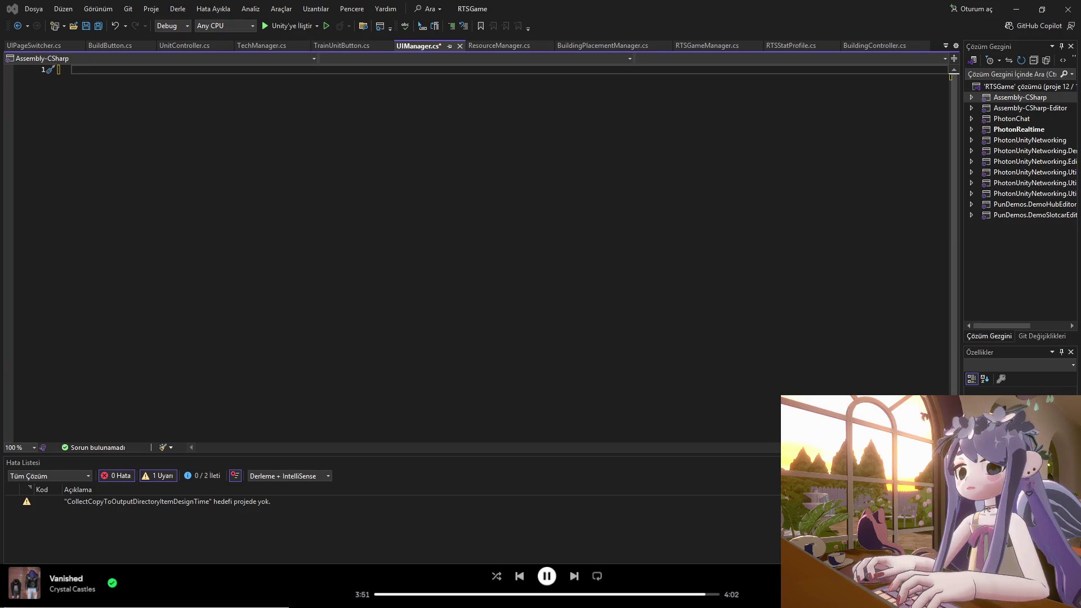
key("ctrl+v")
key("ctrl+s")
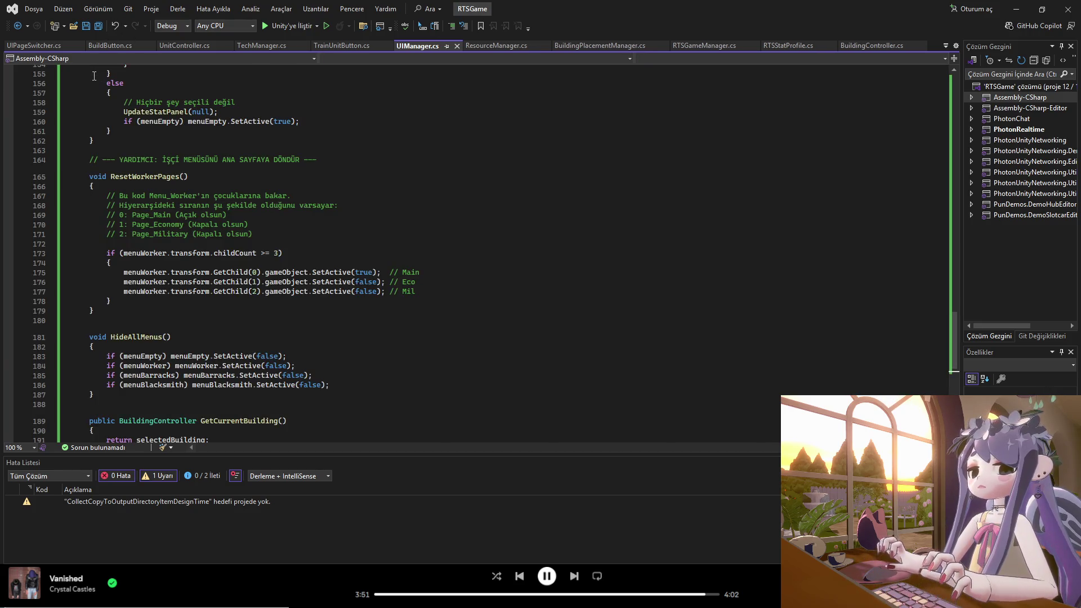
scroll(197, 233, "down", 6)
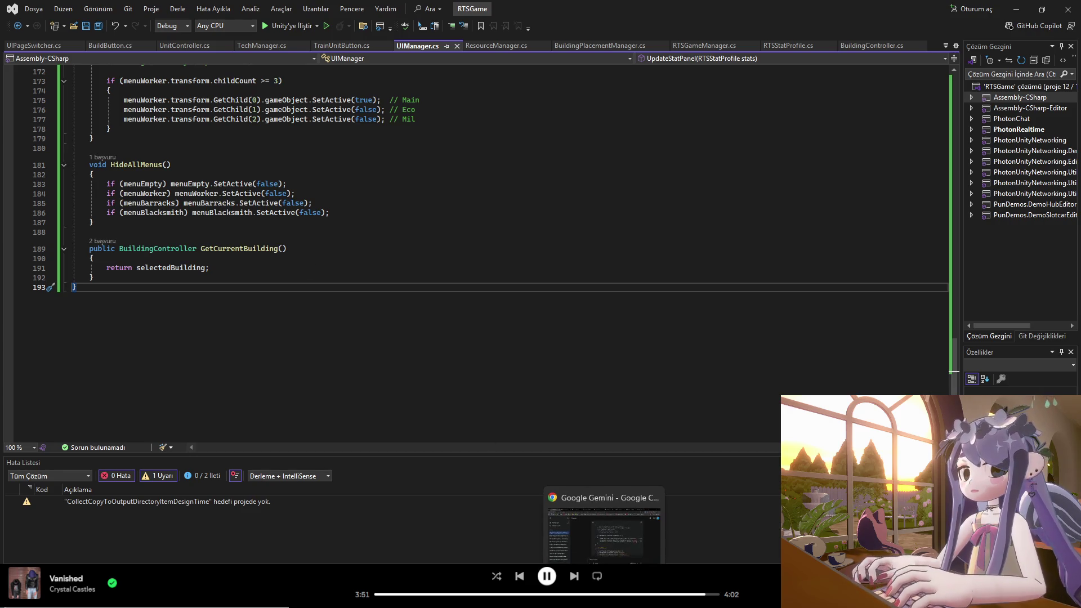
left_click(605, 535)
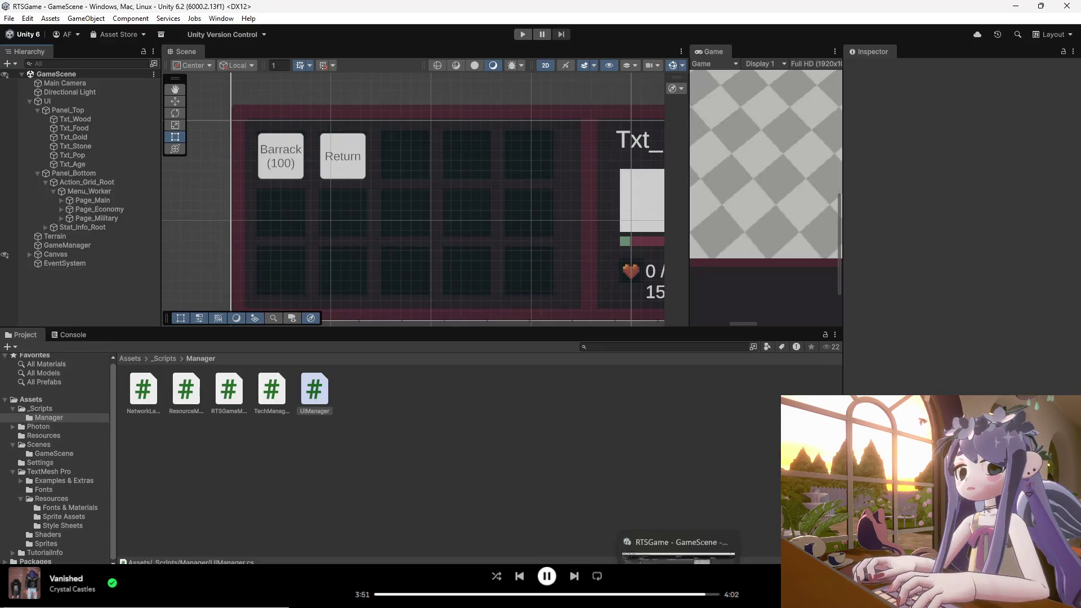
- Run a playtest with enlarged Scene and Game views to see the launcher, then stop
left_click(81, 334)
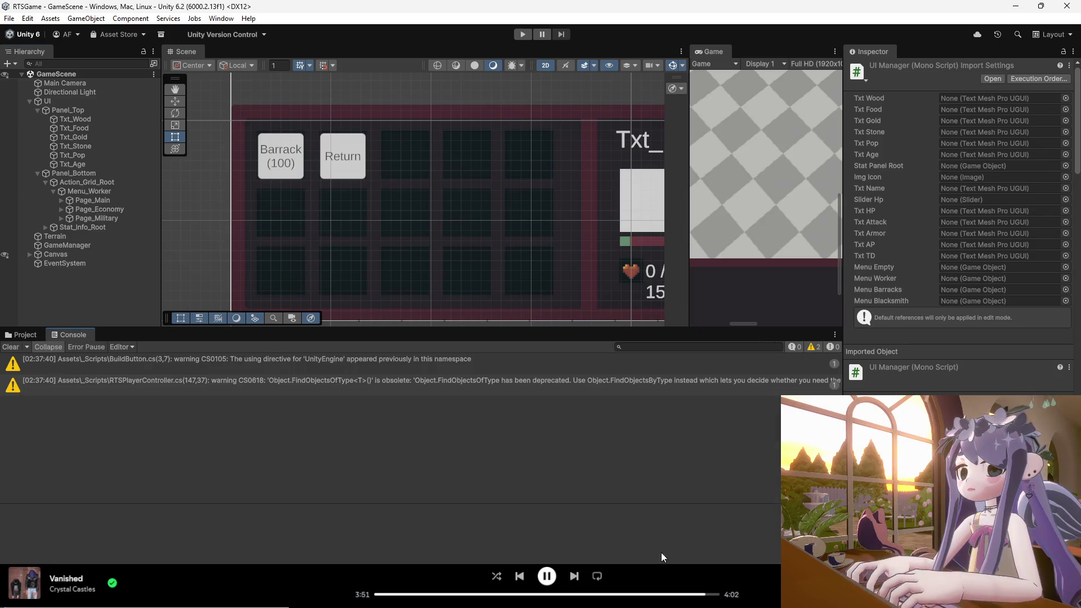
left_click(523, 34)
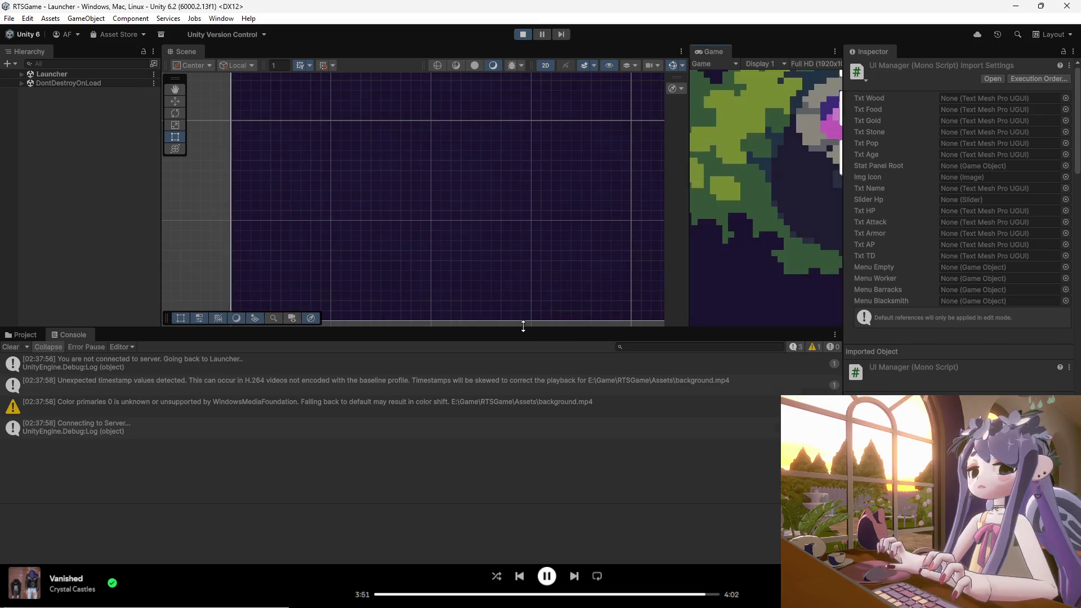
left_click_drag(523, 327, 523, 451)
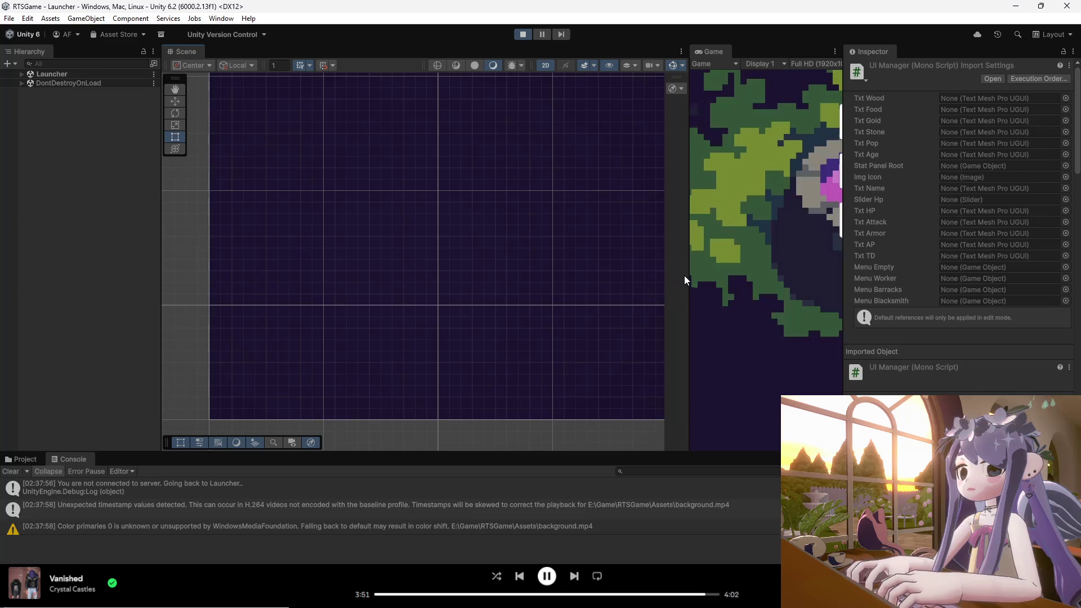
left_click_drag(684, 276, 393, 281)
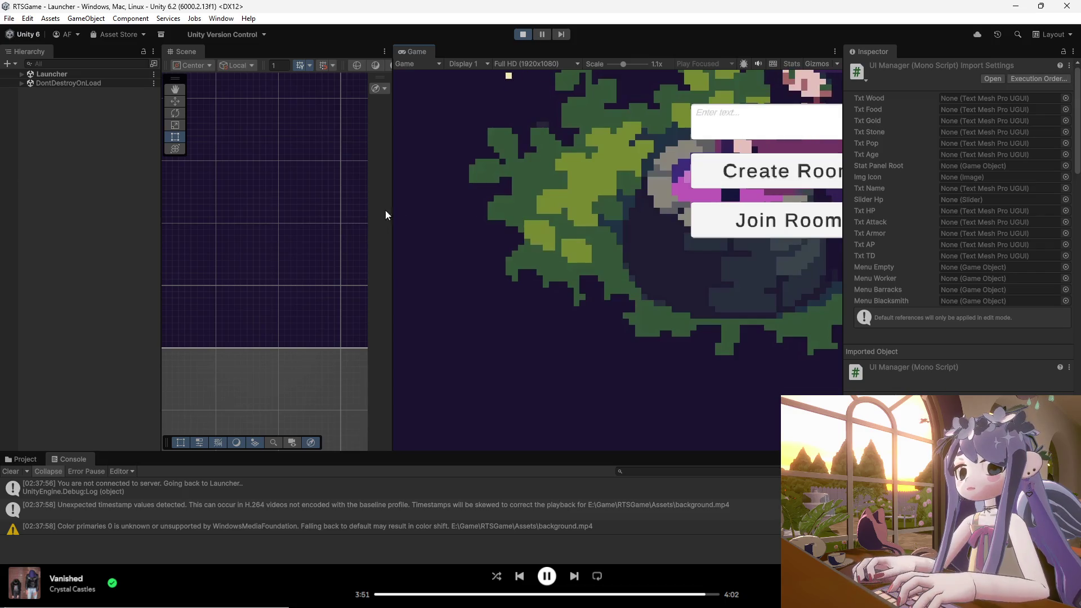
scroll(339, 208, "down", 5)
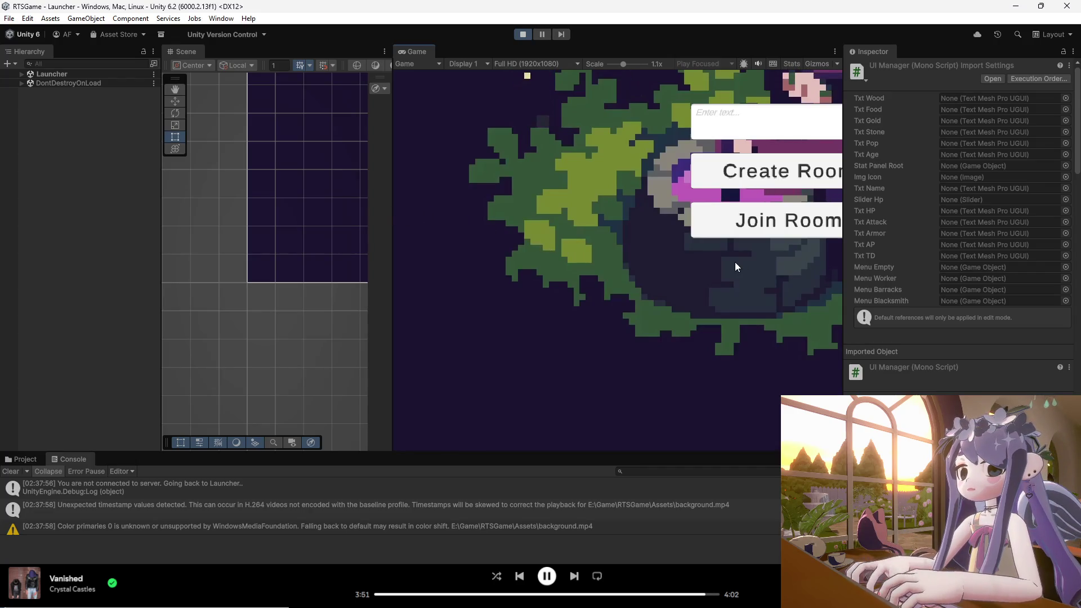
left_click(523, 35)
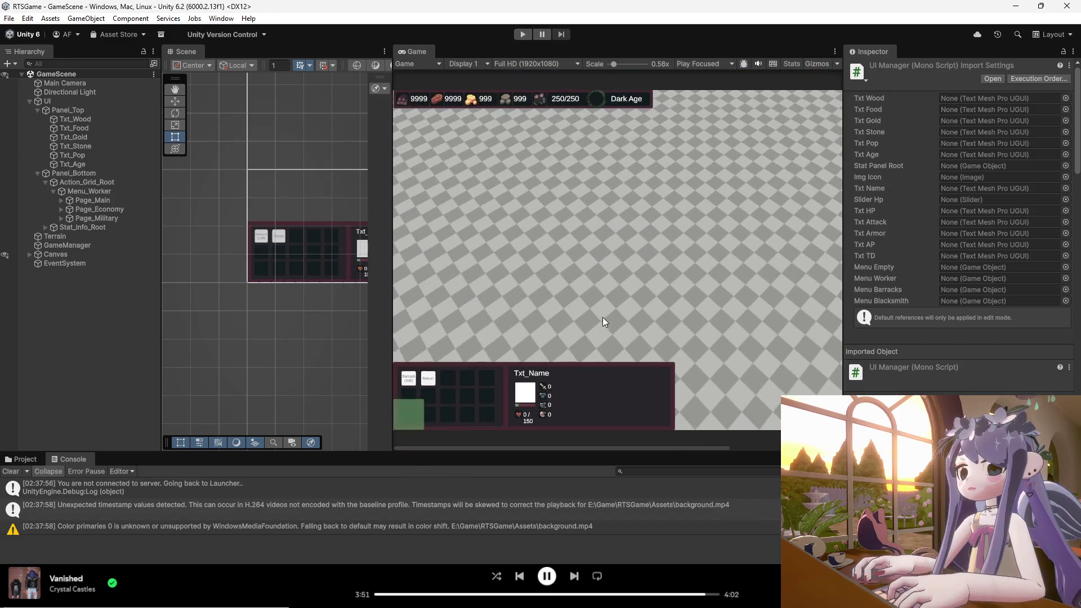
- Restart Play mode and choose Create Room to load the game scene
scroll(603, 318, "down", 3)
left_click(518, 35)
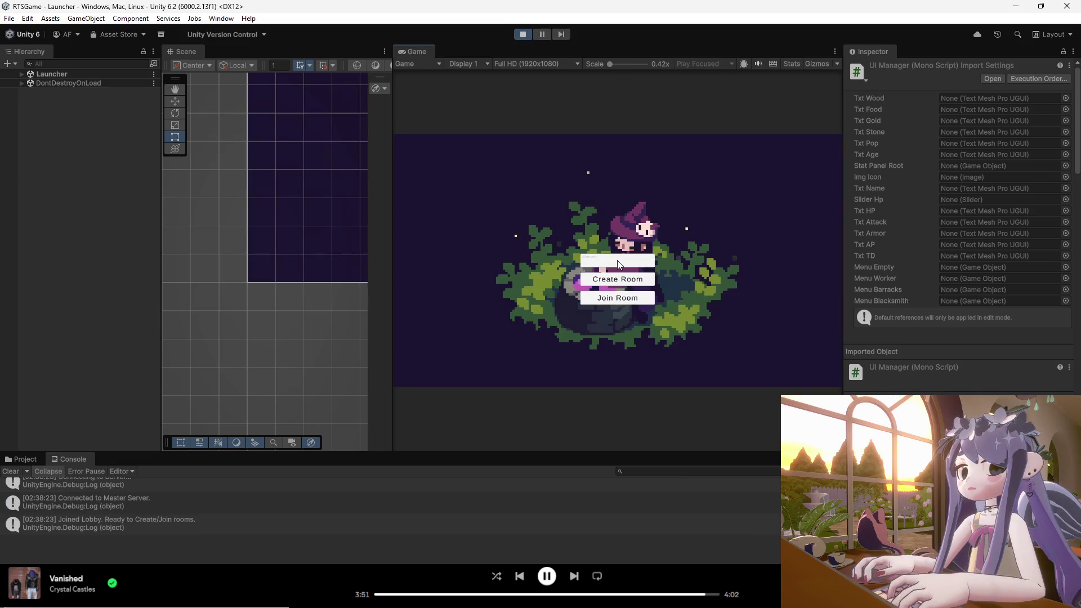
left_click(606, 284)
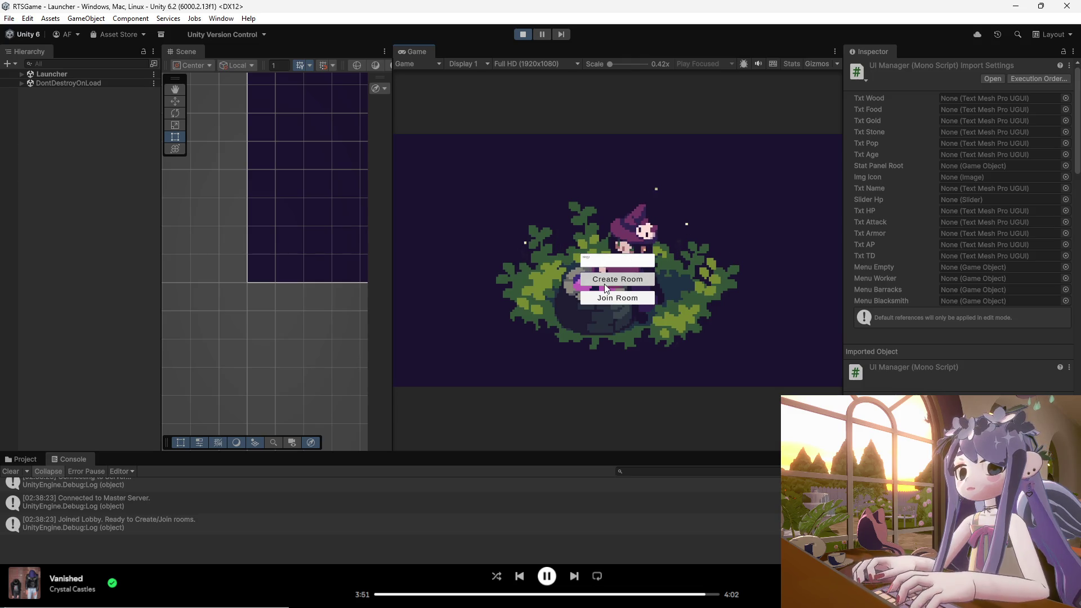